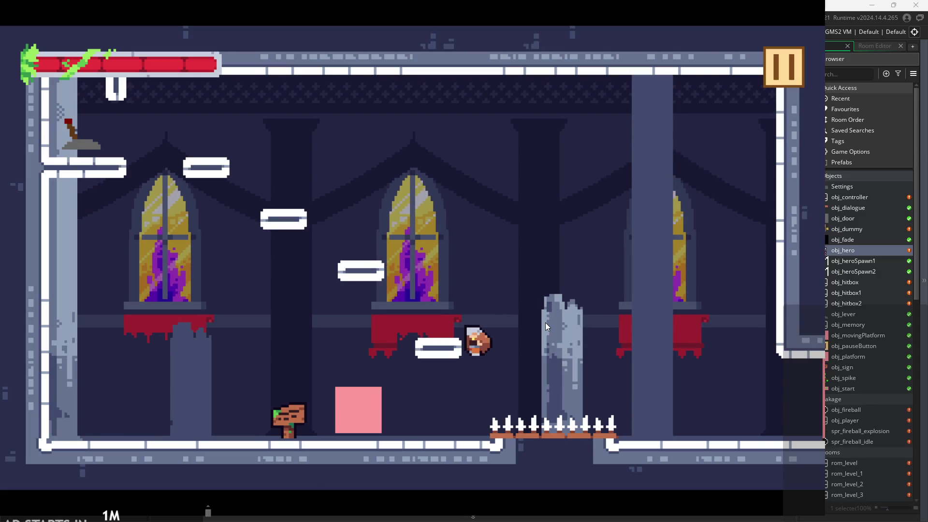
- Jump the hero onto the middle platform and climb up to flip the top-left lever
{"action": "key", "text": "Left"}
{"action": "key", "text": "space"}
{"action": "key", "text": "space"}
{"action": "key", "text": "Left"}
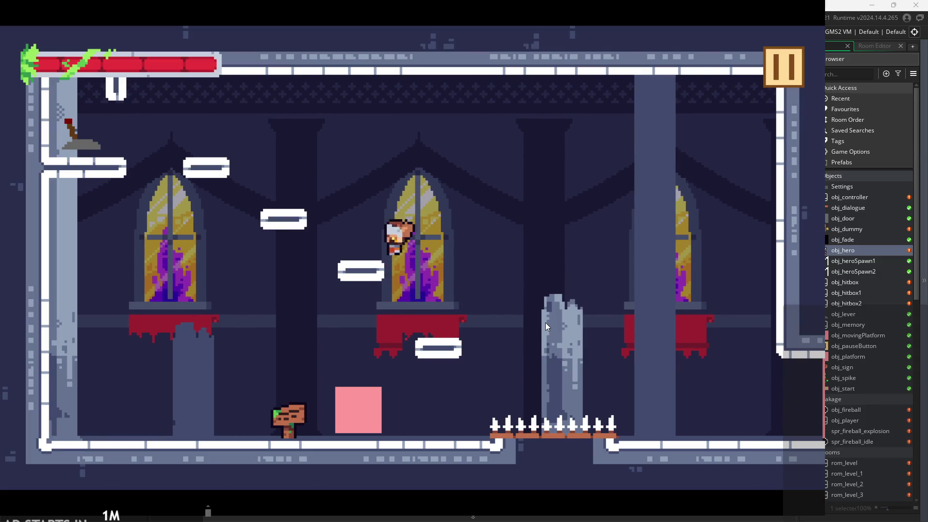
{"action": "key", "text": "e"}
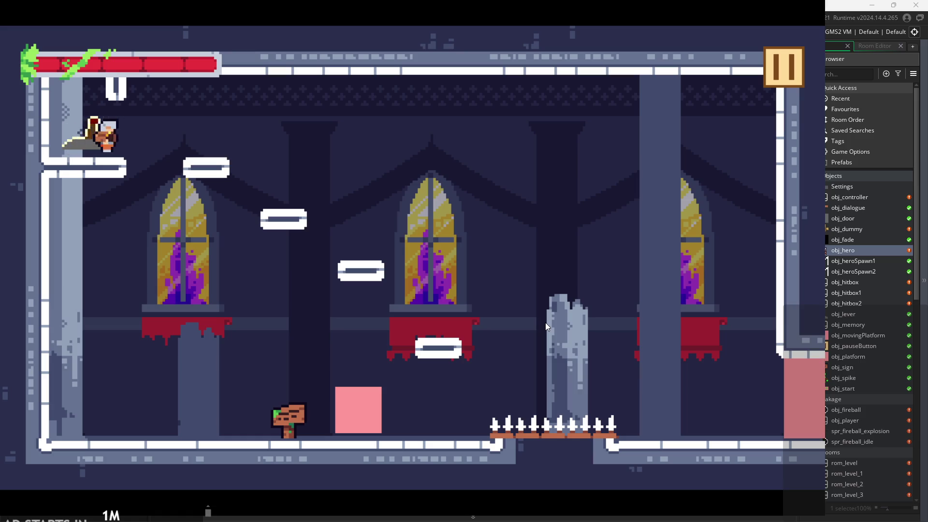
{"action": "key", "text": "Right"}
- Jump right past the broken pillar to the right ledge and exit lower-right to the training dummy
{"action": "key", "text": "Right"}
- Hop across the pink block to the lower-right platform, then leap back and flip the lever left
{"action": "key", "text": "space"}
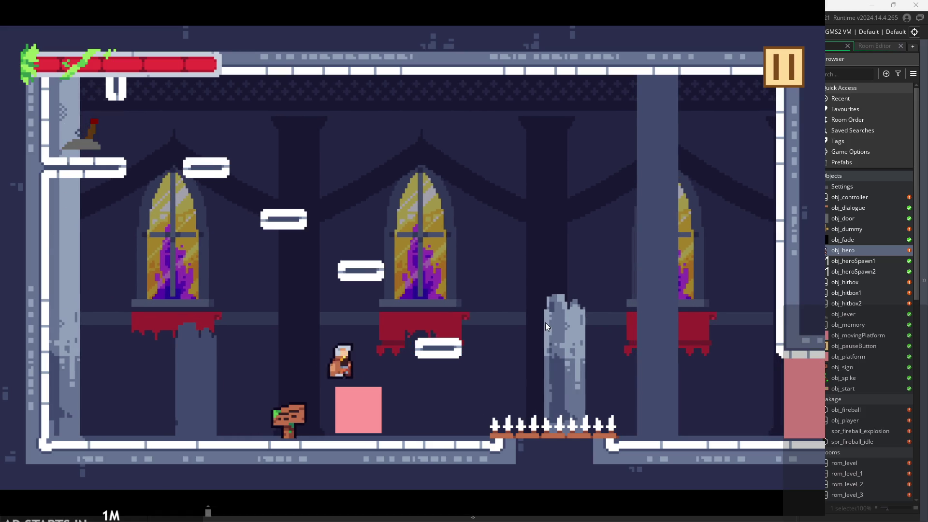
{"action": "key", "text": "space"}
{"action": "key", "text": "Left"}
{"action": "key", "text": "space"}
{"action": "key", "text": "Left"}
{"action": "key", "text": "space"}
{"action": "key", "text": "e"}
{"action": "key", "text": "Right"}
{"action": "key", "text": "space"}
{"action": "key", "text": "Right"}
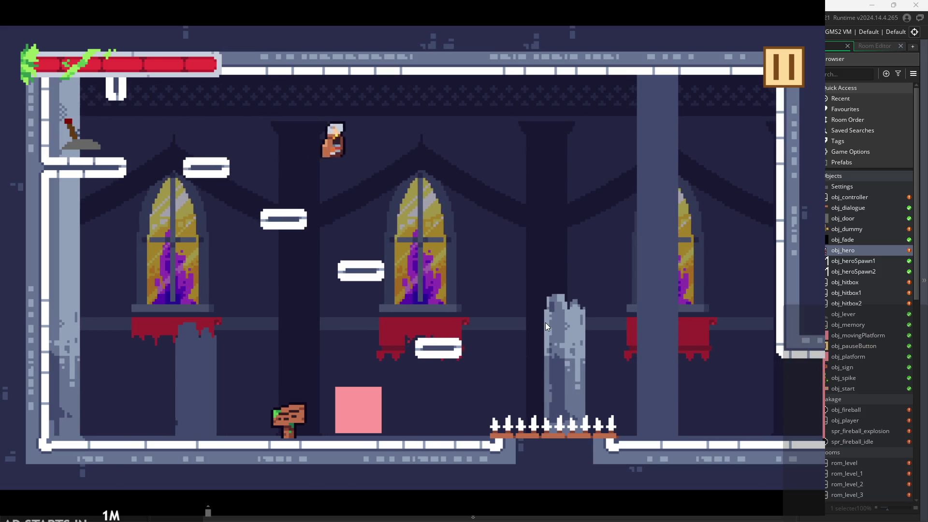
{"action": "key", "text": "Left"}
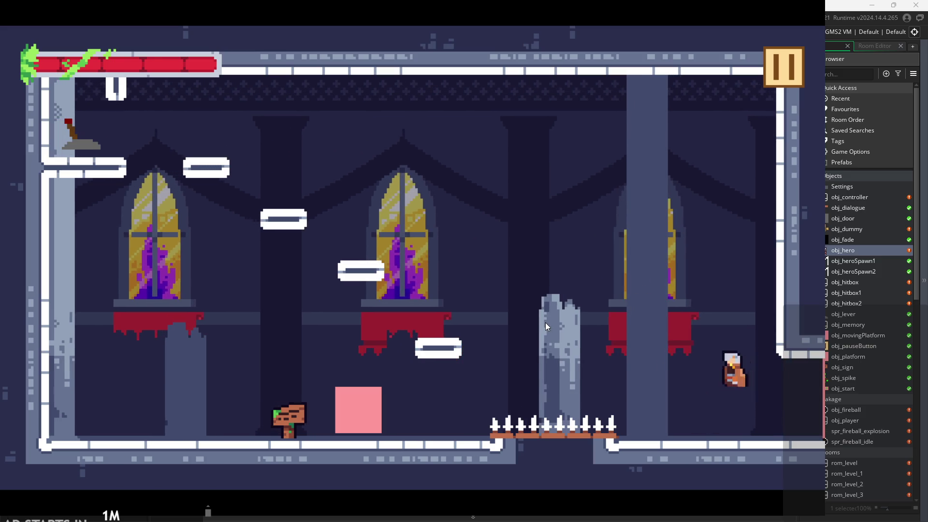
{"action": "key", "text": "space"}
{"action": "key", "text": "Right"}
{"action": "key", "text": "space"}
{"action": "key", "text": "Right"}
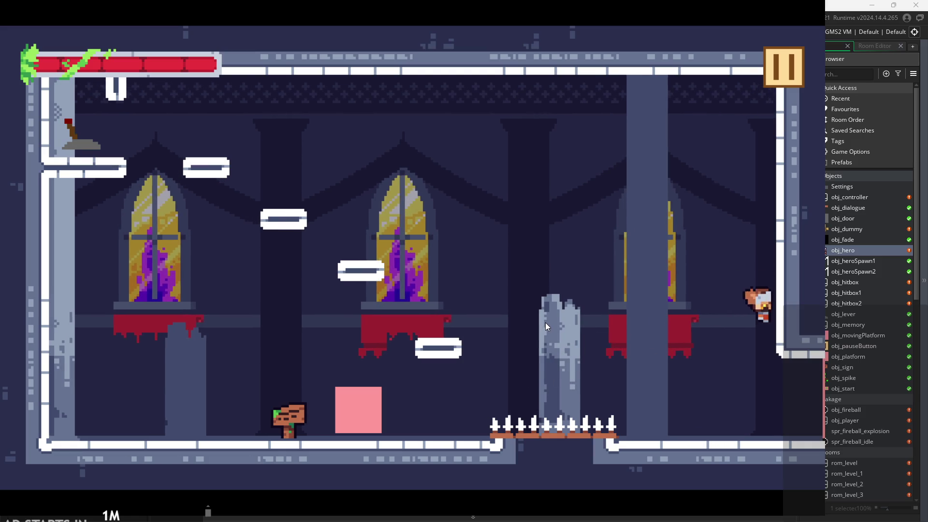
{"action": "key", "text": "Right"}
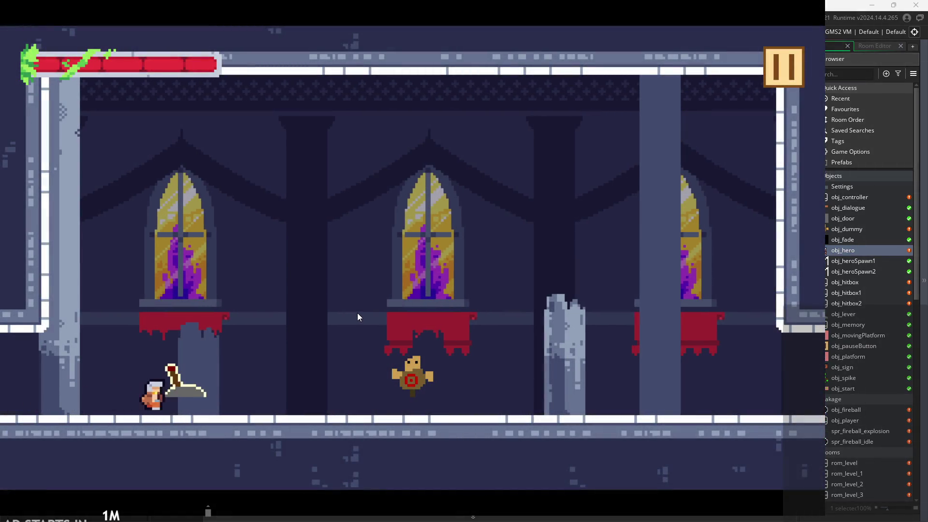
- Strike the training dummy repeatedly with the sword attack key (x)
{"action": "key", "text": "x"}
{"action": "key", "text": "x"}
{"action": "key", "text": "x"}
{"action": "key", "text": "x"}
{"action": "key", "text": "x"}
{"action": "key", "text": "x"}
{"action": "key", "text": "x"}
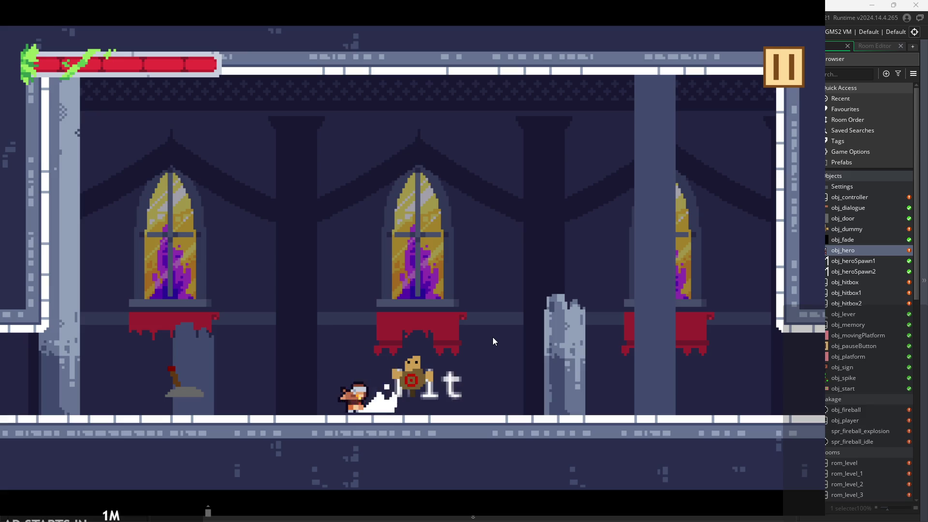
{"action": "key", "text": "x"}
{"action": "key", "text": "x"}
{"action": "key", "text": "x"}
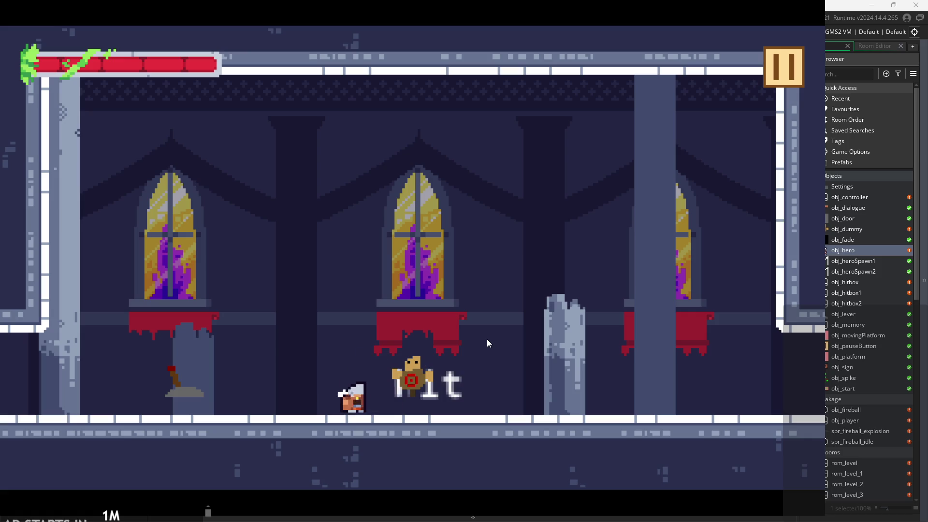
{"action": "key", "text": "x"}
{"action": "key", "text": "x"}
{"action": "key", "text": "x"}
{"action": "key", "text": "x"}
{"action": "key", "text": "x"}
{"action": "key", "text": "x"}
{"action": "key", "text": "x"}
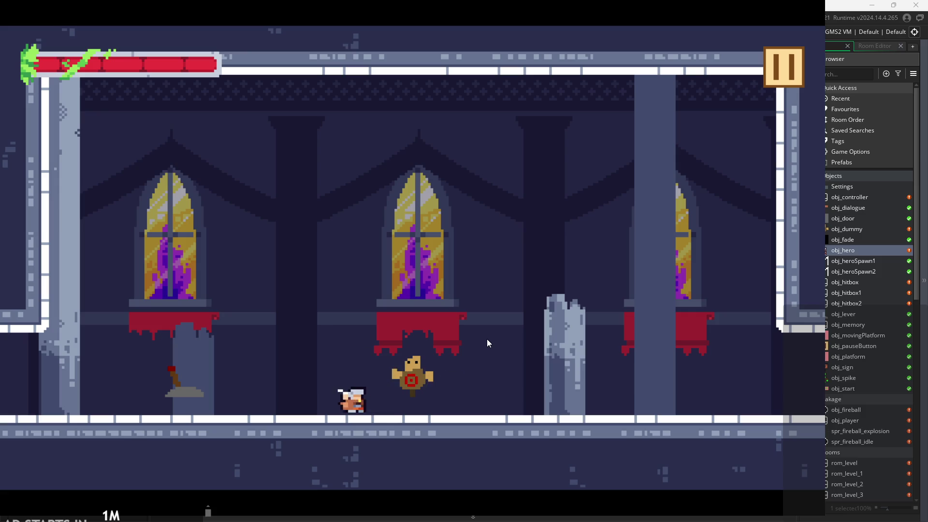
{"action": "key", "text": "x"}
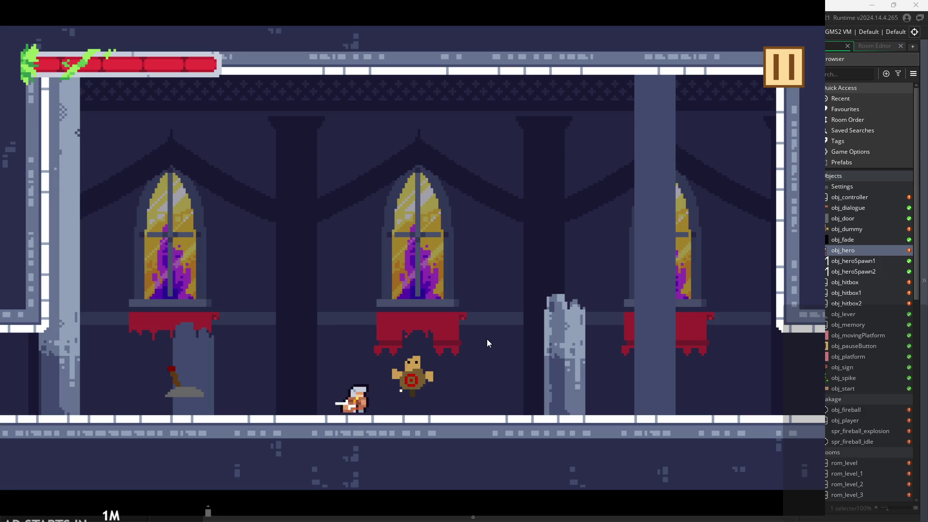
{"action": "key", "text": "x"}
{"action": "key", "text": "x"}
{"action": "key", "text": "x"}
{"action": "key", "text": "x"}
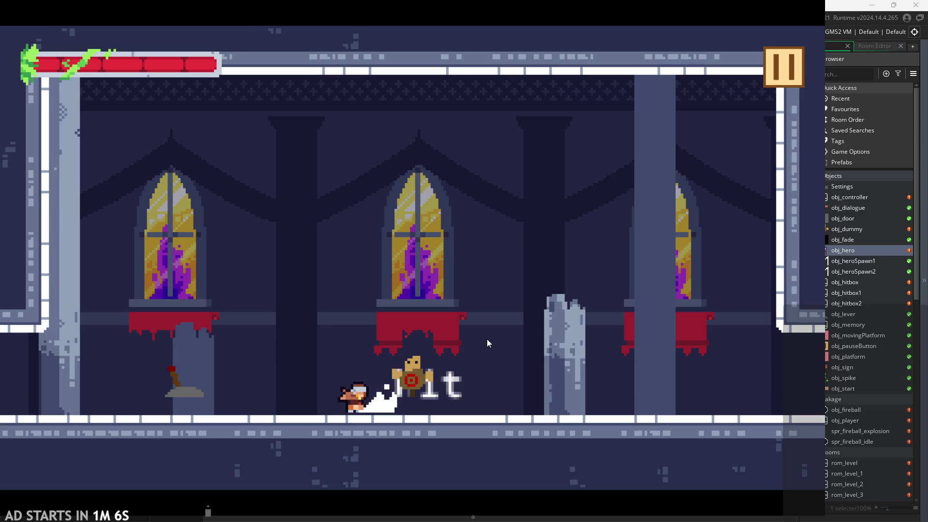
{"action": "key", "text": "x"}
{"action": "key", "text": "x"}
{"action": "key", "text": "x"}
{"action": "key", "text": "x"}
{"action": "key", "text": "x"}
{"action": "key", "text": "x"}
{"action": "key", "text": "x"}
{"action": "key", "text": "x"}
{"action": "key", "text": "x"}
{"action": "key", "text": "x"}
{"action": "key", "text": "x"}
{"action": "key", "text": "x"}
{"action": "key", "text": "x"}
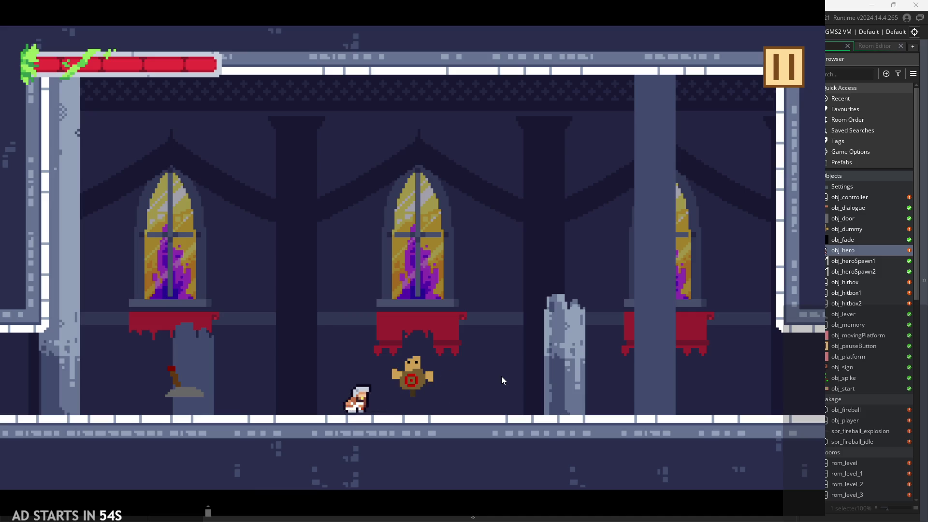
{"action": "key", "text": "x"}
{"action": "key", "text": "x"}
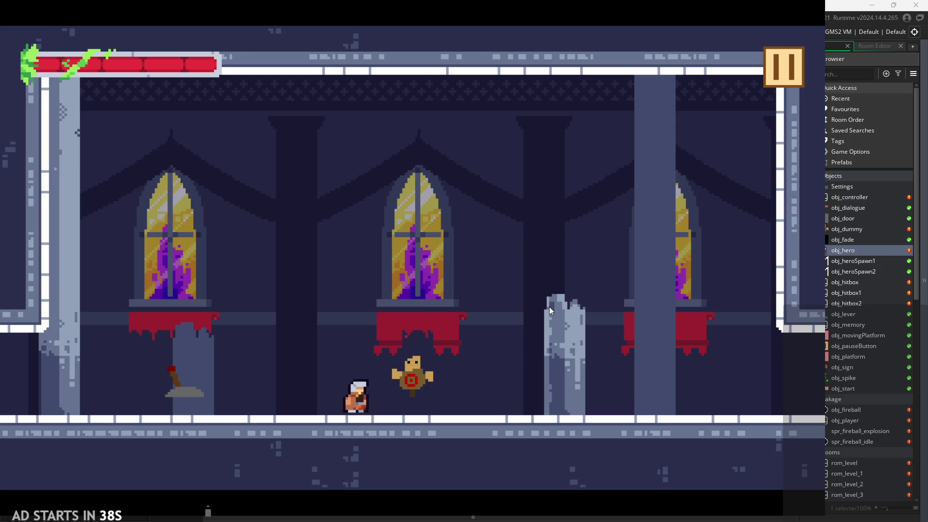
{"action": "key", "text": "x"}
{"action": "key", "text": "x"}
{"action": "key", "text": "x"}
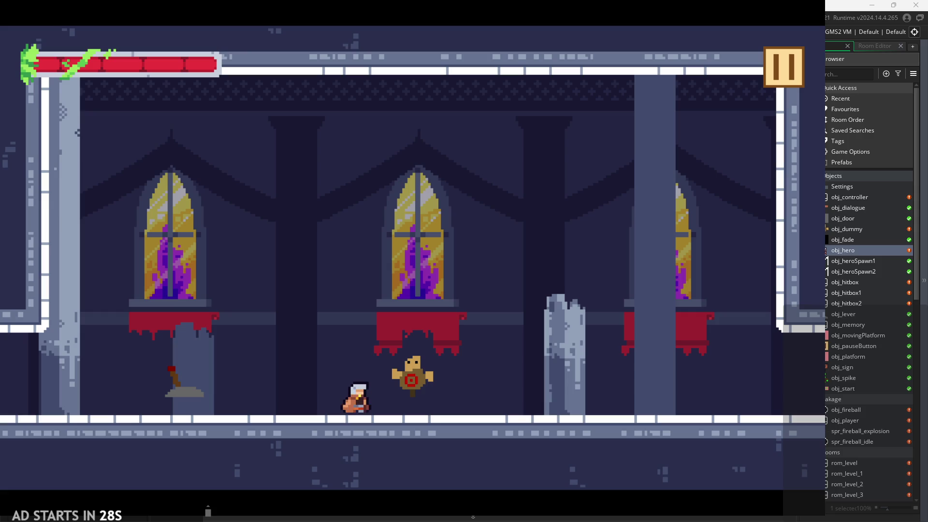
{"action": "key", "text": "x"}
- Move around the dummy, slashing on the ground and in mid-air, and jump past it
{"action": "key", "text": "Right"}
{"action": "key", "text": "x"}
{"action": "key", "text": "Left"}
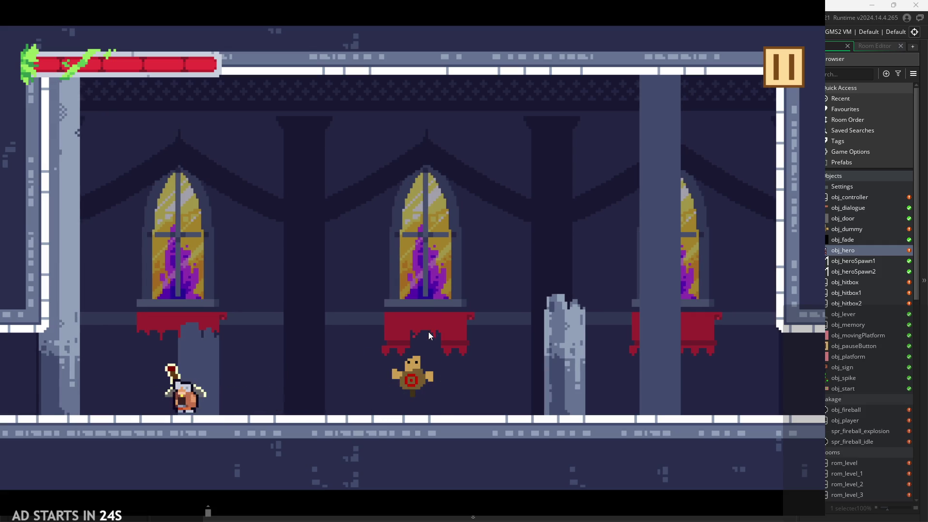
{"action": "key", "text": "x"}
{"action": "key", "text": "space"}
{"action": "key", "text": "x"}
{"action": "key", "text": "Right"}
{"action": "key", "text": "x"}
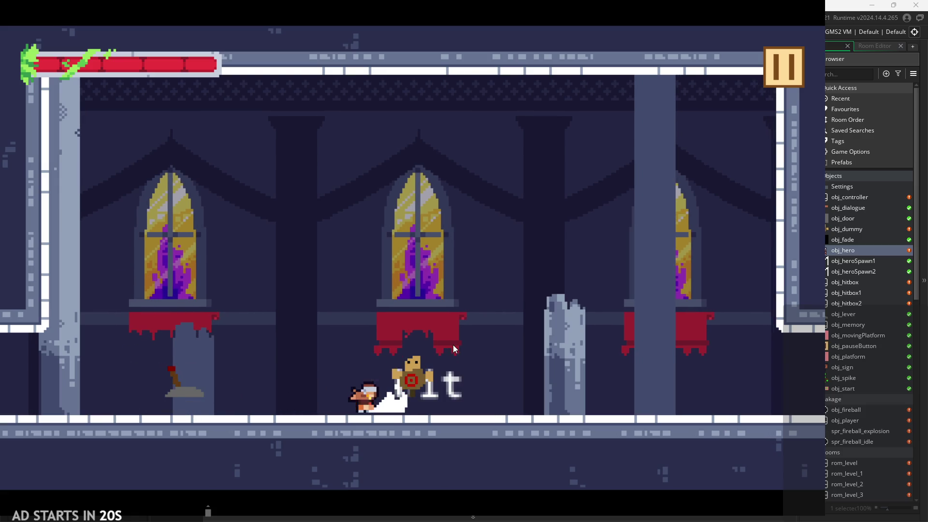
{"action": "key", "text": "Right"}
{"action": "key", "text": "space"}
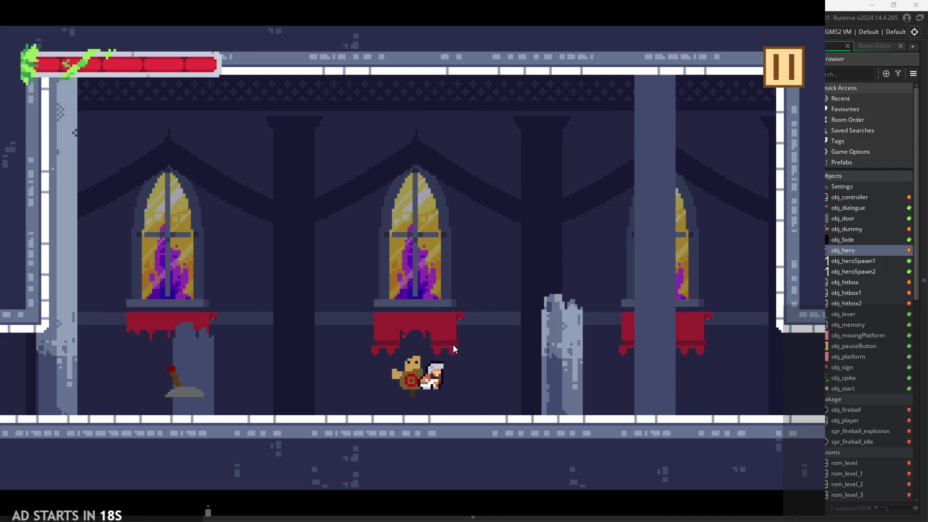
{"action": "key", "text": "space"}
- Chain jumping and larger slashes against the training dummy
{"action": "key", "text": "x"}
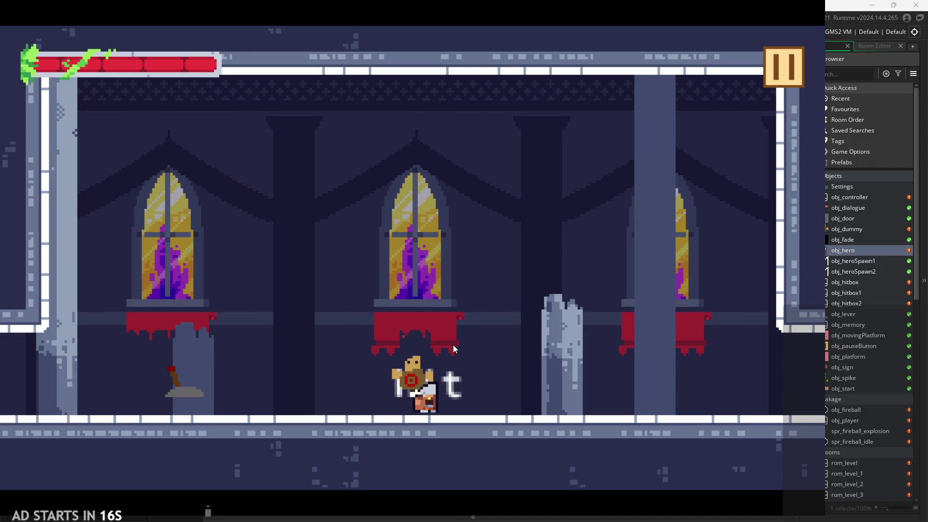
{"action": "key", "text": "x"}
{"action": "key", "text": "x"}
{"action": "key", "text": "x"}
{"action": "key", "text": "x"}
{"action": "key", "text": "x"}
{"action": "key", "text": "x"}
{"action": "key", "text": "space"}
{"action": "key", "text": "x"}
{"action": "key", "text": "space"}
{"action": "key", "text": "x"}
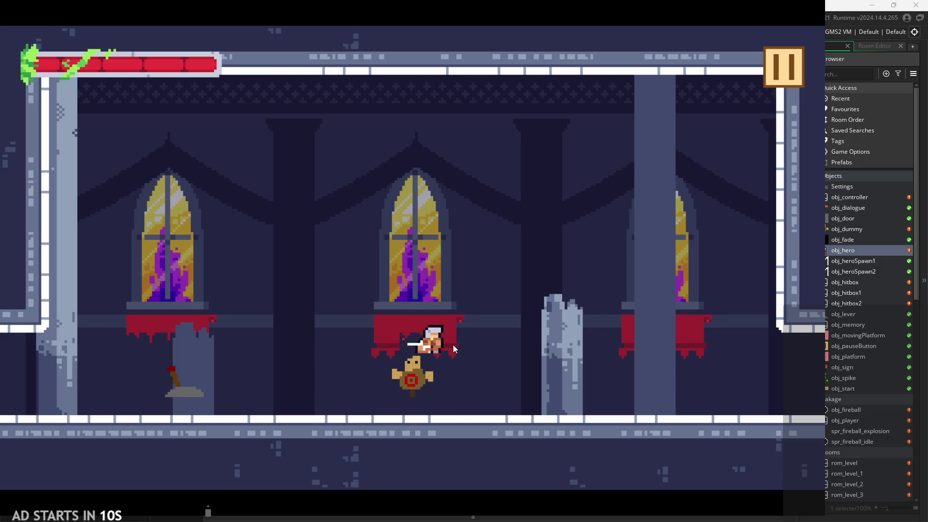
{"action": "key", "text": "x"}
{"action": "key", "text": "x"}
{"action": "key", "text": "x"}
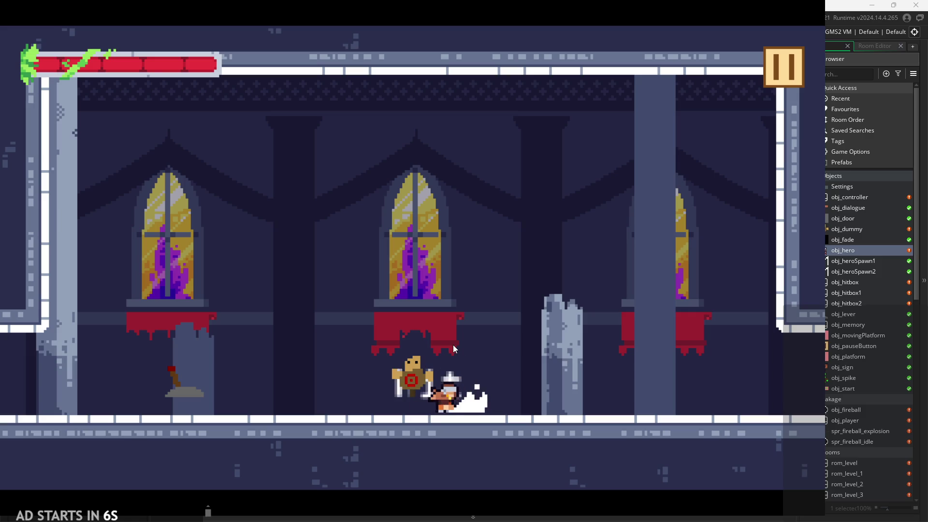
{"action": "key", "text": "x"}
{"action": "key", "text": "x"}
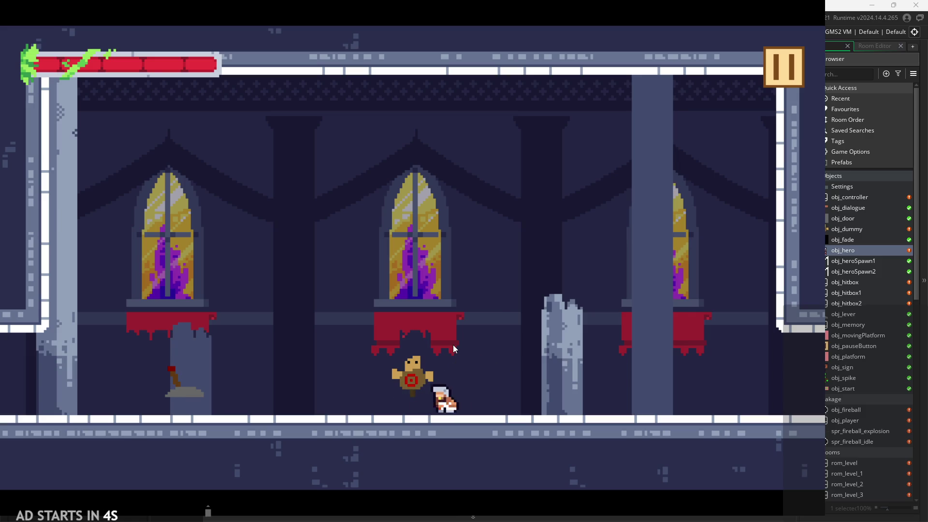
- Pause and exit the game, then open spr_dummy's image in the image editor
{"action": "left_click", "coordinate": [791, 50]}
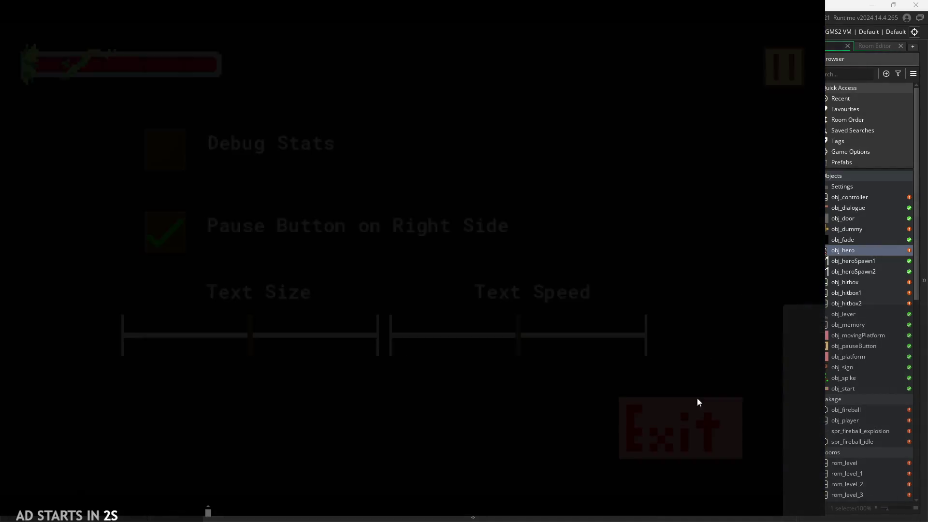
{"action": "left_click", "coordinate": [674, 445]}
{"action": "scroll", "coordinate": [846, 428], "scroll_direction": "down", "scroll_amount": 5}
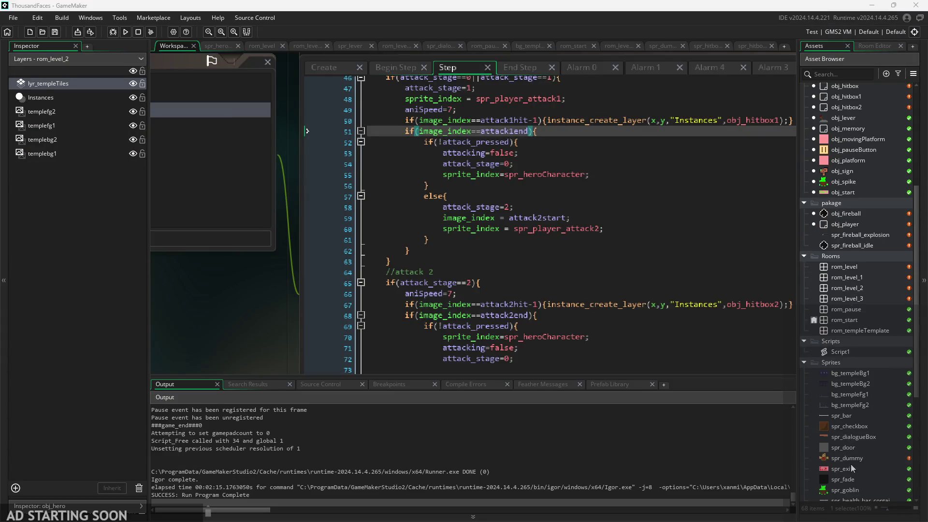
{"action": "scroll", "coordinate": [851, 464], "scroll_direction": "down", "scroll_amount": 3}
{"action": "double_click", "coordinate": [853, 401]}
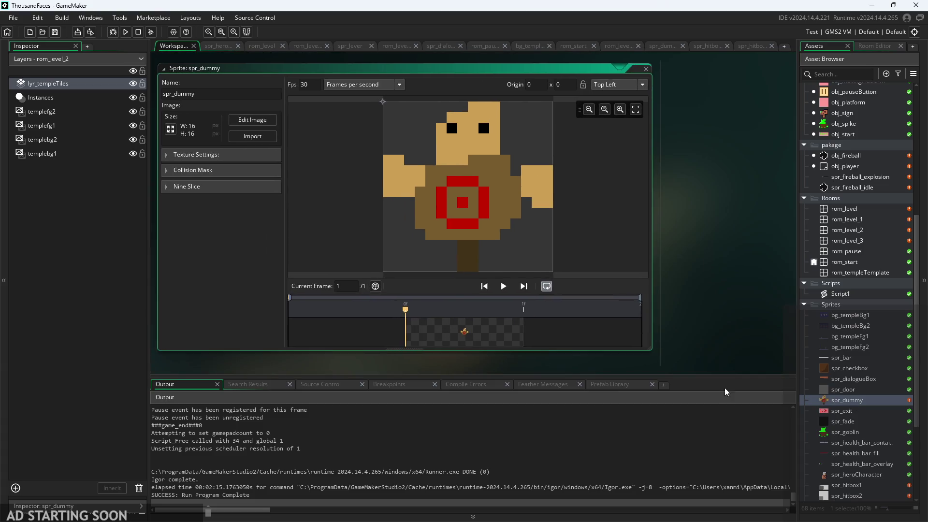
{"action": "left_click", "coordinate": [252, 119]}
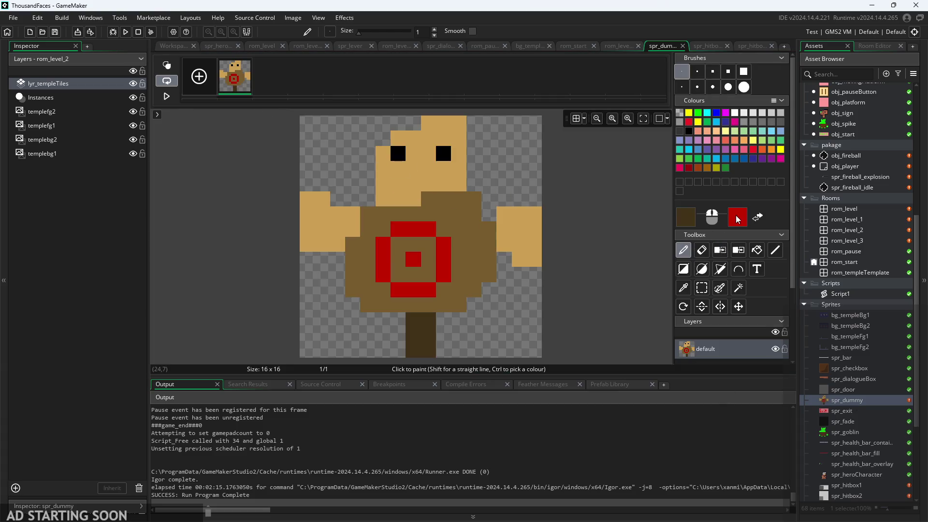
- Draw a 00FF00 green rectangle outline around the whole dummy sprite, then run the game from the title screen
{"action": "left_click", "coordinate": [737, 220]}
{"action": "left_click", "coordinate": [207, 228]}
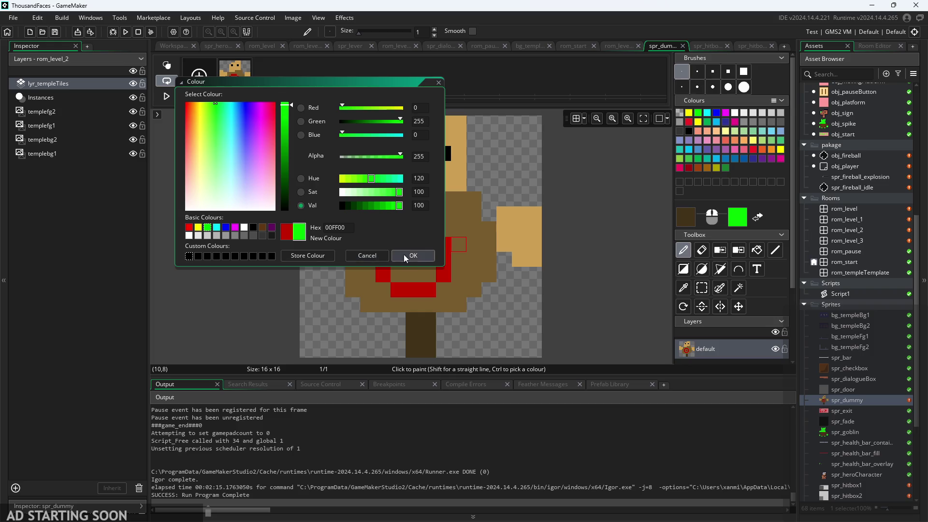
{"action": "left_click", "coordinate": [404, 255]}
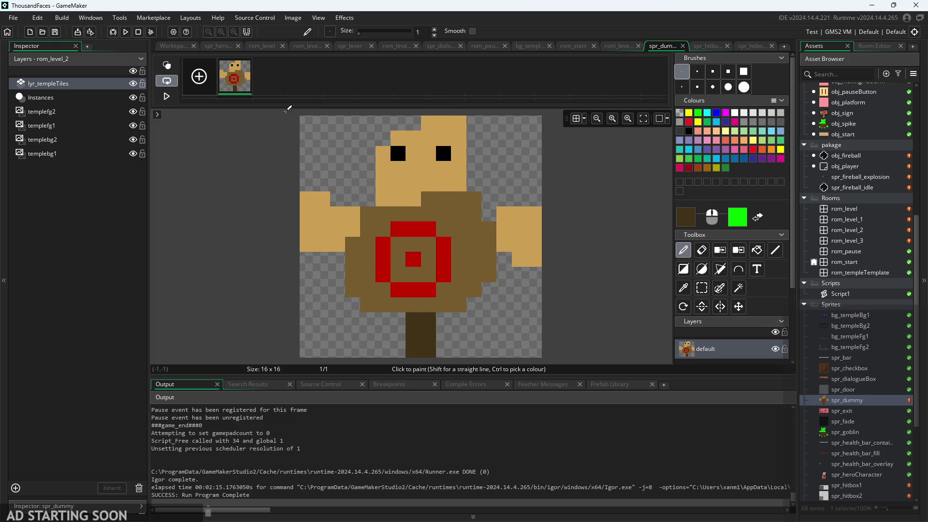
{"action": "left_click", "coordinate": [757, 217]}
{"action": "left_click", "coordinate": [683, 269]}
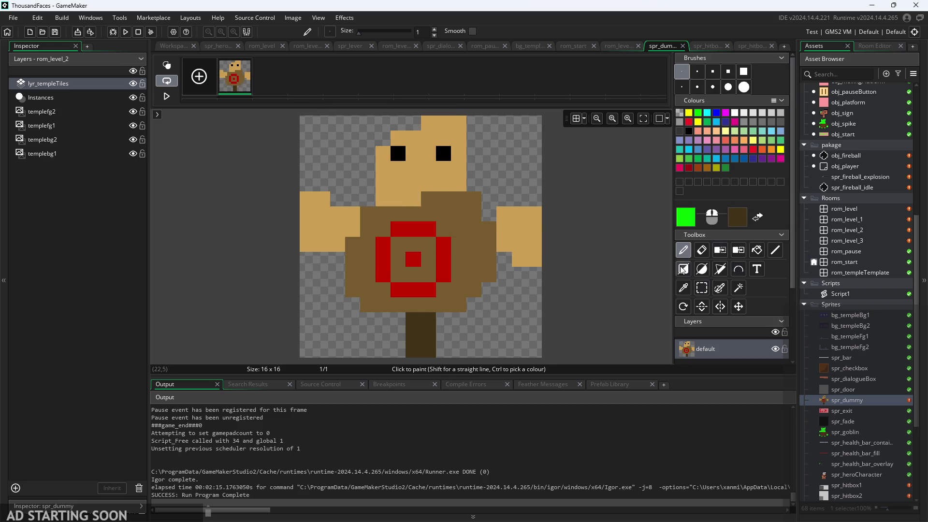
{"action": "mouse_move", "coordinate": [307, 123]}
{"action": "left_mouse_down"}
{"action": "mouse_move", "coordinate": [547, 322]}
{"action": "mouse_move", "coordinate": [530, 353]}
{"action": "left_mouse_up"}
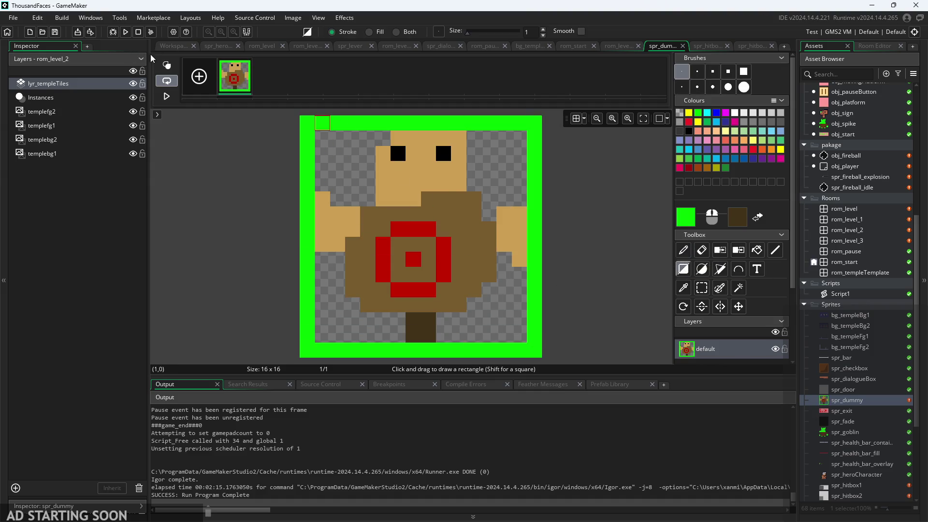
{"action": "left_click", "coordinate": [126, 32]}
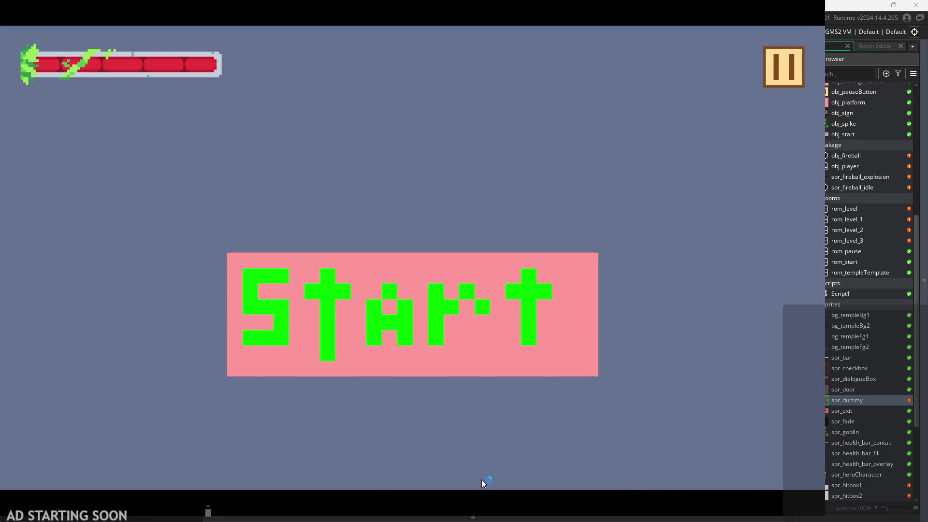
{"action": "left_click", "coordinate": [344, 308]}
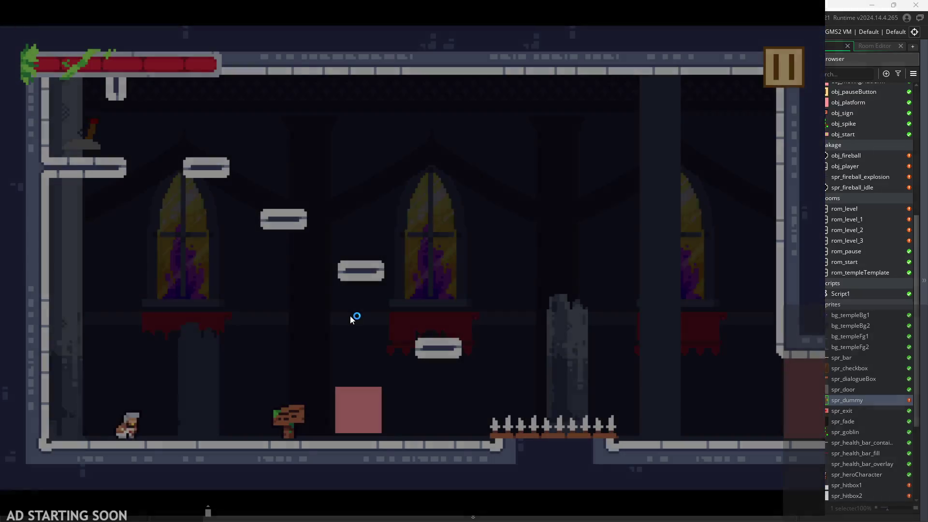
- Climb the temple platforms and walk the hero into the training room
{"action": "key", "text": "Right"}
{"action": "key", "text": "Up"}
{"action": "key", "text": "Left"}
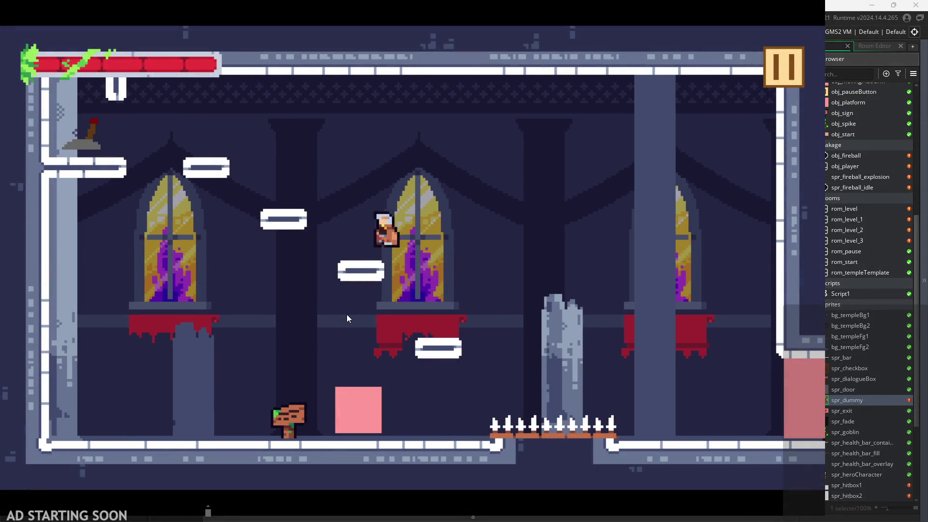
{"action": "key", "text": "Left"}
{"action": "key", "text": "Up"}
{"action": "key", "text": "Right"}
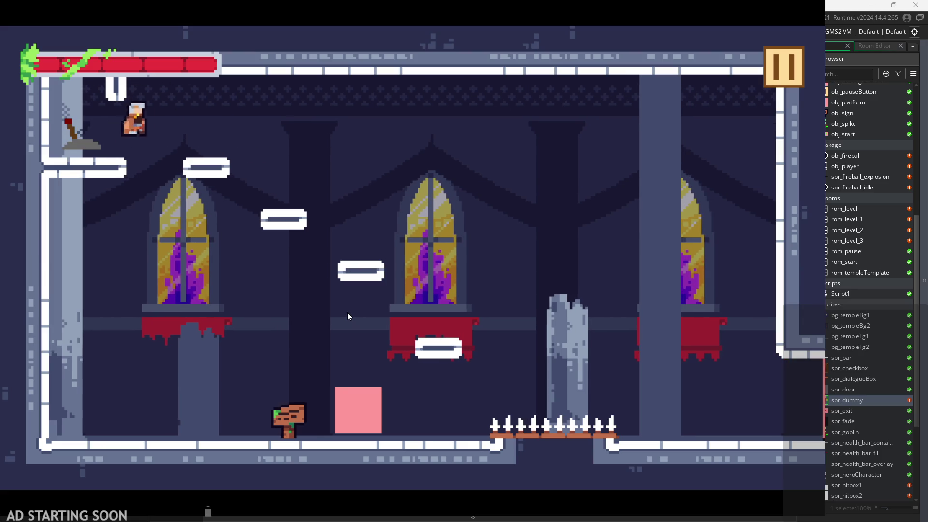
{"action": "key", "text": "Right"}
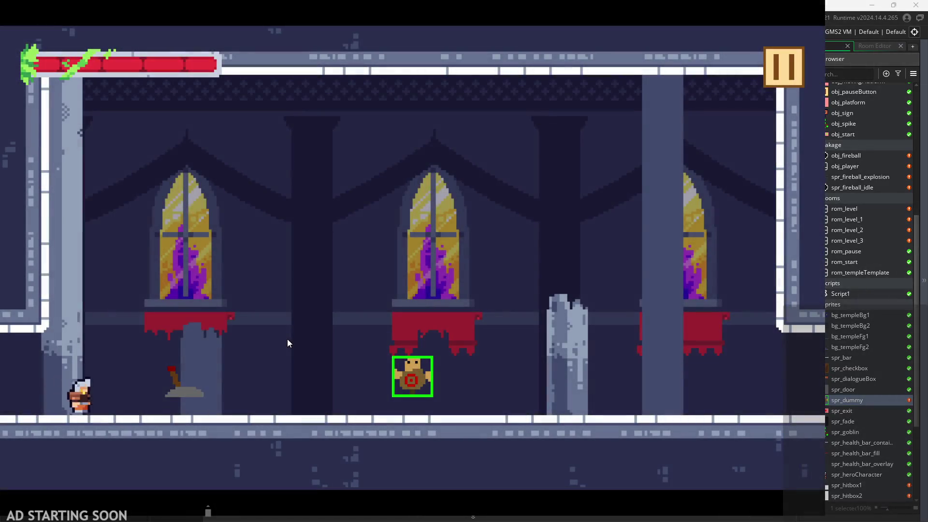
{"action": "key", "text": "Right"}
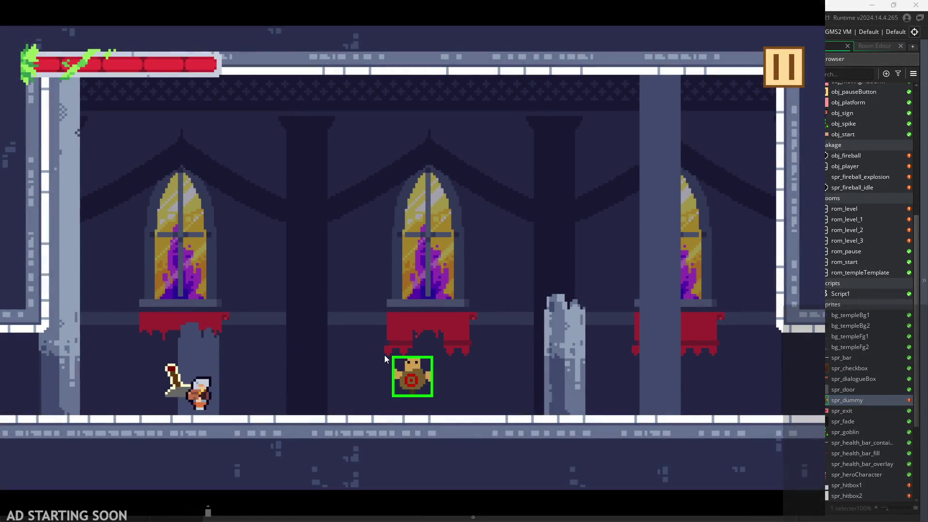
- Slash the green-bordered target dummy repeatedly, including the larger slash
{"action": "key", "text": "x"}
{"action": "key", "text": "Right"}
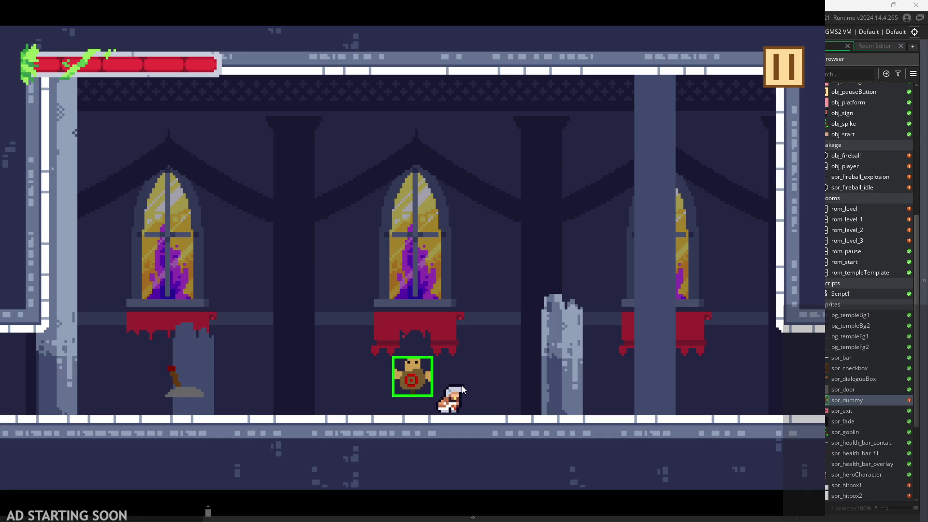
{"action": "key", "text": "x"}
{"action": "key", "text": "x"}
{"action": "key", "text": "x"}
{"action": "key", "text": "x"}
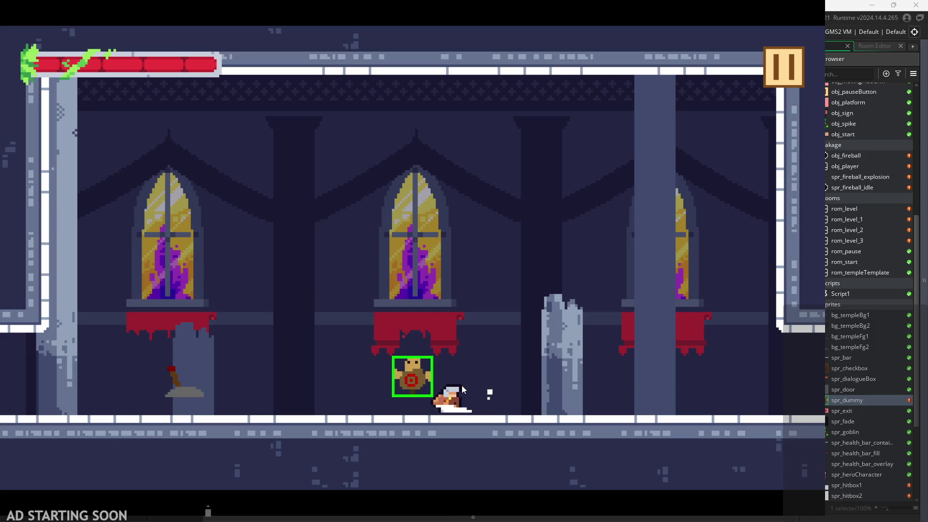
{"action": "key", "text": "x"}
{"action": "key", "text": "x"}
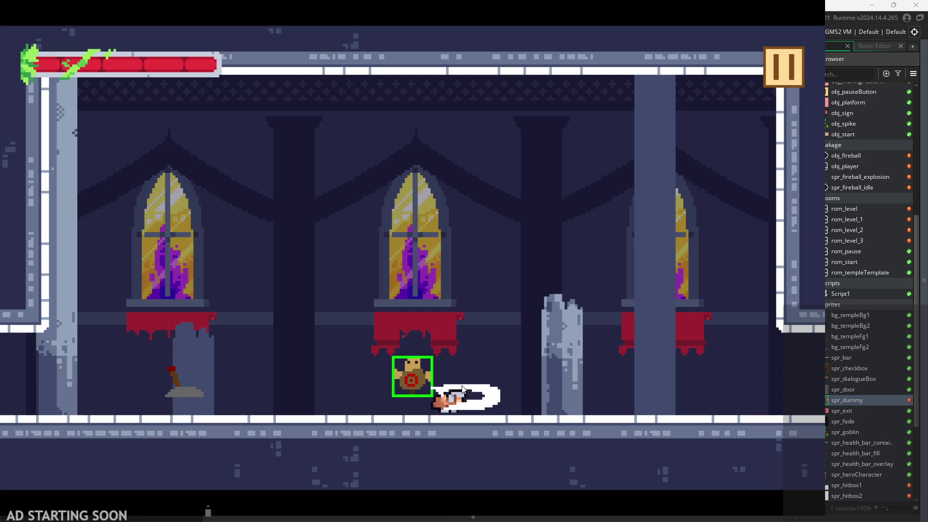
{"action": "key", "text": "x"}
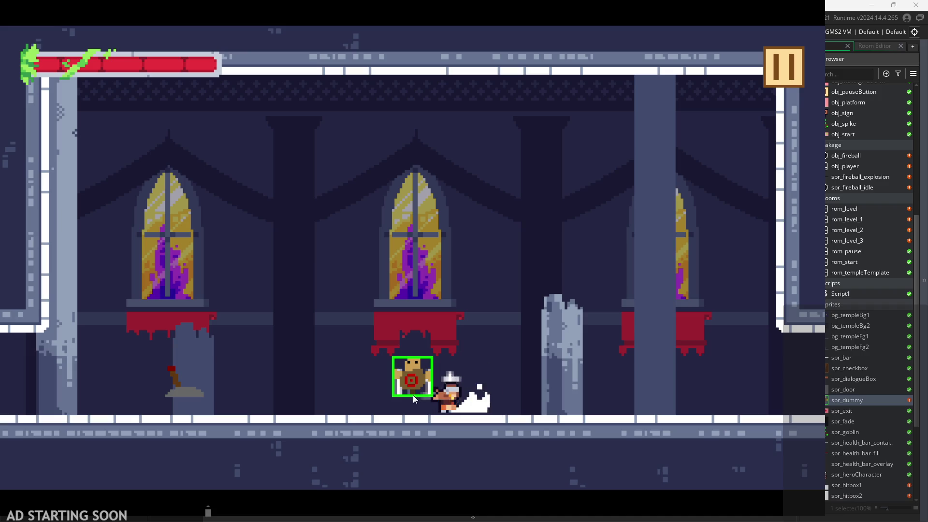
{"action": "key", "text": "x"}
{"action": "key", "text": "x"}
{"action": "key", "text": "x"}
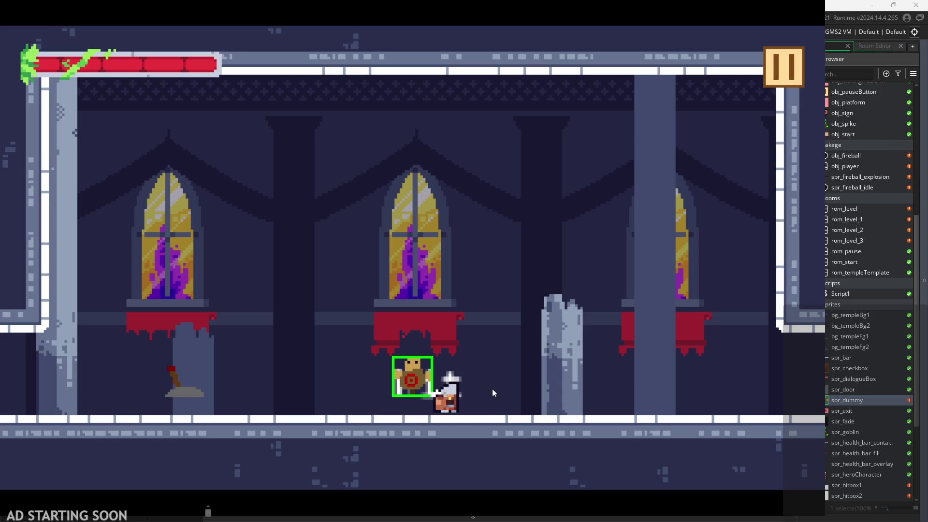
{"action": "key", "text": "x"}
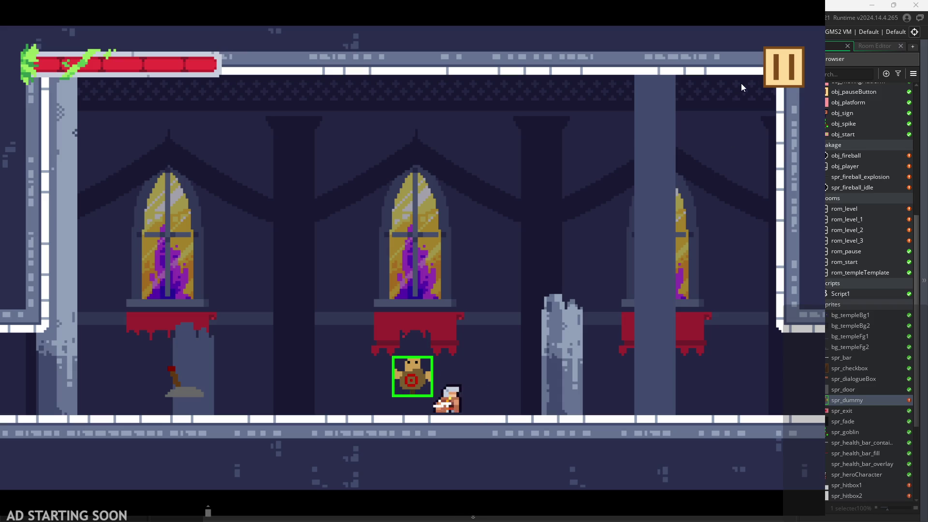
- Pause and exit the game, then open the spr_hitbox1 sprite
{"action": "left_click", "coordinate": [783, 67]}
{"action": "left_click", "coordinate": [711, 429]}
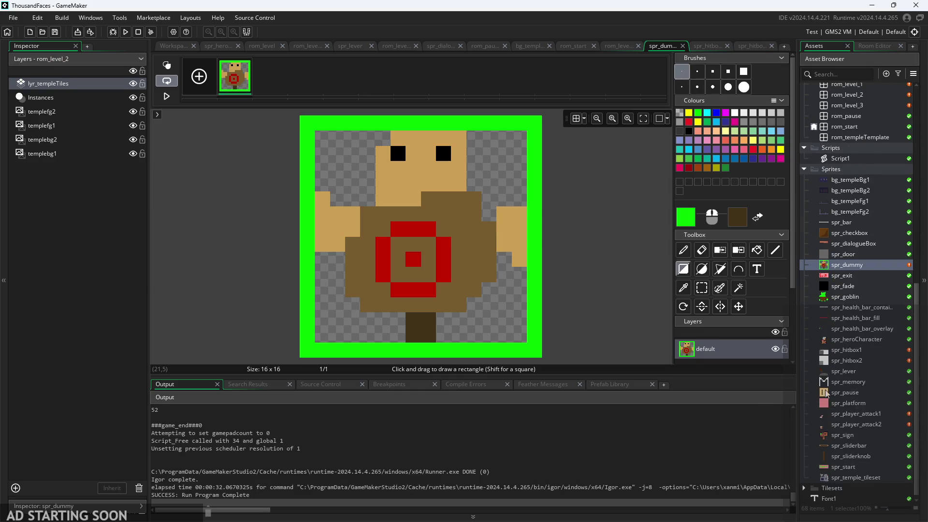
{"action": "double_click", "coordinate": [861, 351]}
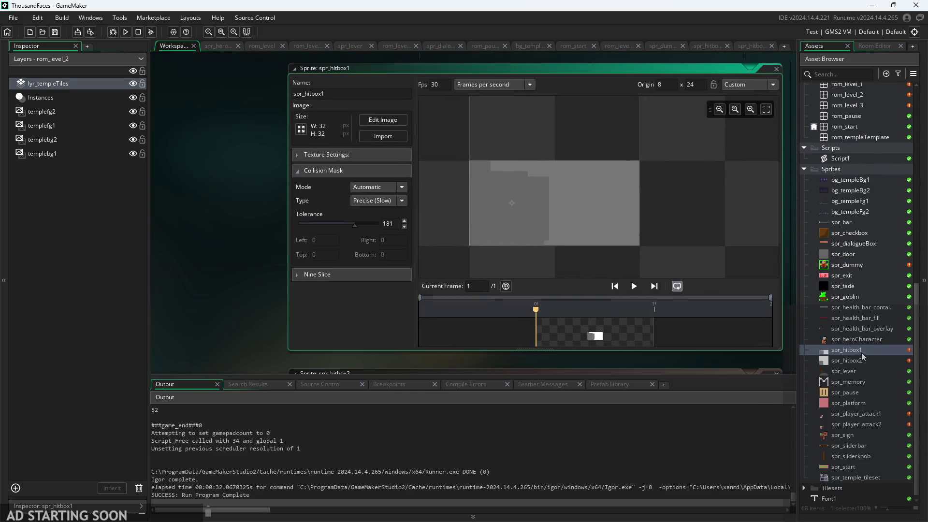
- Duplicate spr_hitbox2, rename the copy spr_hitbox, and open it
{"action": "right_click", "coordinate": [866, 349]}
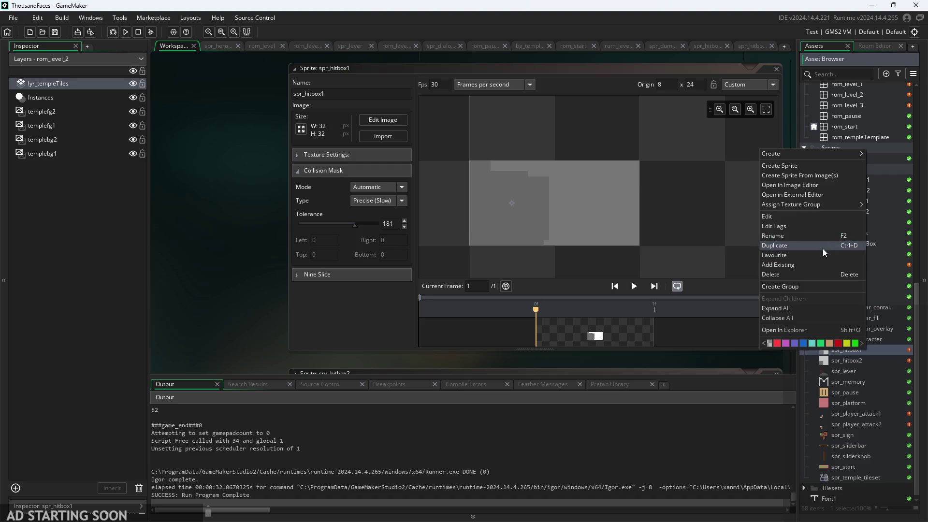
{"action": "right_click", "coordinate": [876, 360]}
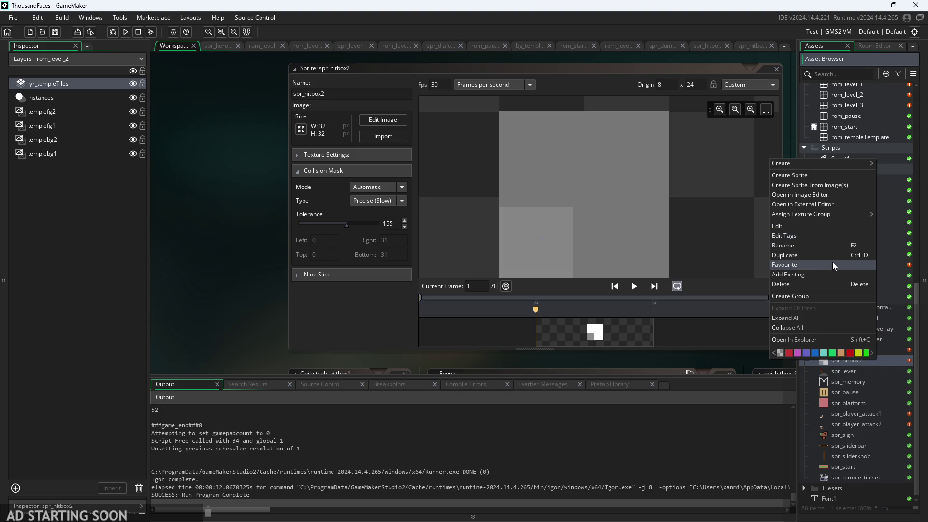
{"action": "left_click", "coordinate": [825, 259]}
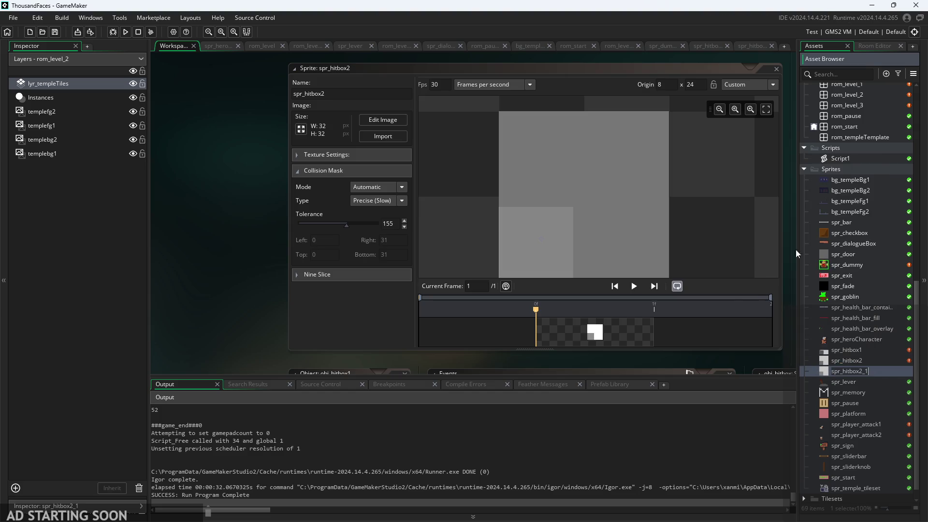
{"action": "key", "text": "Return"}
{"action": "key", "text": "BackSpace"}
{"action": "key", "text": "BackSpace"}
{"action": "key", "text": "BackSpace"}
{"action": "key", "text": "Return"}
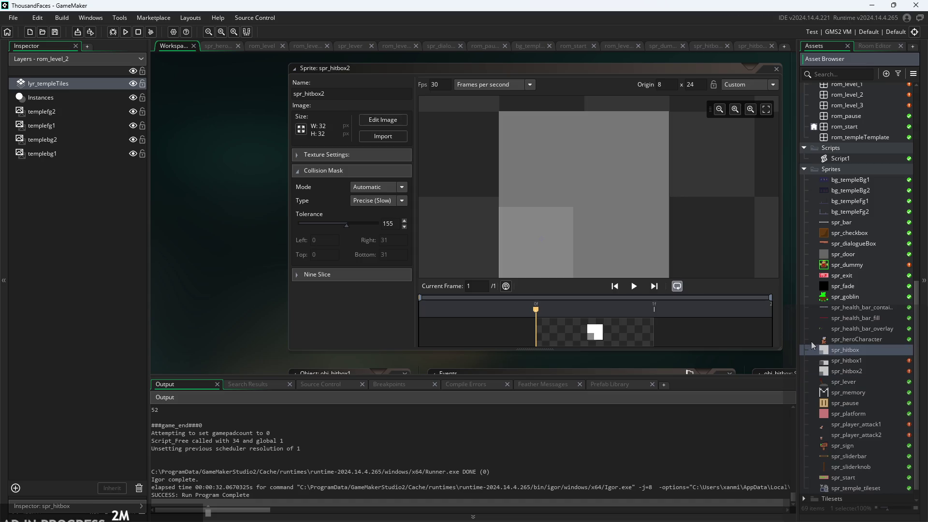
{"action": "double_click", "coordinate": [871, 346]}
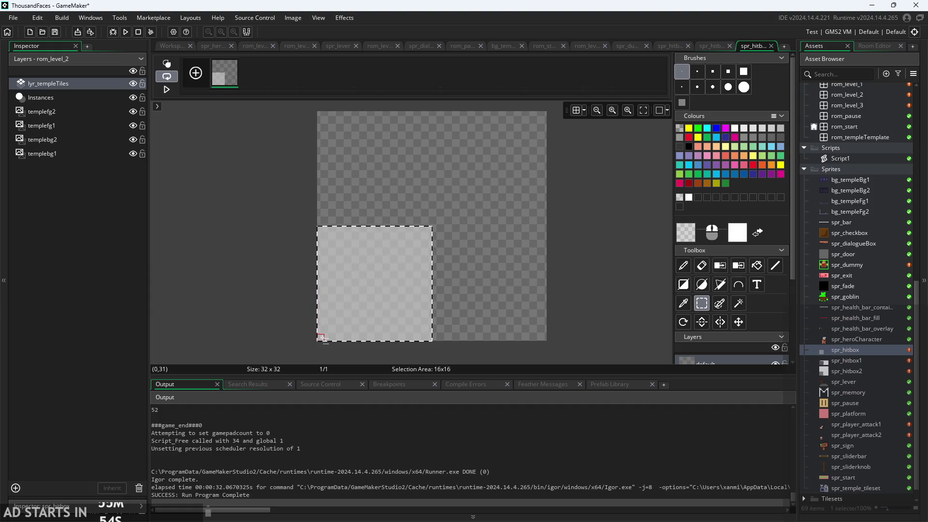
- Try stamping a copied light square and painting the top-right quadrant, undoing each attempt
{"action": "key", "text": "ctrl+c"}
{"action": "key", "text": "ctrl+v"}
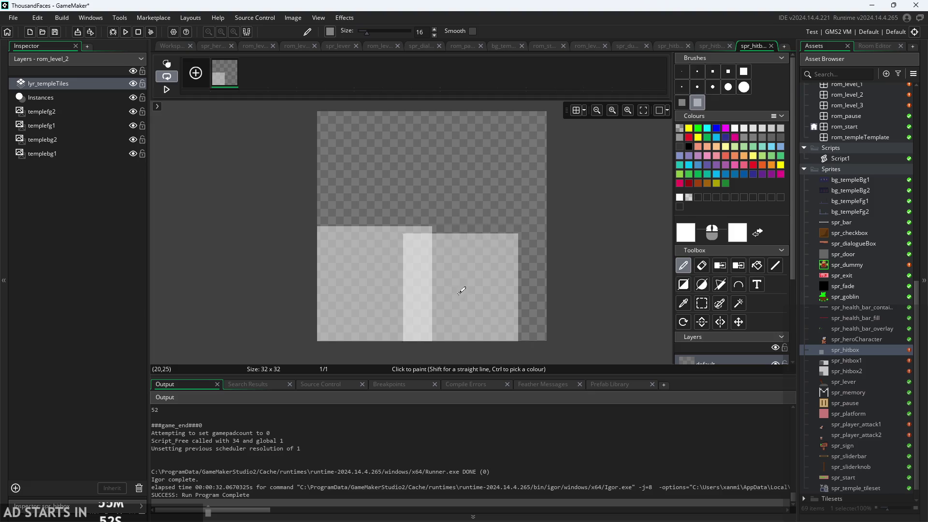
{"action": "left_click", "coordinate": [490, 284]}
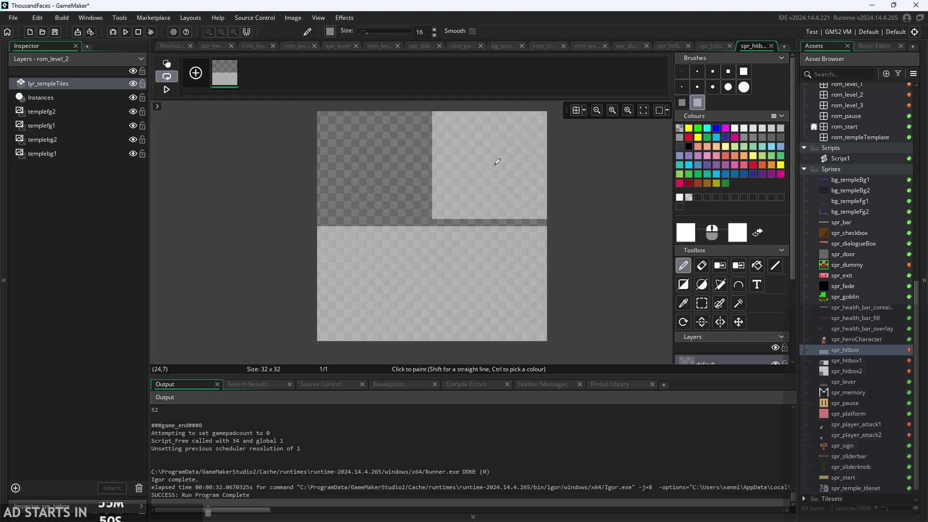
{"action": "left_click_drag", "start_coordinate": [493, 163], "coordinate": [389, 169]}
{"action": "key", "text": "ctrl+z"}
{"action": "key", "text": "ctrl+z"}
{"action": "key", "text": "ctrl+z"}
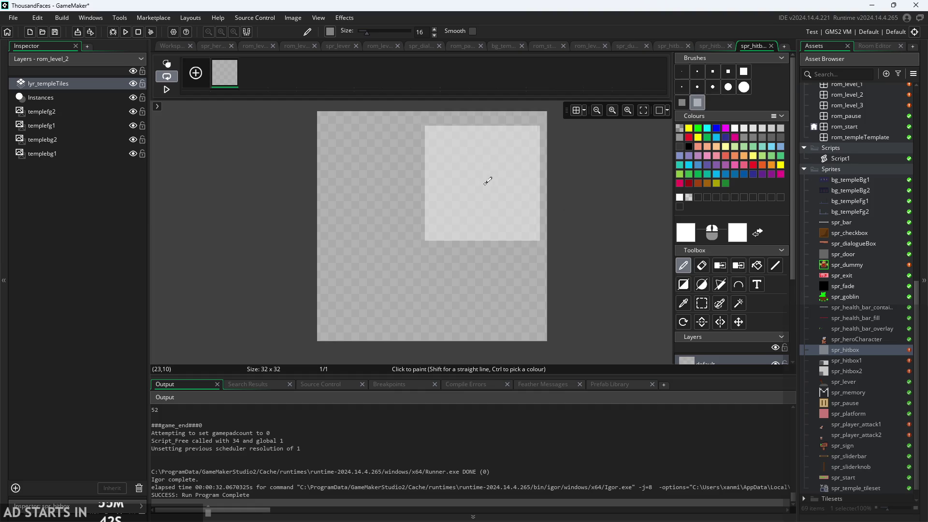
{"action": "left_click", "coordinate": [493, 167]}
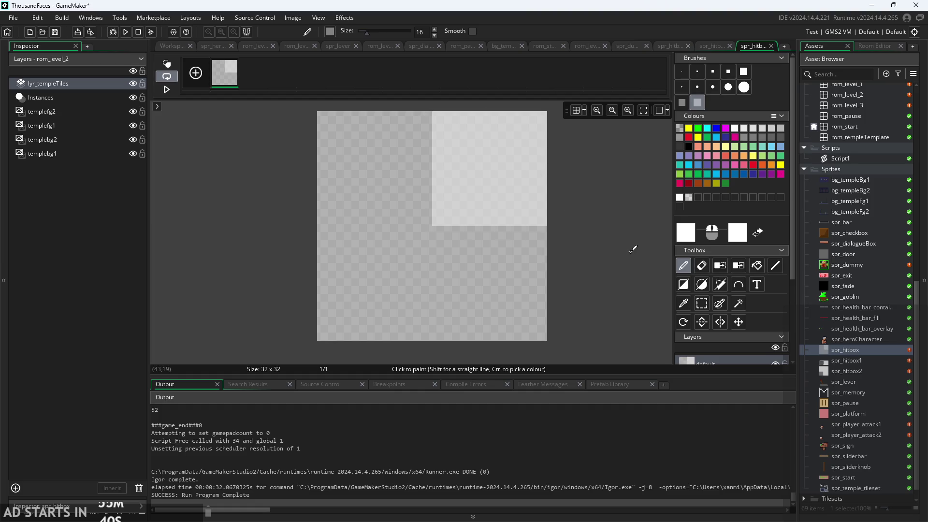
{"action": "key", "text": "ctrl+z"}
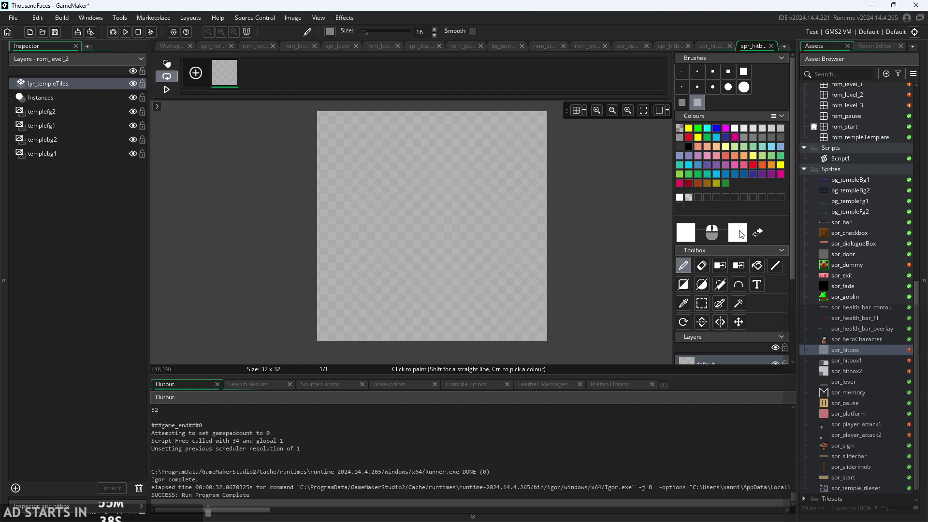
- Set the paint colour to white FFFFFF and choose the 16-pixel square brush
{"action": "left_click", "coordinate": [740, 234]}
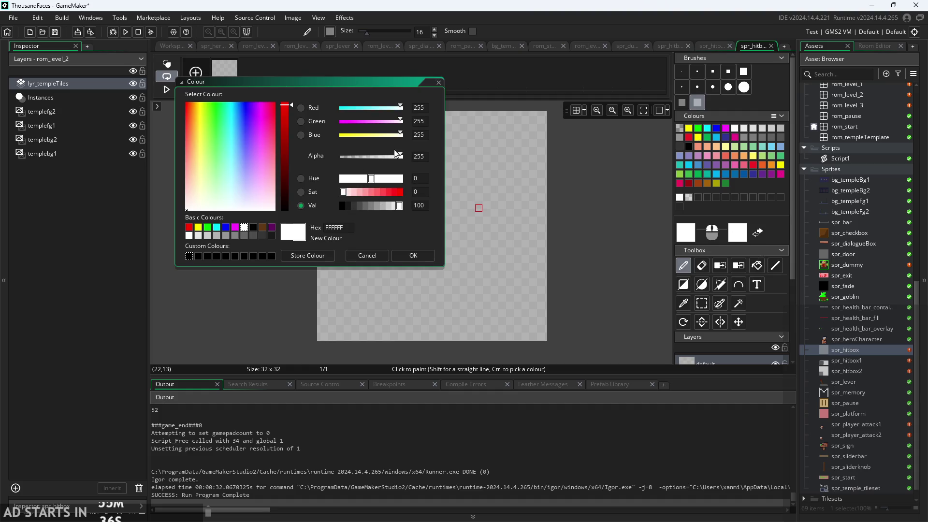
{"action": "left_click", "coordinate": [414, 255]}
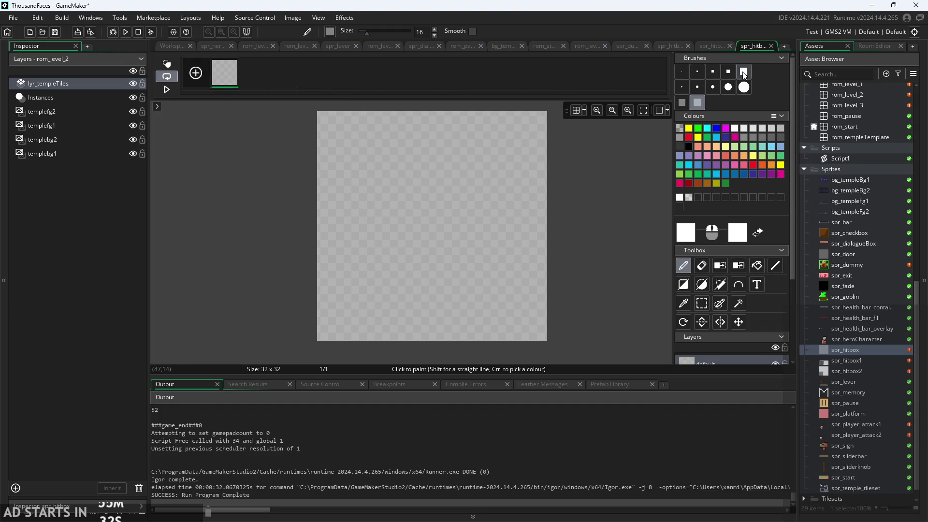
{"action": "left_click", "coordinate": [696, 102]}
- Flood-fill the canvas white, make the bottom-right quadrant a custom brush, then erase most of it
{"action": "left_click", "coordinate": [757, 266]}
{"action": "left_click", "coordinate": [435, 227]}
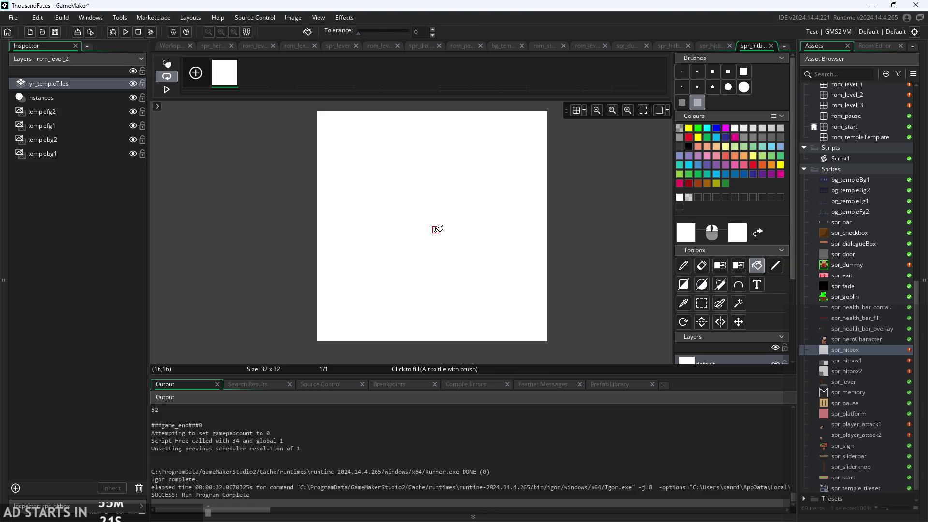
{"action": "left_click", "coordinate": [702, 303]}
{"action": "left_click_drag", "start_coordinate": [543, 338], "coordinate": [435, 229]}
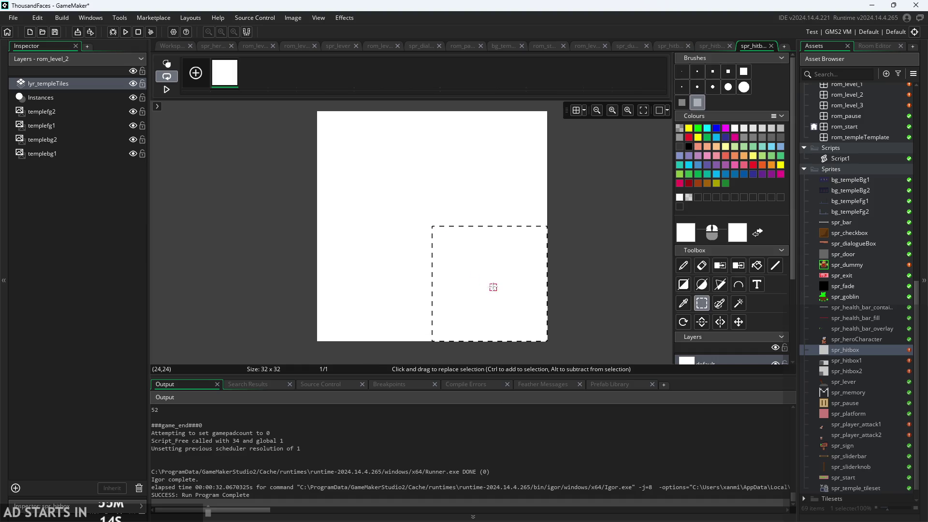
{"action": "key", "text": "ctrl+b"}
{"action": "left_click", "coordinate": [697, 103]}
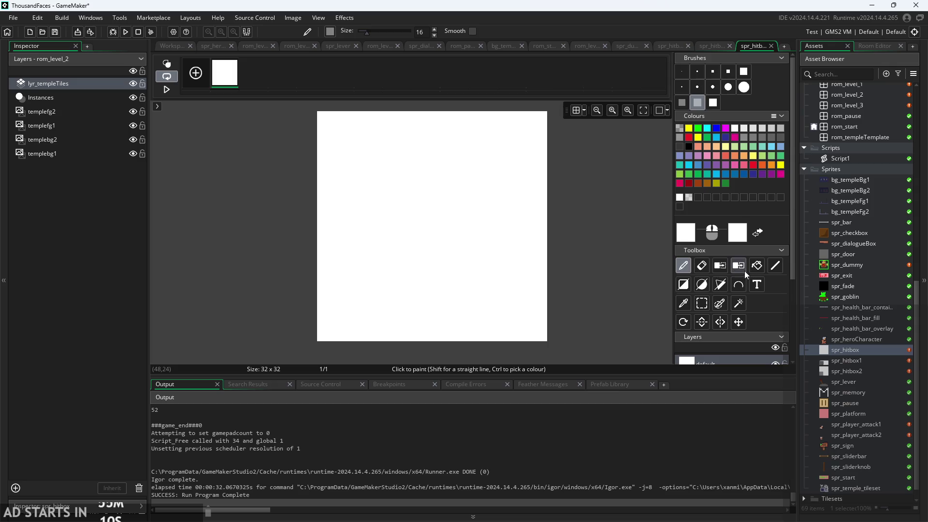
{"action": "left_click", "coordinate": [703, 273]}
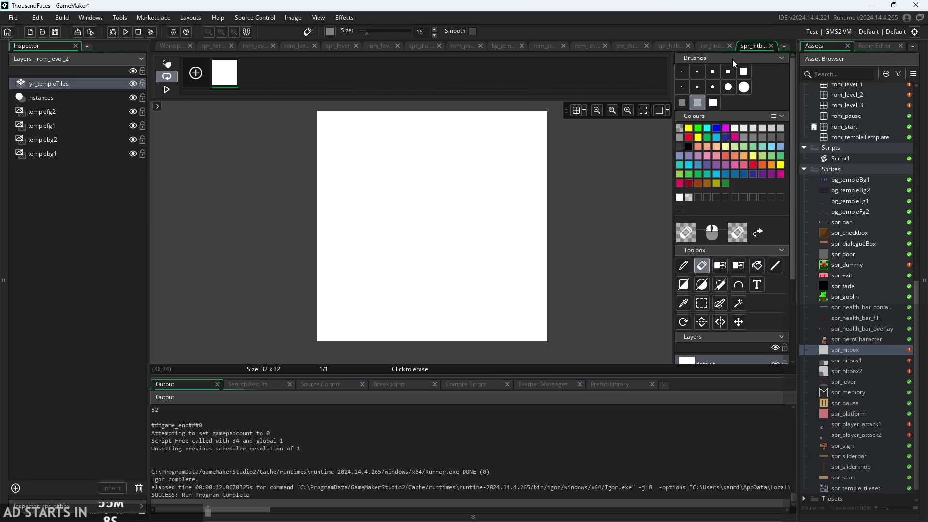
{"action": "left_click", "coordinate": [744, 71]}
{"action": "mouse_move", "coordinate": [464, 160]}
{"action": "left_mouse_down"}
{"action": "mouse_move", "coordinate": [473, 306]}
{"action": "mouse_move", "coordinate": [456, 101]}
{"action": "mouse_move", "coordinate": [415, 128]}
{"action": "left_mouse_up"}
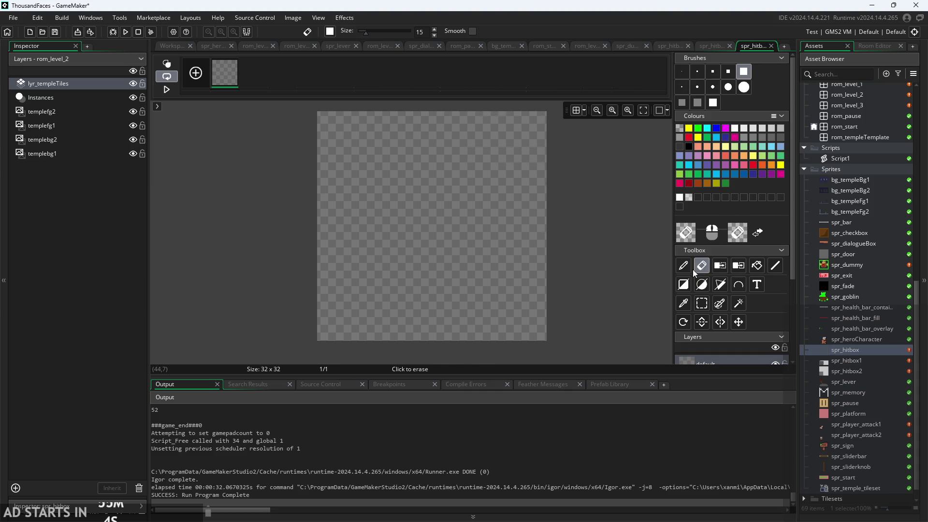
- Paint all four quadrants with the 16-pixel square brush to fill the 32x32 sprite
{"action": "left_click", "coordinate": [683, 265]}
{"action": "left_click", "coordinate": [697, 103]}
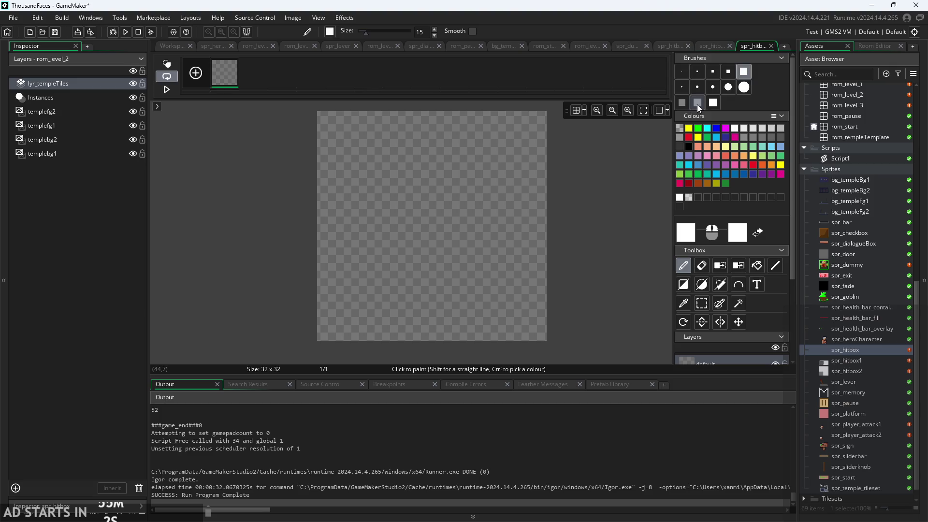
{"action": "left_click", "coordinate": [381, 168]}
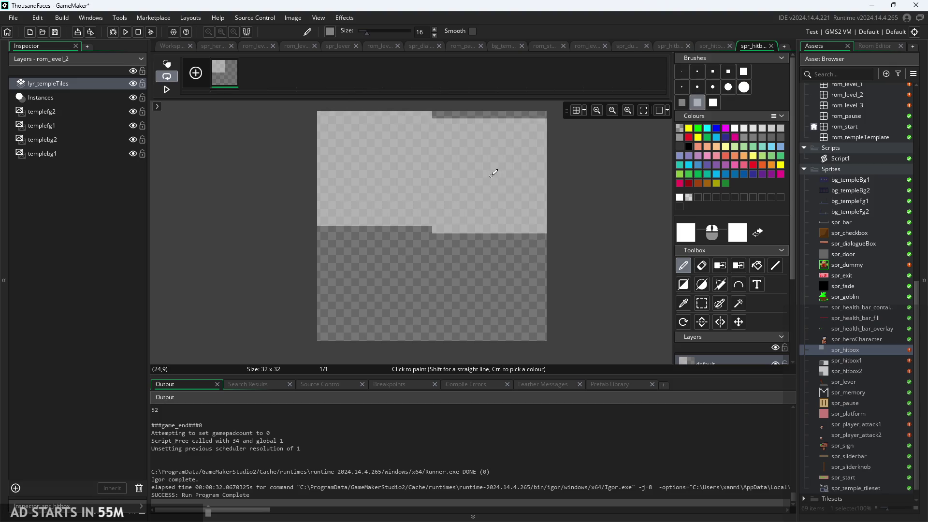
{"action": "left_click", "coordinate": [493, 172]}
{"action": "left_click", "coordinate": [498, 285]}
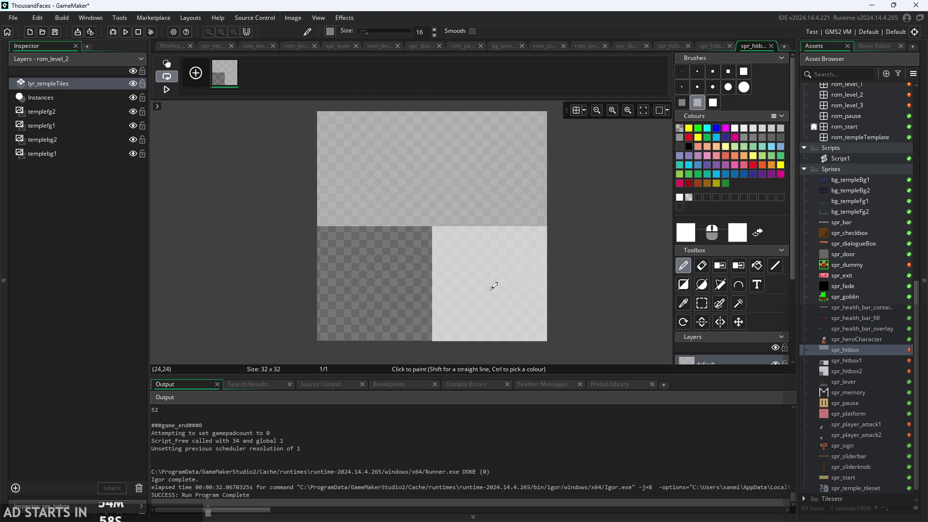
{"action": "left_click", "coordinate": [383, 281]}
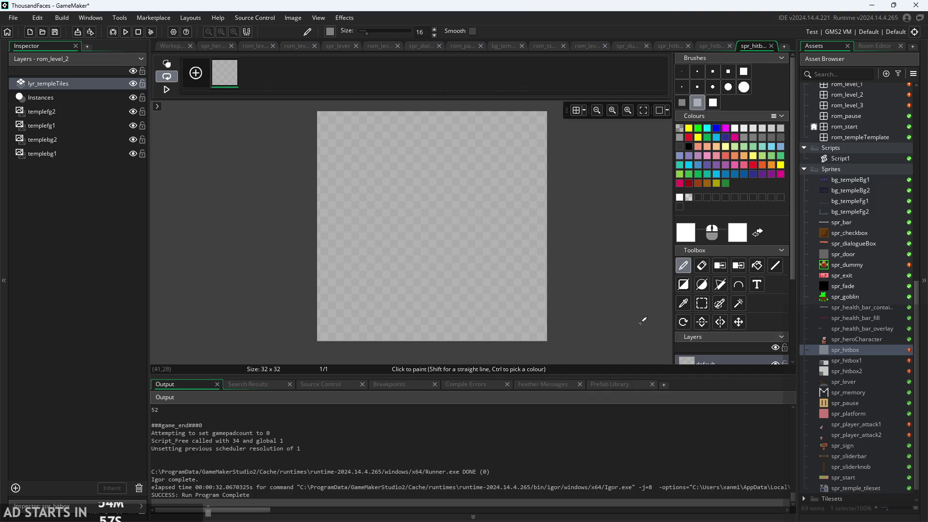
{"action": "double_click", "coordinate": [858, 360]}
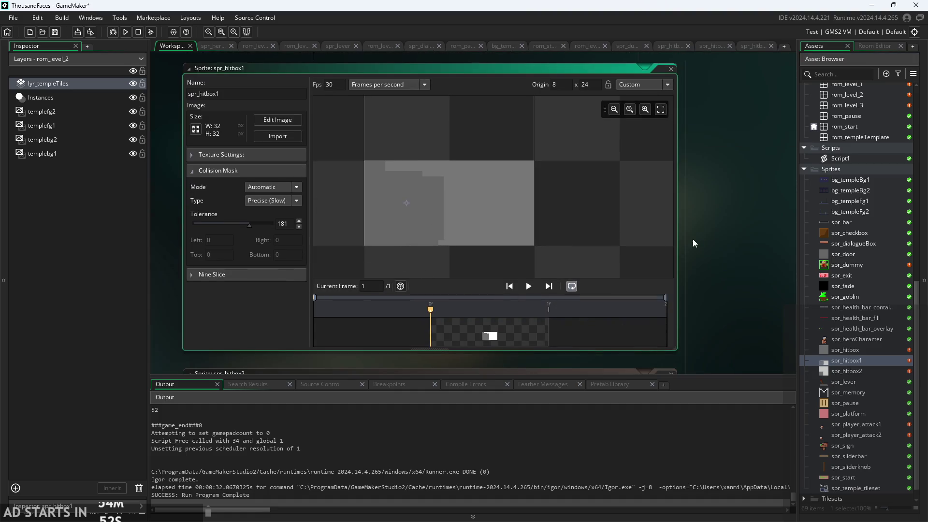
- Choose Delete on spr_hitbox1 but cancel the confirmation, then reopen spr_hitbox
{"action": "scroll", "coordinate": [581, 202], "scroll_direction": "down", "scroll_amount": 2}
{"action": "scroll", "coordinate": [573, 225], "scroll_direction": "up", "scroll_amount": 1}
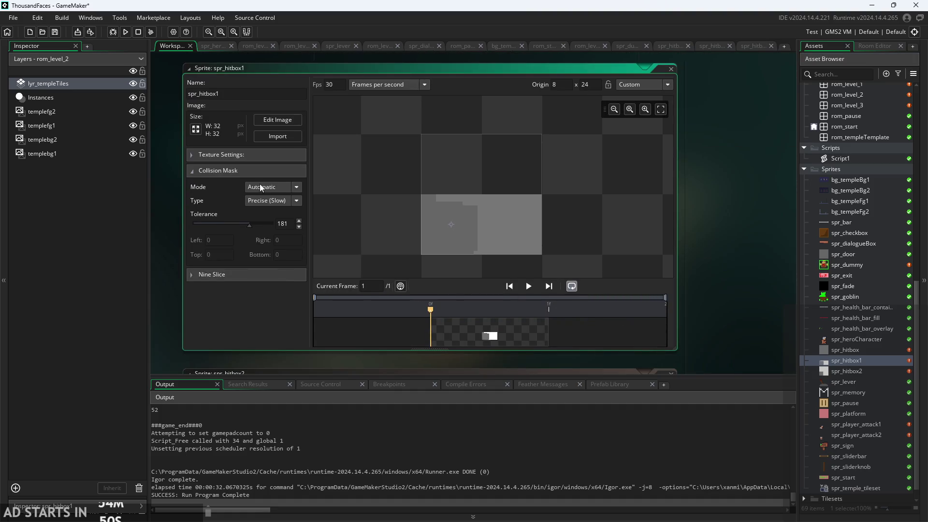
{"action": "scroll", "coordinate": [511, 232], "scroll_direction": "up", "scroll_amount": 1}
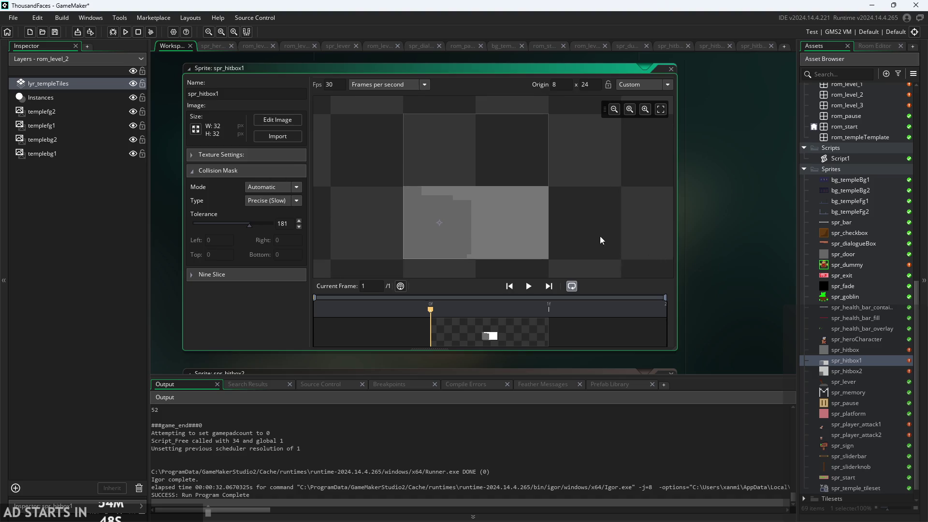
{"action": "right_click", "coordinate": [862, 360]}
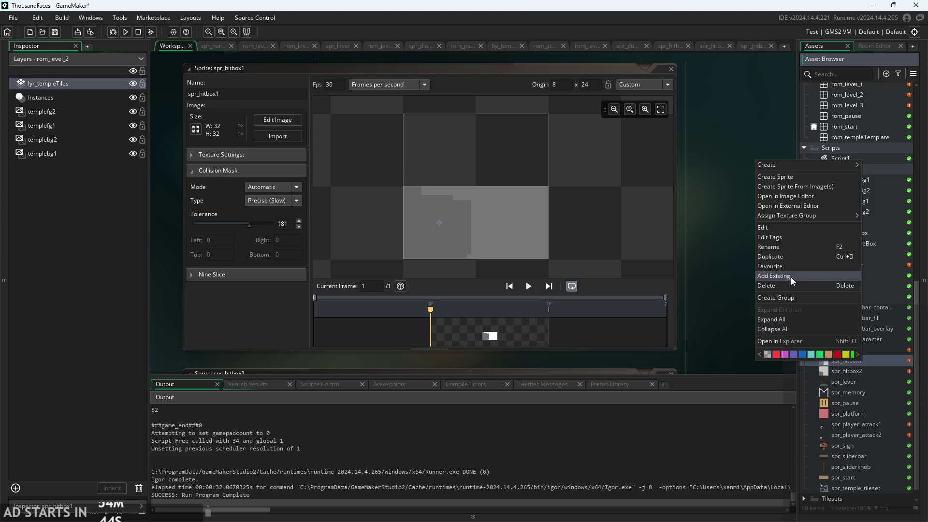
{"action": "left_click", "coordinate": [735, 332]}
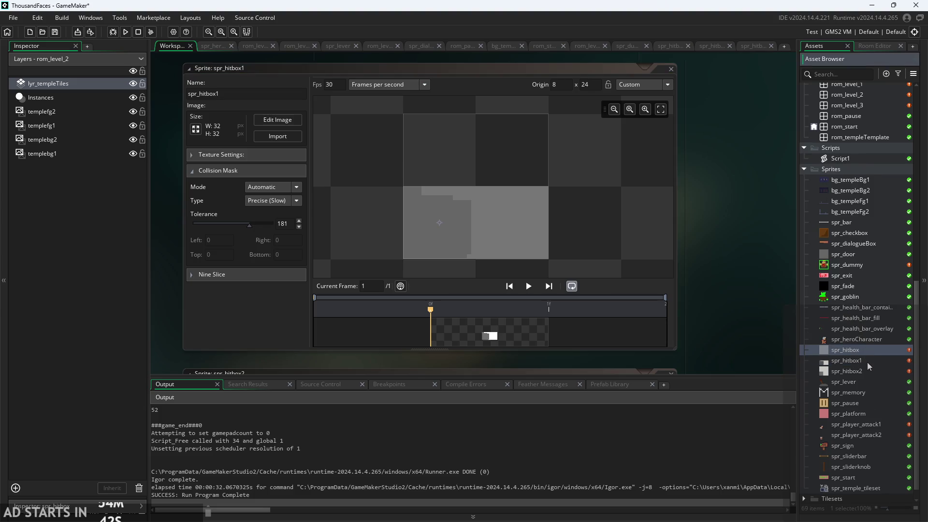
{"action": "right_click", "coordinate": [868, 361]}
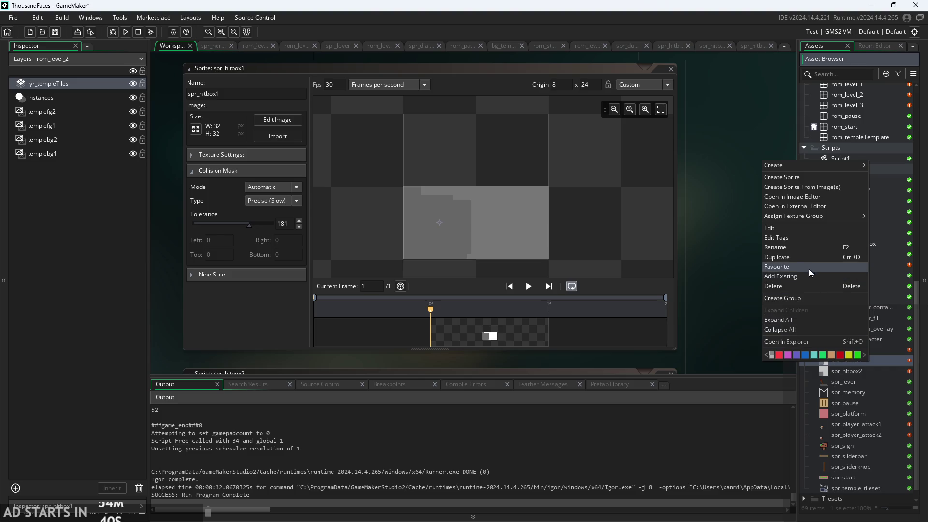
{"action": "left_click", "coordinate": [775, 286]}
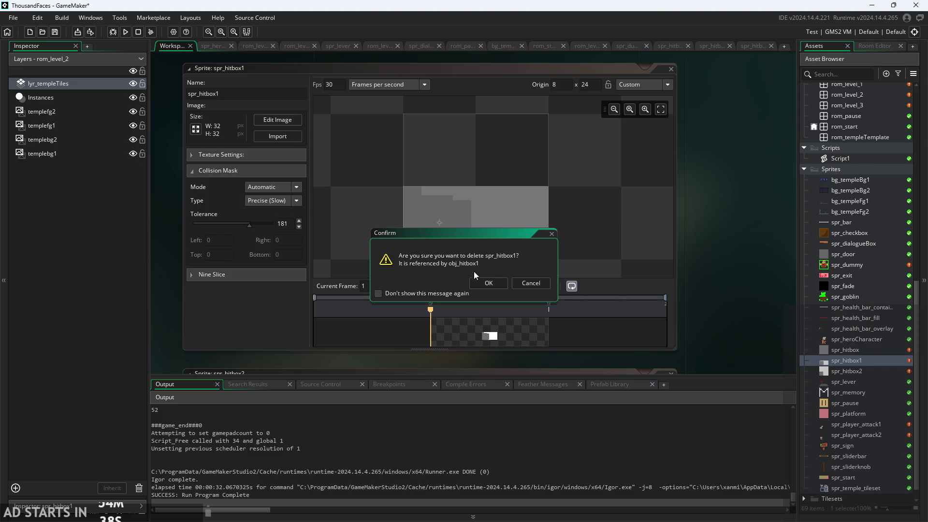
{"action": "left_click", "coordinate": [546, 286]}
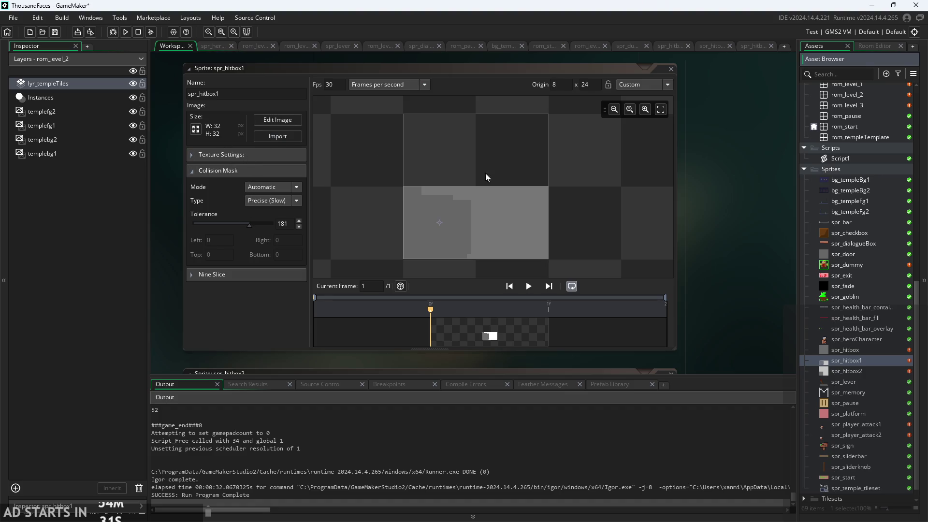
{"action": "double_click", "coordinate": [869, 349]}
- Duplicate spr_hitbox twice to create spr_hitbox_1 and spr_hitbox_2
{"action": "right_click", "coordinate": [869, 349]}
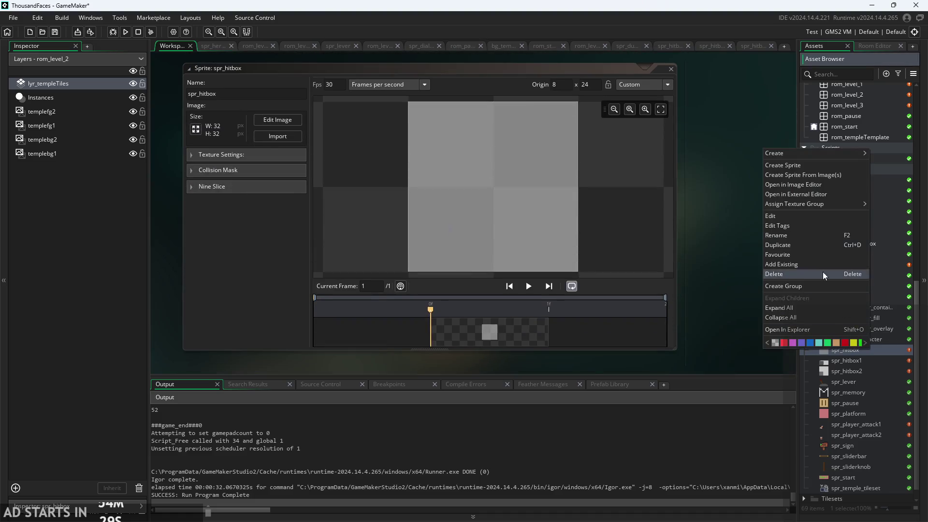
{"action": "left_click", "coordinate": [816, 247]}
{"action": "right_click", "coordinate": [817, 362]}
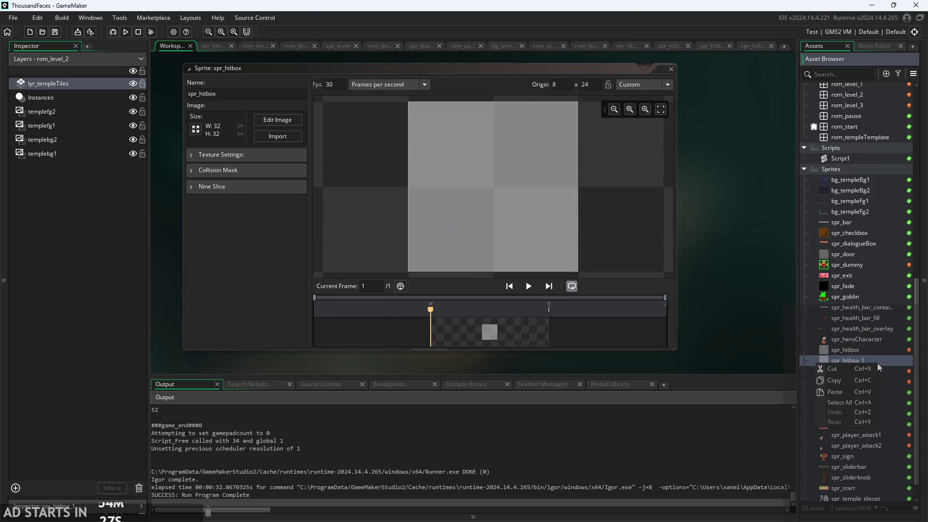
{"action": "left_click", "coordinate": [899, 364]}
{"action": "right_click", "coordinate": [899, 363]}
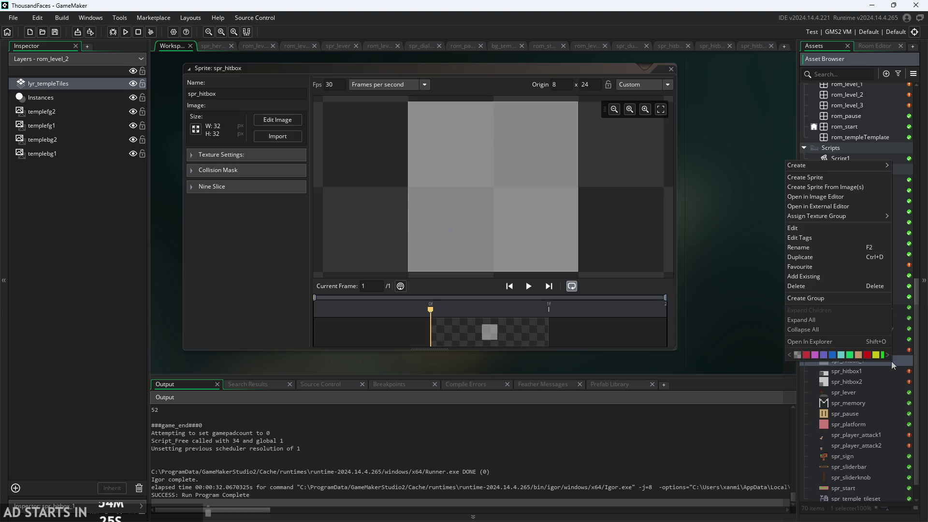
{"action": "left_click", "coordinate": [825, 256]}
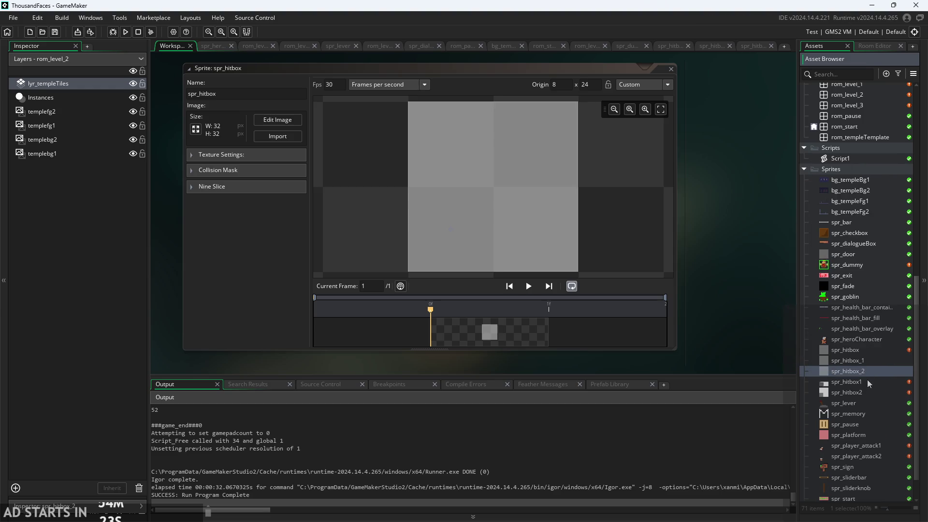
- Paint spr_hitbox_1's bottom-right quarter white with the 16px square brush
{"action": "double_click", "coordinate": [866, 365]}
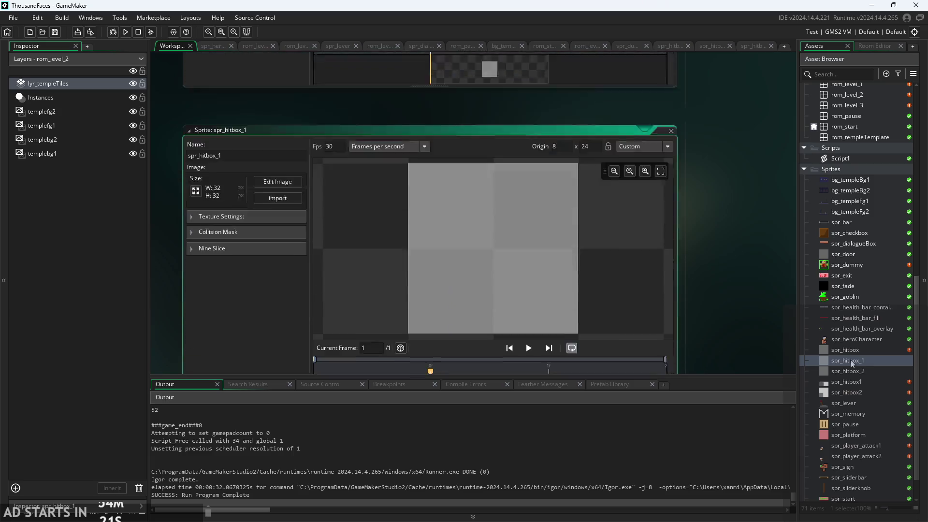
{"action": "left_click", "coordinate": [196, 129]}
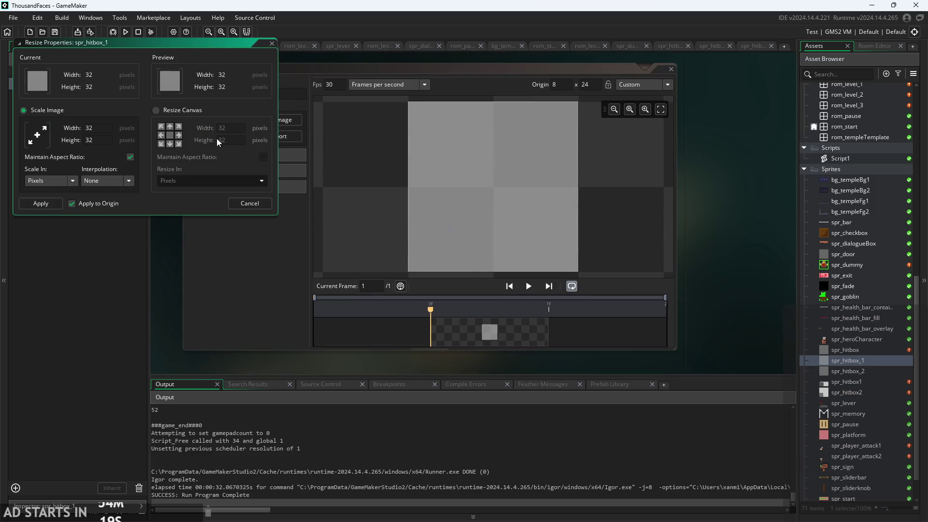
{"action": "left_click", "coordinate": [244, 201]}
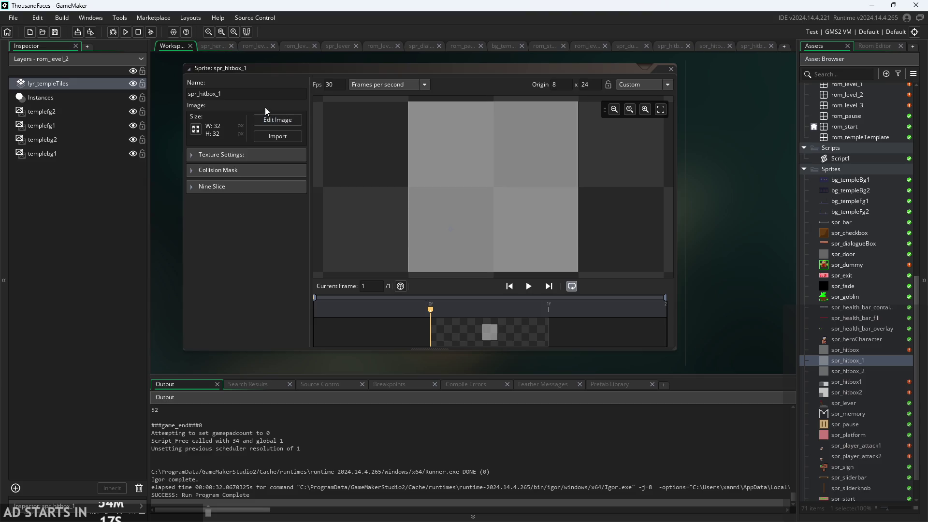
{"action": "left_click", "coordinate": [278, 119]}
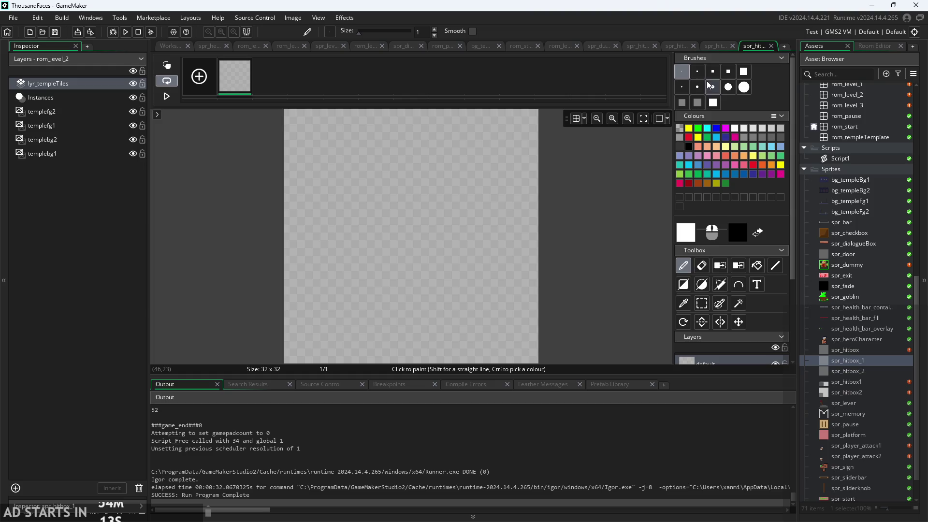
{"action": "left_click", "coordinate": [713, 103]}
{"action": "scroll", "coordinate": [574, 265], "scroll_direction": "down", "scroll_amount": 2}
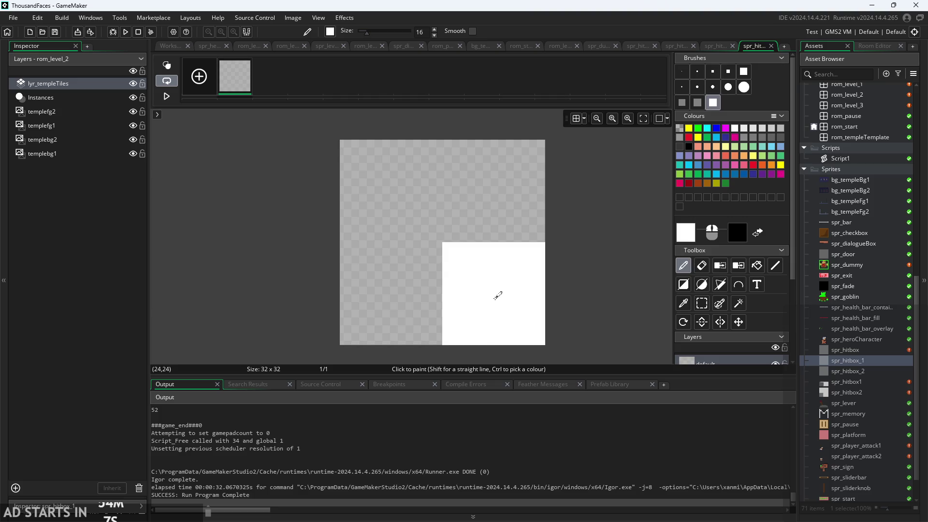
{"action": "left_click", "coordinate": [498, 295]}
- Paint spr_hitbox_2's top-left, top-right and bottom-right quarters white with the 16px brush
{"action": "double_click", "coordinate": [859, 374]}
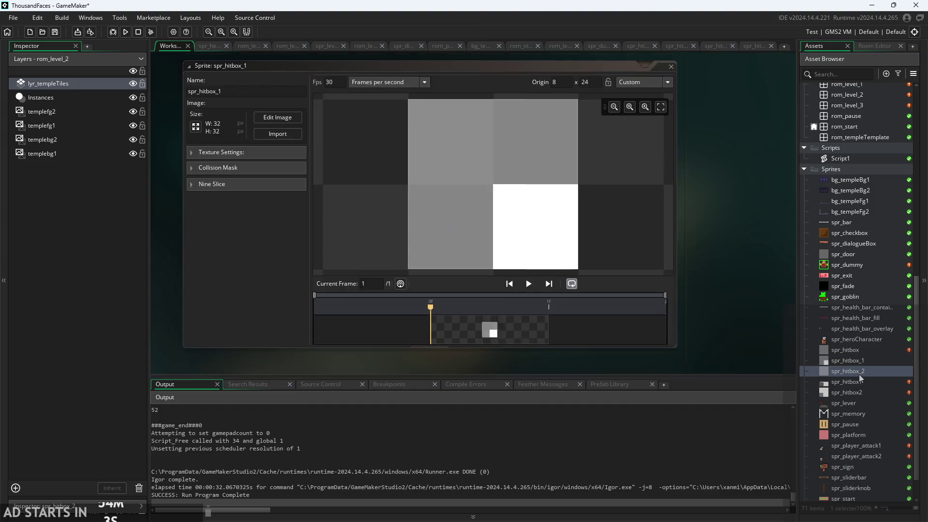
{"action": "left_click", "coordinate": [285, 127]}
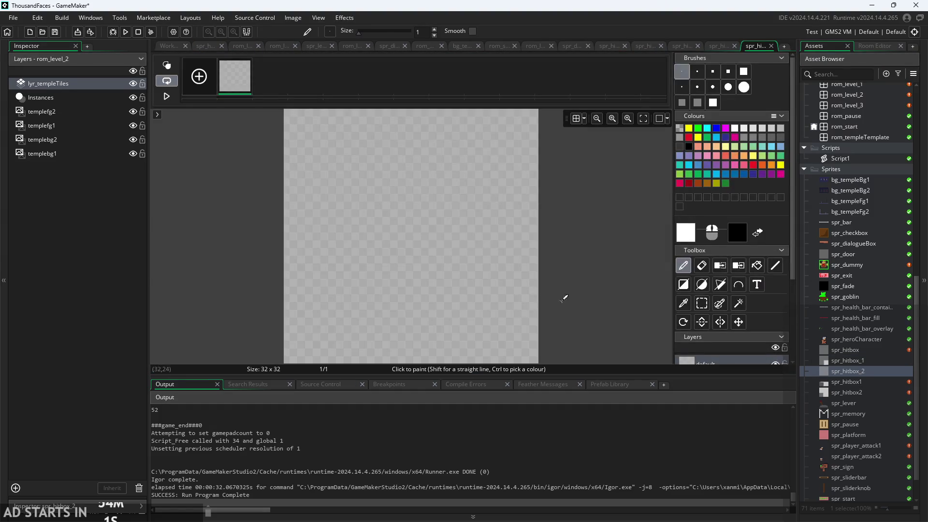
{"action": "left_click", "coordinate": [712, 102]}
{"action": "scroll", "coordinate": [607, 186], "scroll_direction": "down", "scroll_amount": 2}
{"action": "left_click", "coordinate": [486, 173]}
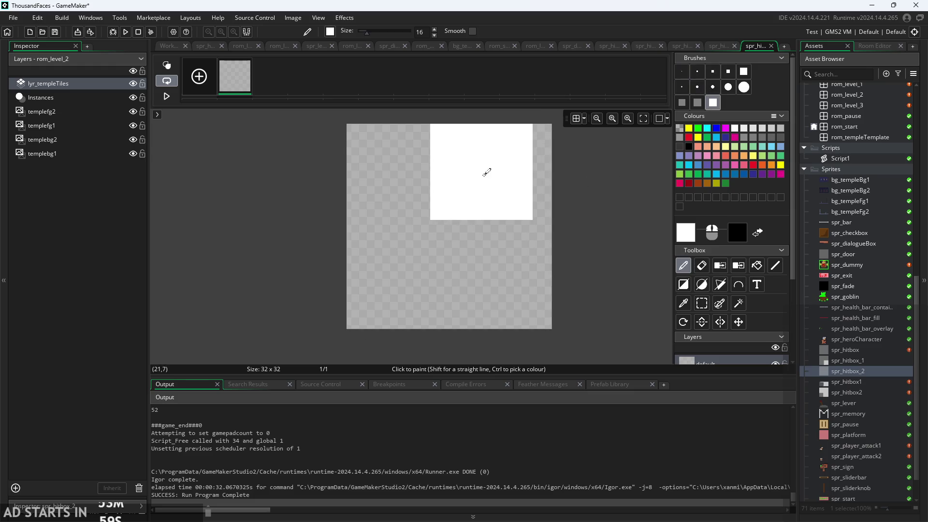
{"action": "left_click", "coordinate": [502, 178]}
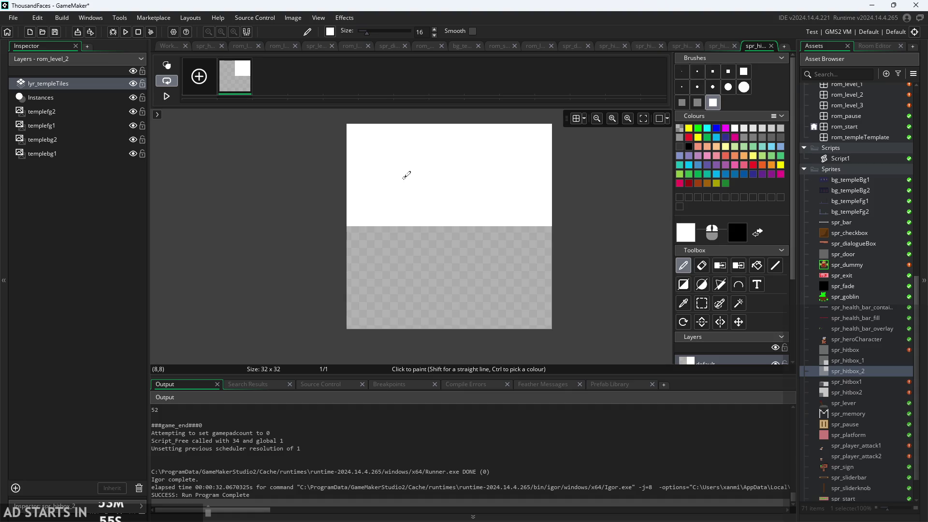
{"action": "left_click", "coordinate": [404, 175]}
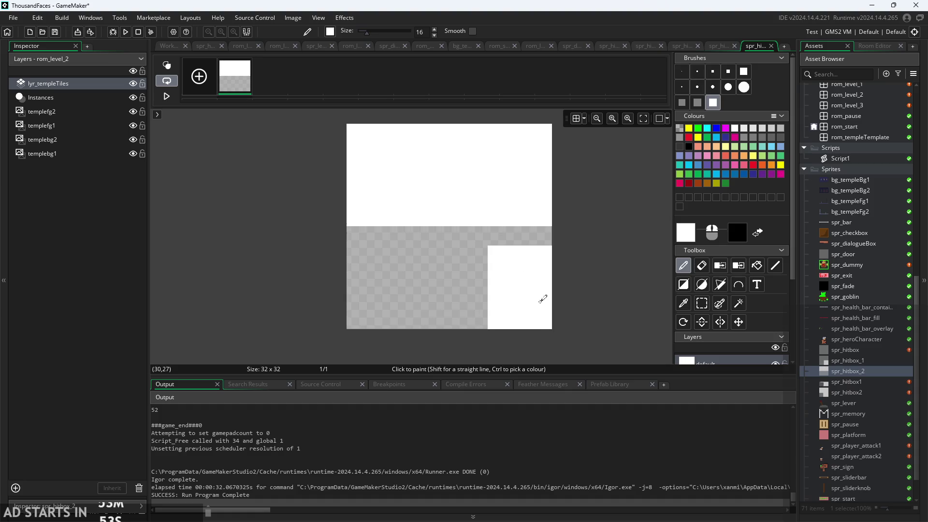
{"action": "left_click", "coordinate": [505, 275]}
{"action": "scroll", "coordinate": [591, 280], "scroll_direction": "down", "scroll_amount": 1}
{"action": "scroll", "coordinate": [591, 280], "scroll_direction": "up", "scroll_amount": 1}
{"action": "left_click", "coordinate": [858, 364]}
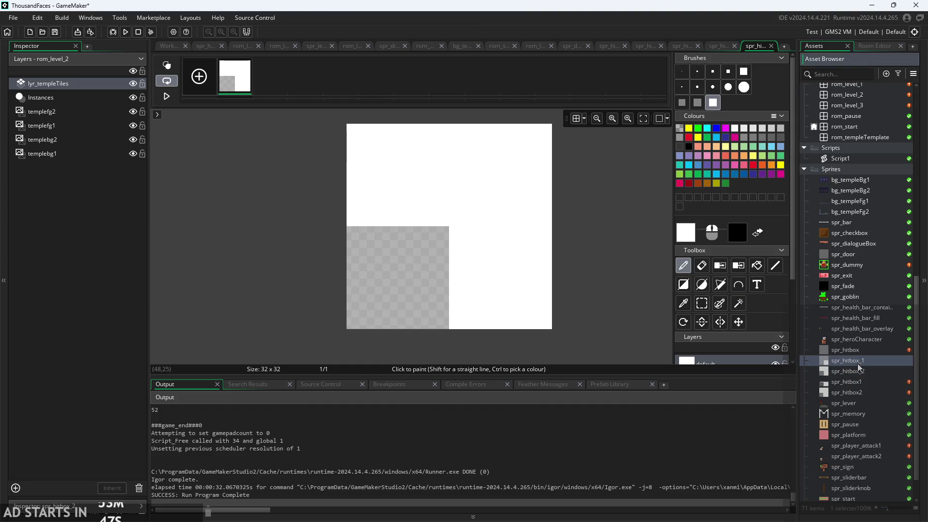
- Open the hitbox sprites and lower spr_hitbox's collision mask tolerance
{"action": "double_click", "coordinate": [859, 366]}
{"action": "left_click", "coordinate": [859, 382]}
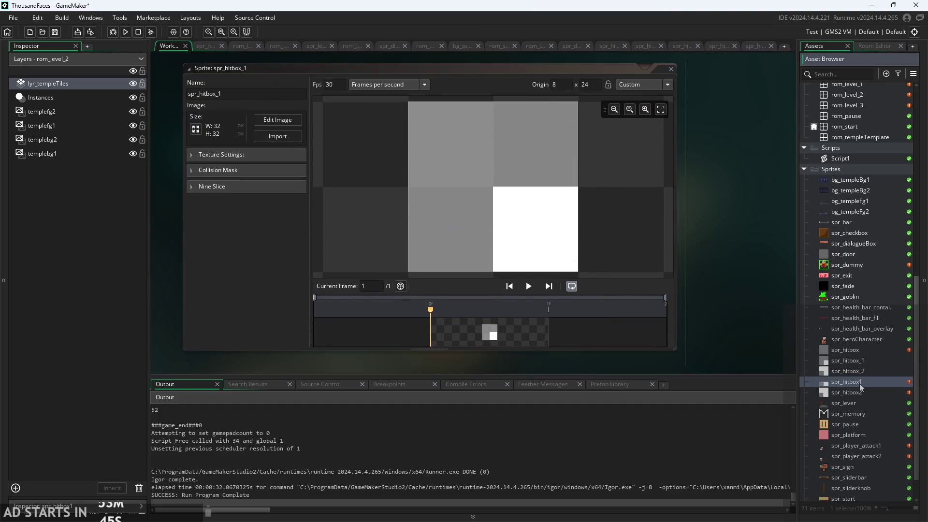
{"action": "double_click", "coordinate": [859, 394]}
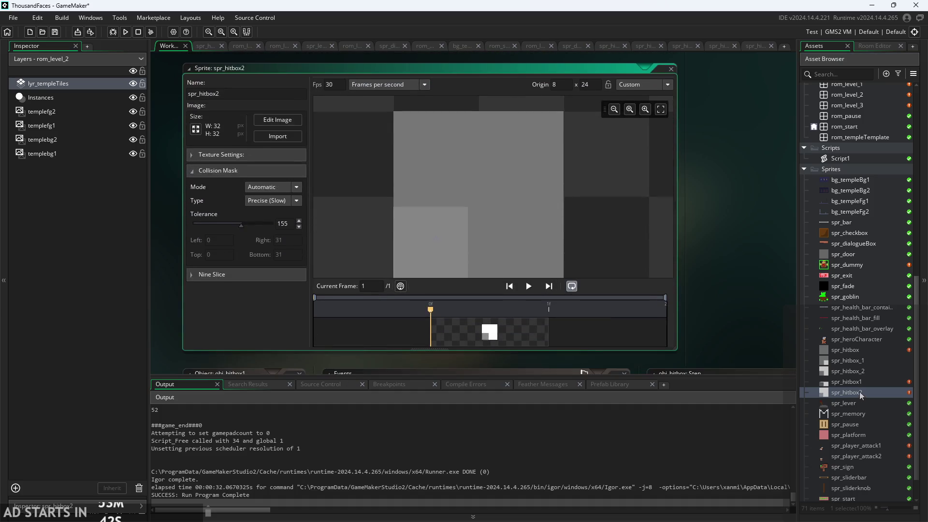
{"action": "double_click", "coordinate": [859, 369]}
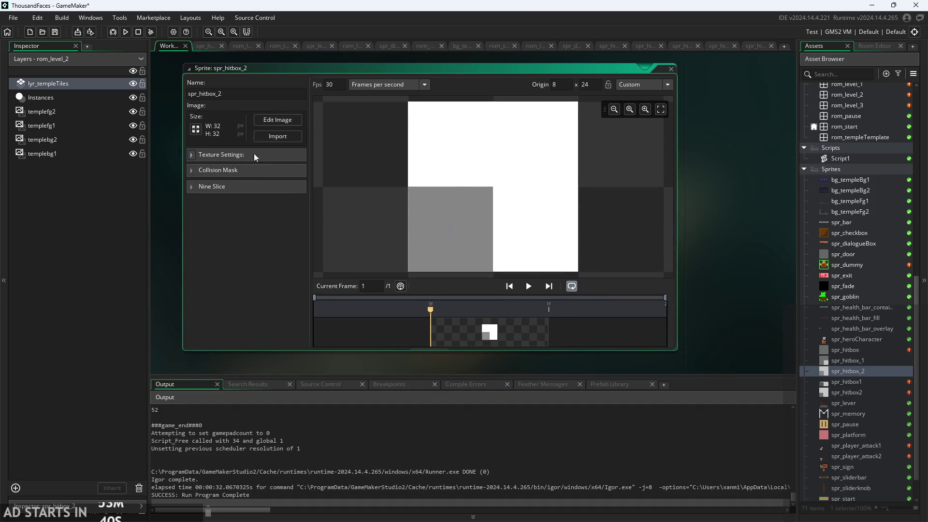
{"action": "double_click", "coordinate": [862, 349]}
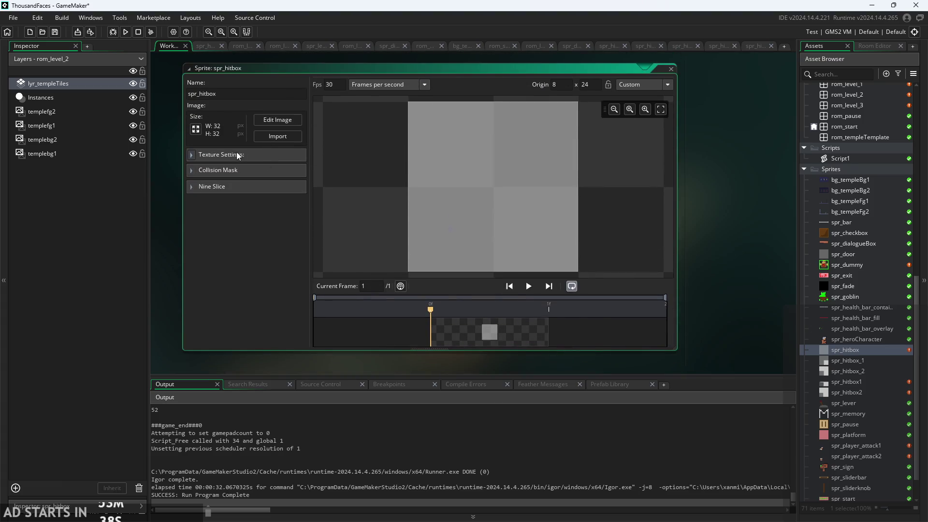
{"action": "left_click", "coordinate": [192, 171]}
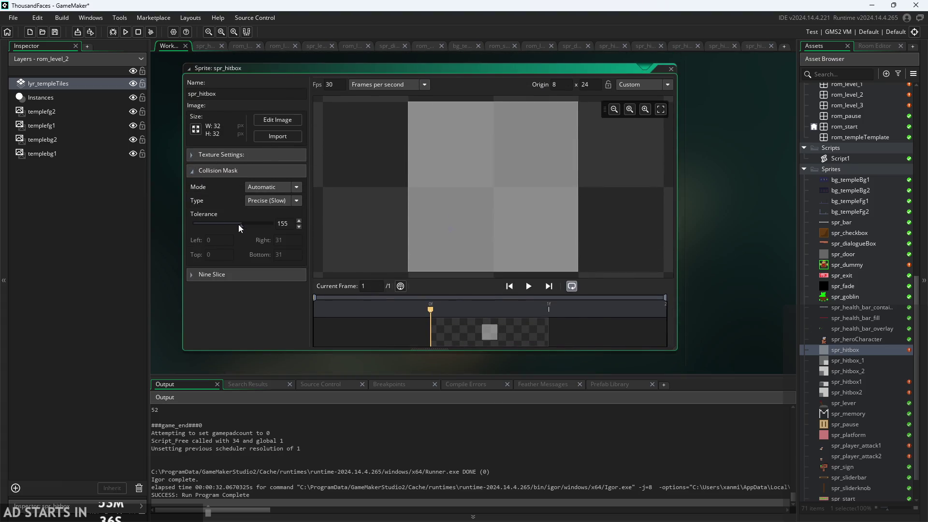
{"action": "mouse_move", "coordinate": [242, 226]}
{"action": "left_mouse_down"}
{"action": "mouse_move", "coordinate": [211, 230]}
{"action": "mouse_move", "coordinate": [240, 228]}
{"action": "mouse_move", "coordinate": [214, 248]}
{"action": "mouse_move", "coordinate": [232, 249]}
{"action": "left_mouse_up"}
- Lower spr_hitbox2's mask tolerance and set spr_hitbox_1's tolerance to 220
{"action": "double_click", "coordinate": [853, 393]}
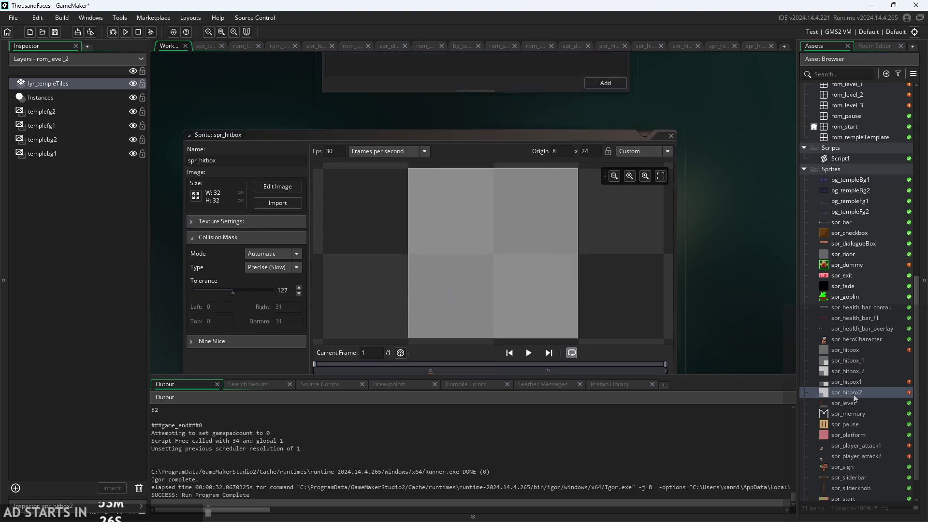
{"action": "mouse_move", "coordinate": [240, 225]}
{"action": "left_mouse_down"}
{"action": "mouse_move", "coordinate": [216, 231]}
{"action": "mouse_move", "coordinate": [310, 229]}
{"action": "mouse_move", "coordinate": [207, 251]}
{"action": "mouse_move", "coordinate": [245, 251]}
{"action": "left_mouse_up"}
{"action": "left_click", "coordinate": [853, 361]}
{"action": "double_click", "coordinate": [853, 361]}
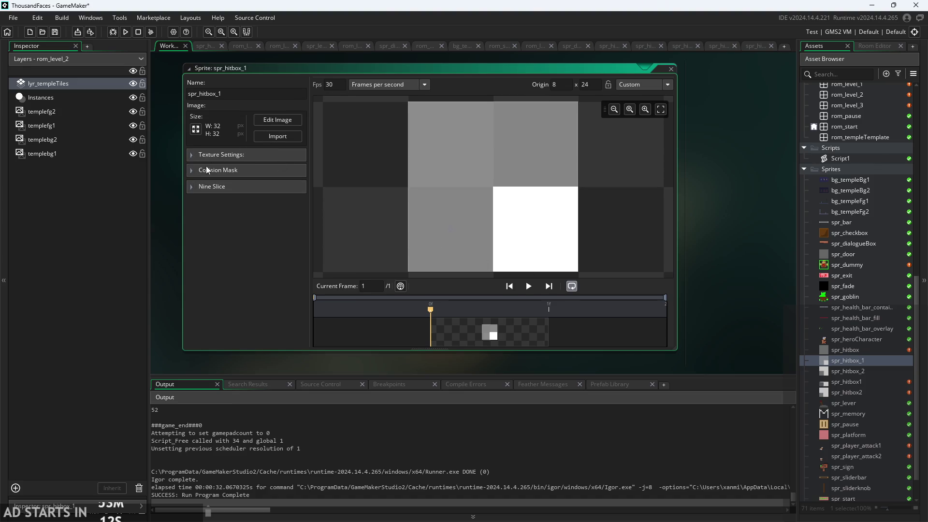
{"action": "left_click", "coordinate": [191, 169]}
{"action": "mouse_move", "coordinate": [240, 225]}
{"action": "left_mouse_down"}
{"action": "mouse_move", "coordinate": [258, 225]}
{"action": "mouse_move", "coordinate": [160, 242]}
{"action": "mouse_move", "coordinate": [297, 237]}
{"action": "mouse_move", "coordinate": [245, 239]}
{"action": "mouse_move", "coordinate": [294, 235]}
{"action": "mouse_move", "coordinate": [259, 242]}
{"action": "mouse_move", "coordinate": [285, 243]}
{"action": "left_mouse_up"}
{"action": "double_click", "coordinate": [844, 392]}
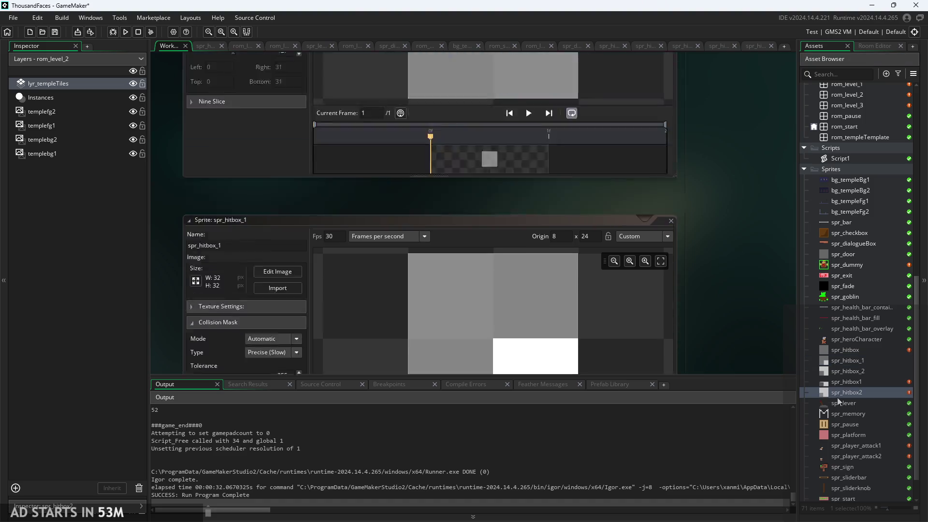
- Adjust spr_hitbox2's mask tolerance and lower spr_hitbox_1's tolerance to 225
{"action": "mouse_move", "coordinate": [244, 225]}
{"action": "left_mouse_down"}
{"action": "mouse_move", "coordinate": [213, 225]}
{"action": "mouse_move", "coordinate": [284, 222]}
{"action": "mouse_move", "coordinate": [213, 236]}
{"action": "mouse_move", "coordinate": [292, 218]}
{"action": "mouse_move", "coordinate": [120, 208]}
{"action": "mouse_move", "coordinate": [396, 201]}
{"action": "left_mouse_up"}
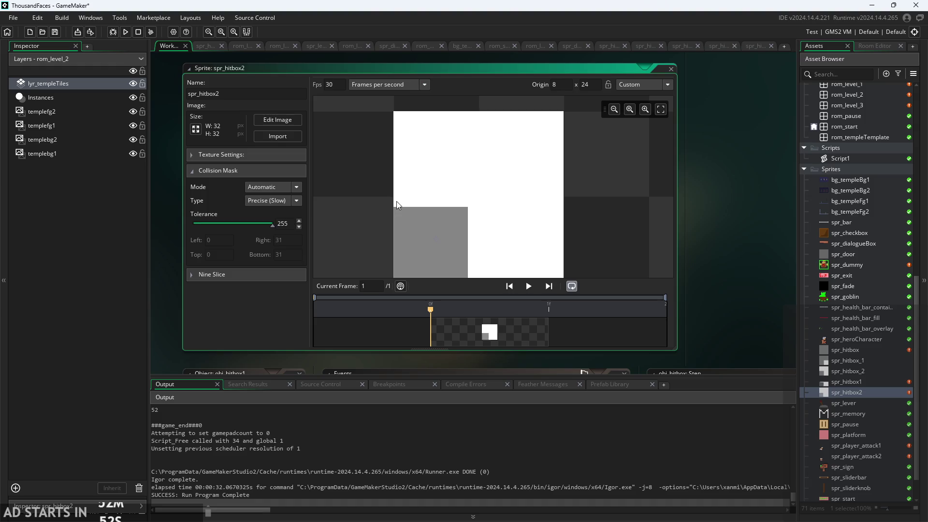
{"action": "mouse_move", "coordinate": [240, 226]}
{"action": "left_mouse_down"}
{"action": "mouse_move", "coordinate": [286, 222]}
{"action": "mouse_move", "coordinate": [200, 230]}
{"action": "mouse_move", "coordinate": [291, 225]}
{"action": "mouse_move", "coordinate": [268, 232]}
{"action": "left_mouse_up"}
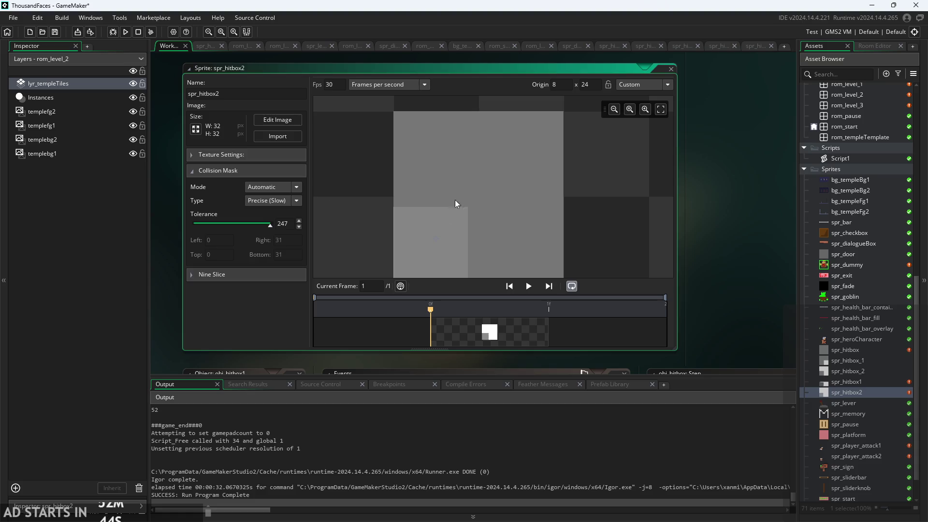
{"action": "double_click", "coordinate": [851, 361]}
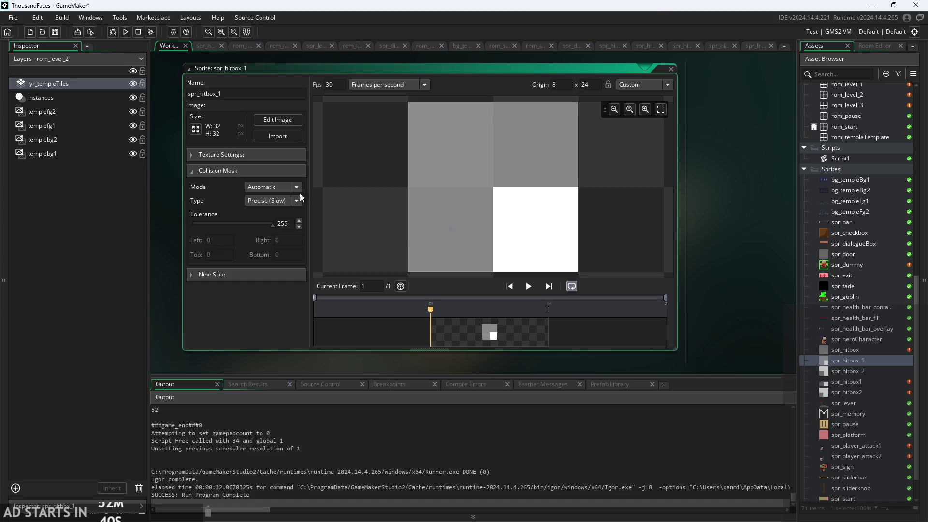
{"action": "mouse_move", "coordinate": [272, 227]}
{"action": "left_mouse_down"}
{"action": "mouse_move", "coordinate": [182, 228]}
{"action": "mouse_move", "coordinate": [286, 228]}
{"action": "mouse_move", "coordinate": [206, 245]}
{"action": "mouse_move", "coordinate": [285, 244]}
{"action": "mouse_move", "coordinate": [263, 252]}
{"action": "left_mouse_up"}
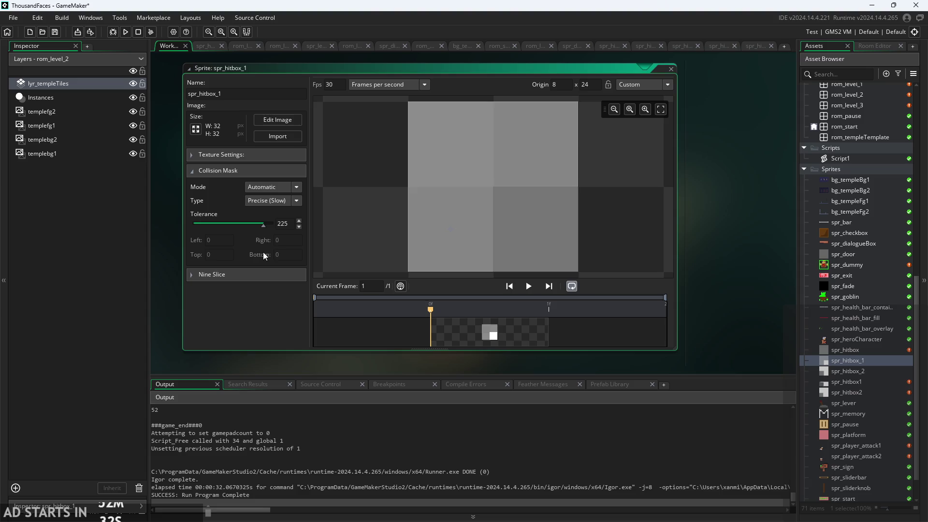
- Lower spr_hitbox_2's collision mask tolerance to 219
{"action": "double_click", "coordinate": [854, 370]}
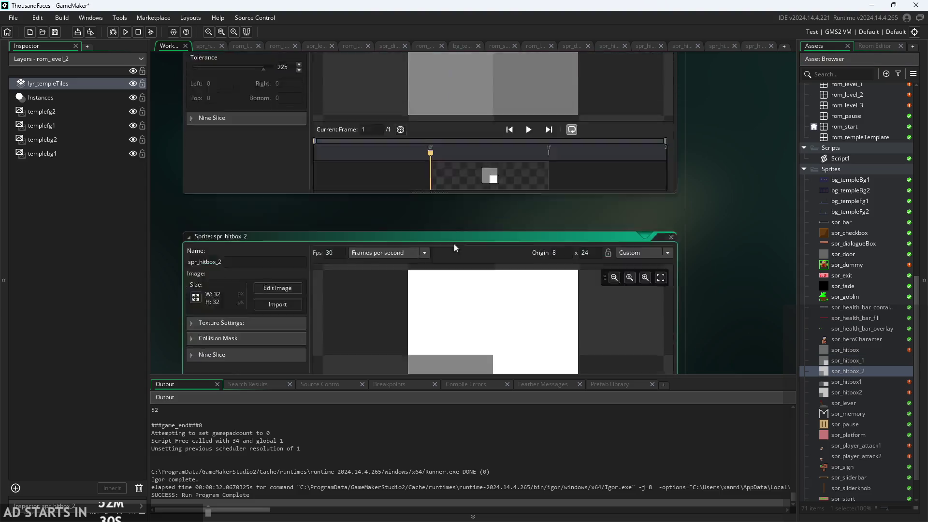
{"action": "left_click", "coordinate": [277, 170]}
{"action": "type", "text": "225"}
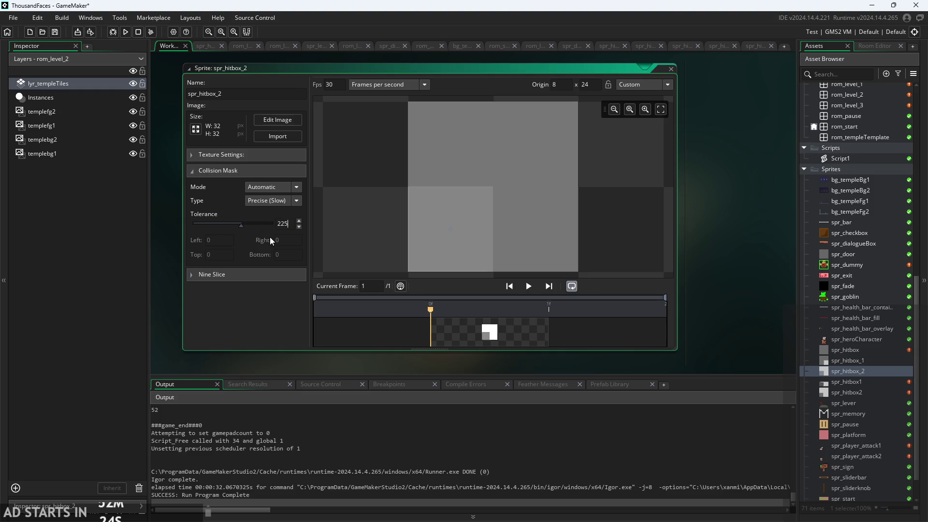
{"action": "key", "text": "Return"}
{"action": "left_click", "coordinate": [263, 228]}
{"action": "mouse_move", "coordinate": [262, 227]}
{"action": "left_mouse_down"}
{"action": "mouse_move", "coordinate": [217, 234]}
{"action": "mouse_move", "coordinate": [305, 224]}
{"action": "mouse_move", "coordinate": [193, 230]}
{"action": "mouse_move", "coordinate": [274, 225]}
{"action": "mouse_move", "coordinate": [181, 221]}
{"action": "mouse_move", "coordinate": [338, 211]}
{"action": "mouse_move", "coordinate": [178, 215]}
{"action": "mouse_move", "coordinate": [239, 219]}
{"action": "mouse_move", "coordinate": [220, 228]}
{"action": "mouse_move", "coordinate": [276, 224]}
{"action": "mouse_move", "coordinate": [265, 234]}
{"action": "left_mouse_up"}
{"action": "mouse_move", "coordinate": [265, 227]}
{"action": "left_mouse_down"}
{"action": "mouse_move", "coordinate": [172, 235]}
{"action": "mouse_move", "coordinate": [291, 233]}
{"action": "mouse_move", "coordinate": [267, 247]}
{"action": "left_mouse_up"}
{"action": "double_click", "coordinate": [850, 350]}
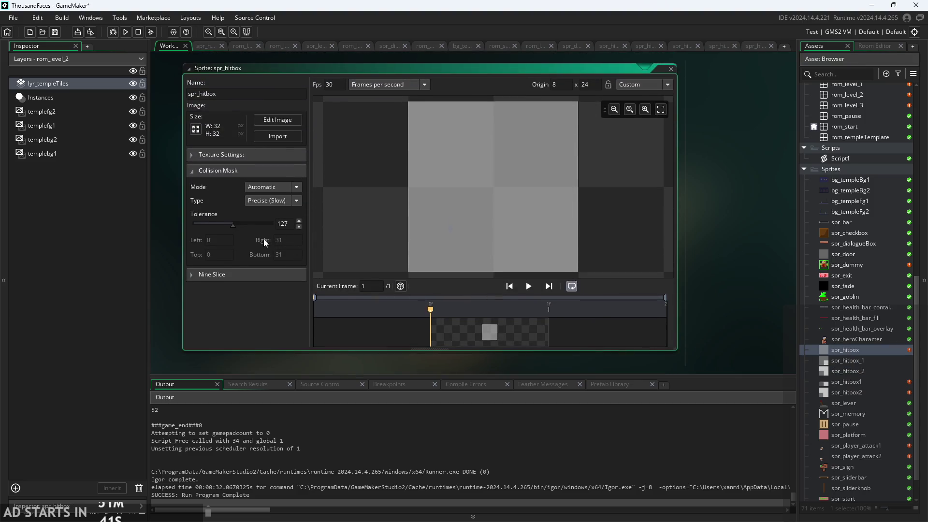
- Set the mask tolerance of spr_hitbox, spr_hitbox_1 and spr_hitbox_2 to 230
{"action": "mouse_move", "coordinate": [231, 227]}
{"action": "left_mouse_down"}
{"action": "mouse_move", "coordinate": [260, 223]}
{"action": "mouse_move", "coordinate": [180, 238]}
{"action": "mouse_move", "coordinate": [240, 236]}
{"action": "left_mouse_up"}
{"action": "double_click", "coordinate": [848, 360]}
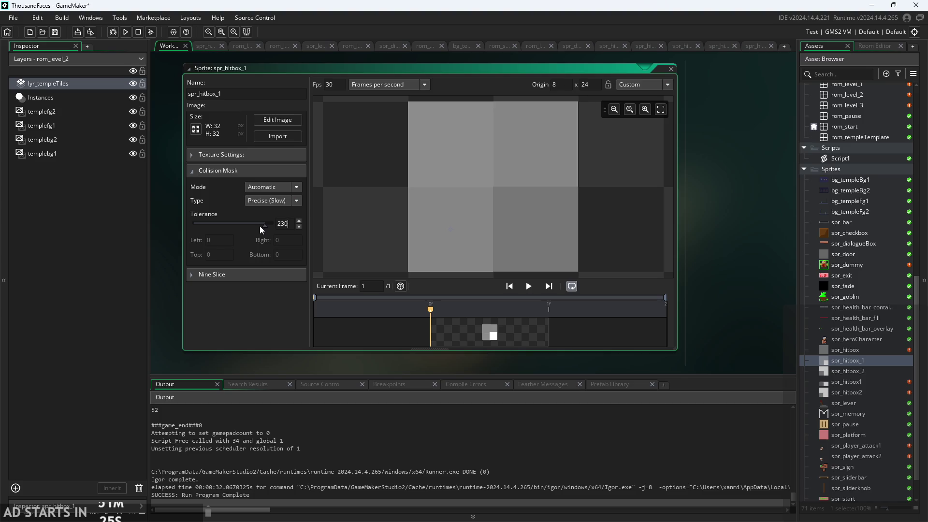
{"action": "double_click", "coordinate": [835, 371]}
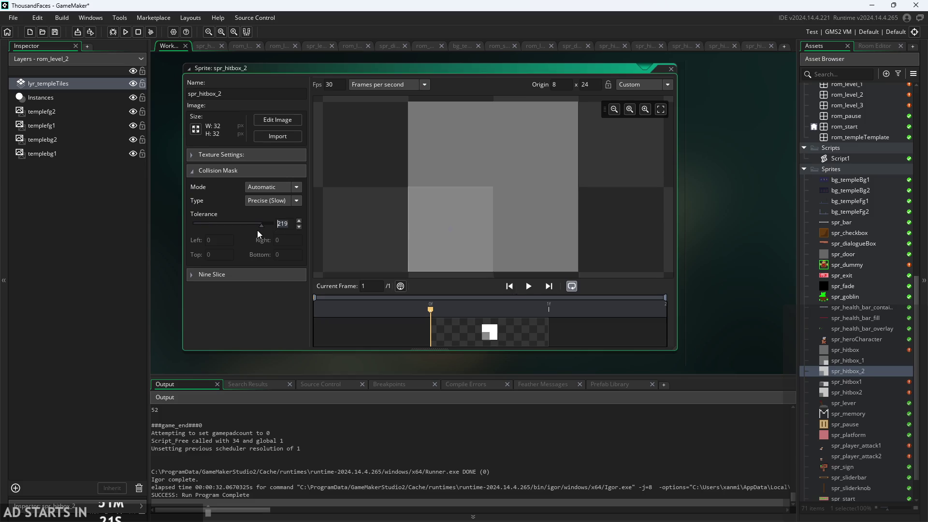
{"action": "type", "text": "230"}
- Close the spr_hitbox_2, spr_hitbox_1 and spr_hitbox sprite editors
{"action": "left_click", "coordinate": [669, 68]}
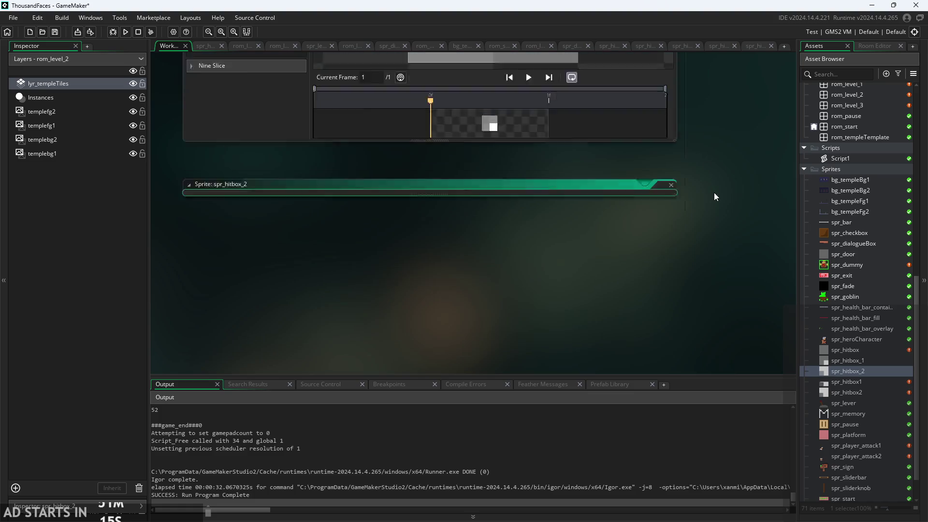
{"action": "left_click", "coordinate": [671, 63]}
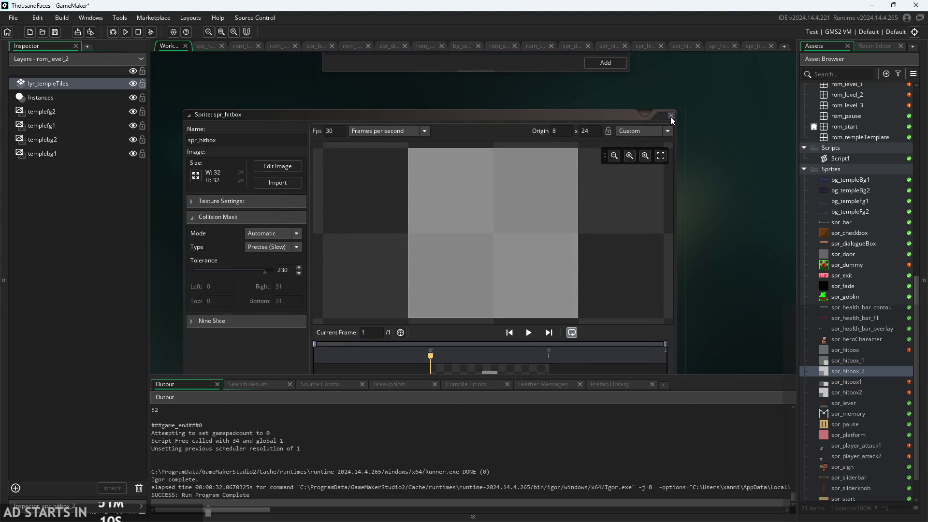
{"action": "left_click", "coordinate": [671, 117]}
- Delete the old spr_hitbox1 and spr_hitbox2 sprites, confirming each deletion
{"action": "right_click", "coordinate": [862, 385]}
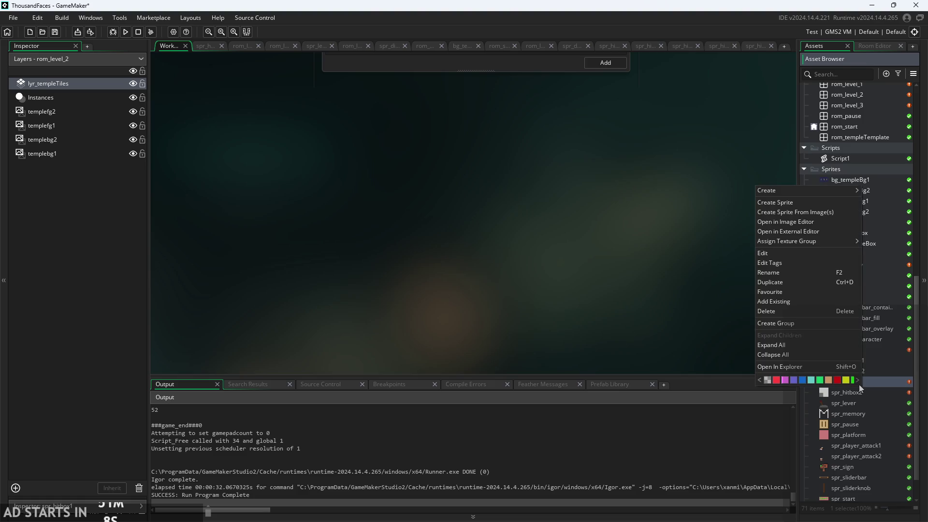
{"action": "left_click", "coordinate": [795, 310]}
{"action": "left_click", "coordinate": [488, 283]}
{"action": "right_click", "coordinate": [865, 384]}
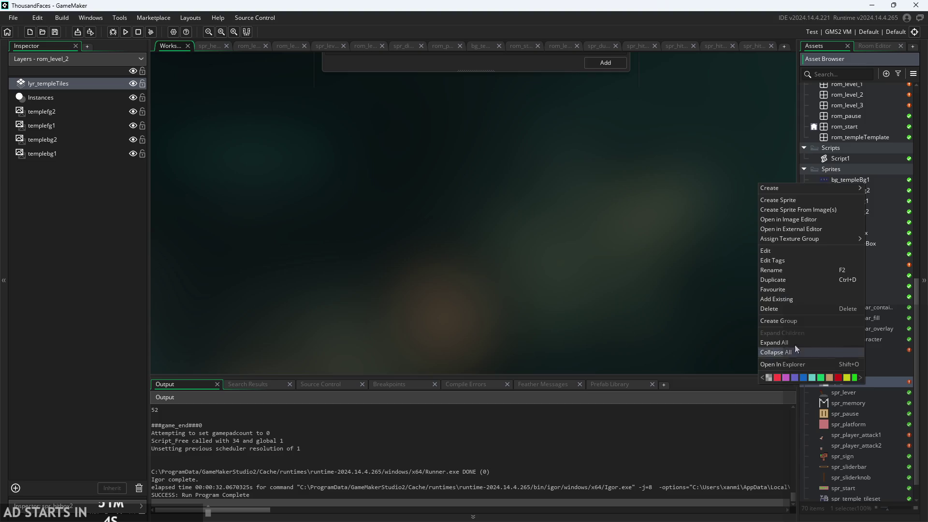
{"action": "left_click", "coordinate": [787, 310]}
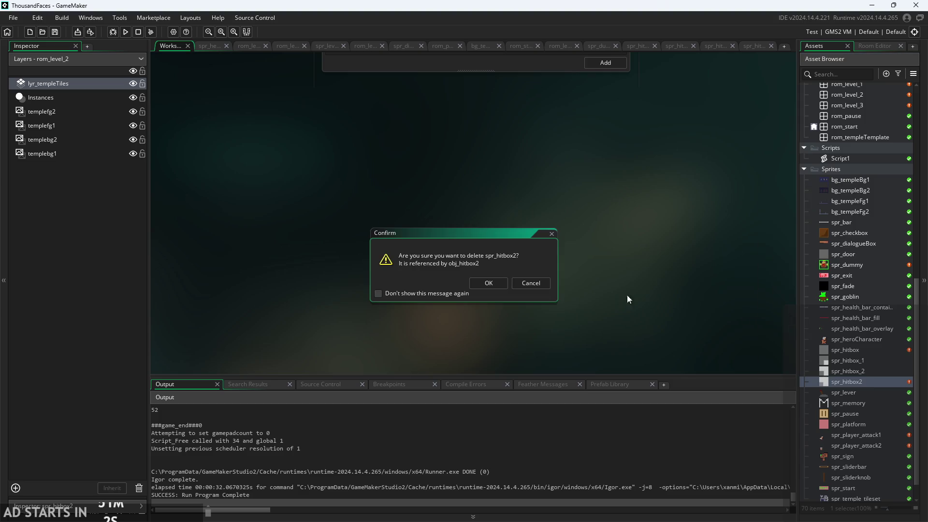
{"action": "left_click", "coordinate": [489, 283]}
{"action": "scroll", "coordinate": [854, 354], "scroll_direction": "up", "scroll_amount": 5}
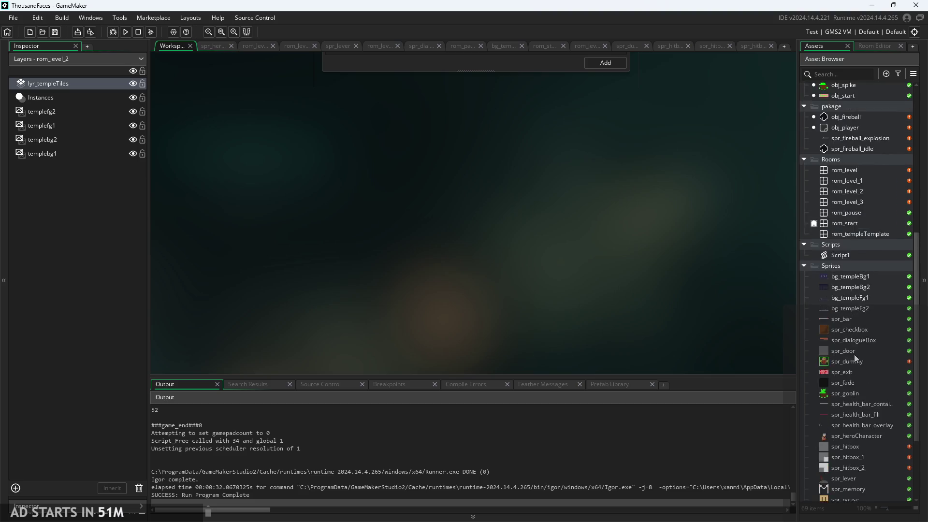
{"action": "scroll", "coordinate": [845, 259], "scroll_direction": "up", "scroll_amount": 6}
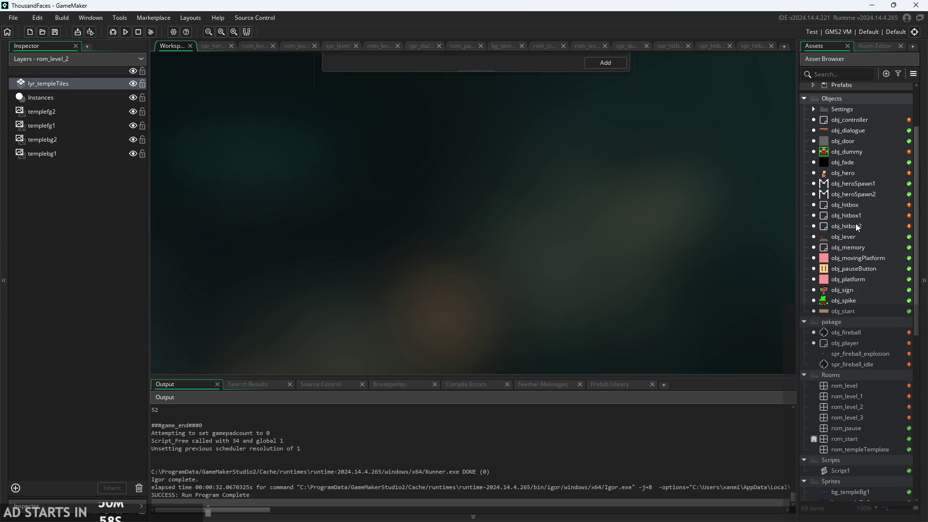
- Set obj_hitbox2's collision mask to spr_hitbox_2
{"action": "left_click", "coordinate": [856, 226]}
{"action": "double_click", "coordinate": [857, 226]}
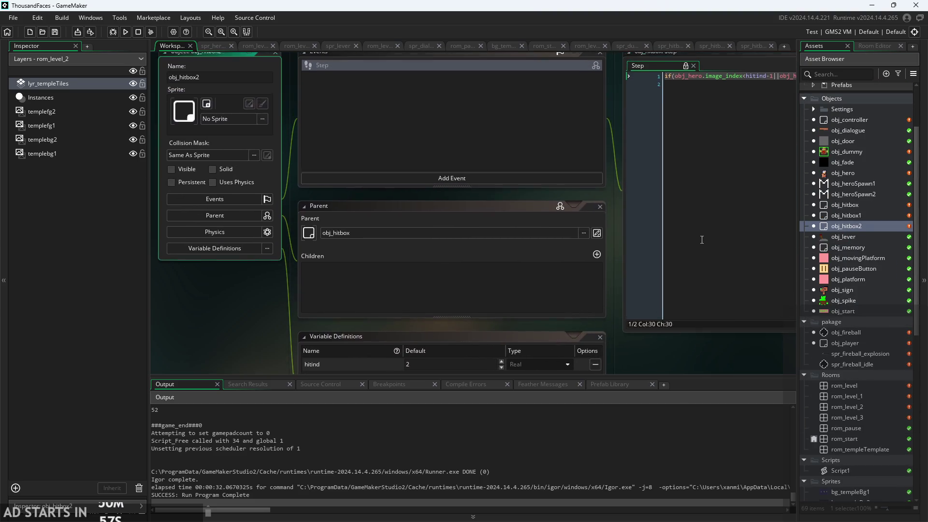
{"action": "left_click", "coordinate": [208, 161]}
{"action": "left_click", "coordinate": [187, 207]}
{"action": "scroll", "coordinate": [227, 268], "scroll_direction": "down", "scroll_amount": 5}
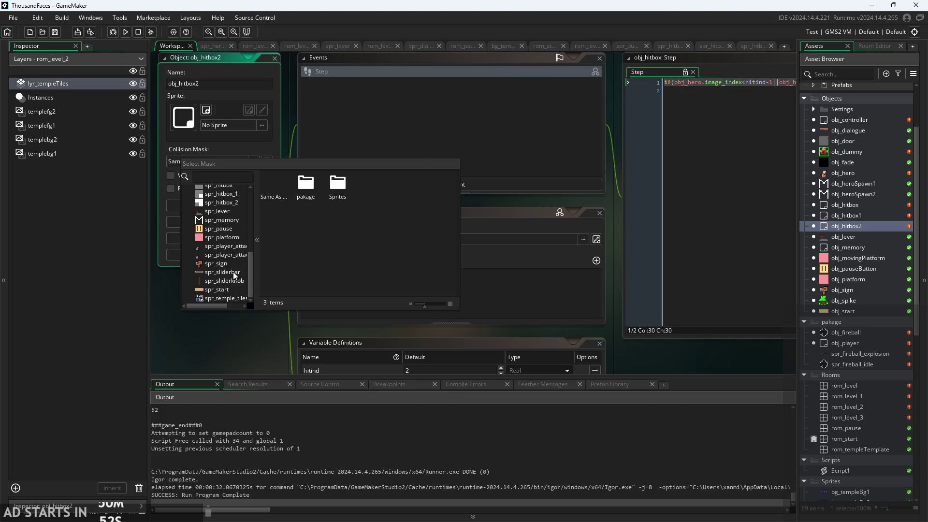
{"action": "left_click", "coordinate": [222, 202]}
{"action": "scroll", "coordinate": [236, 266], "scroll_direction": "down", "scroll_amount": 5}
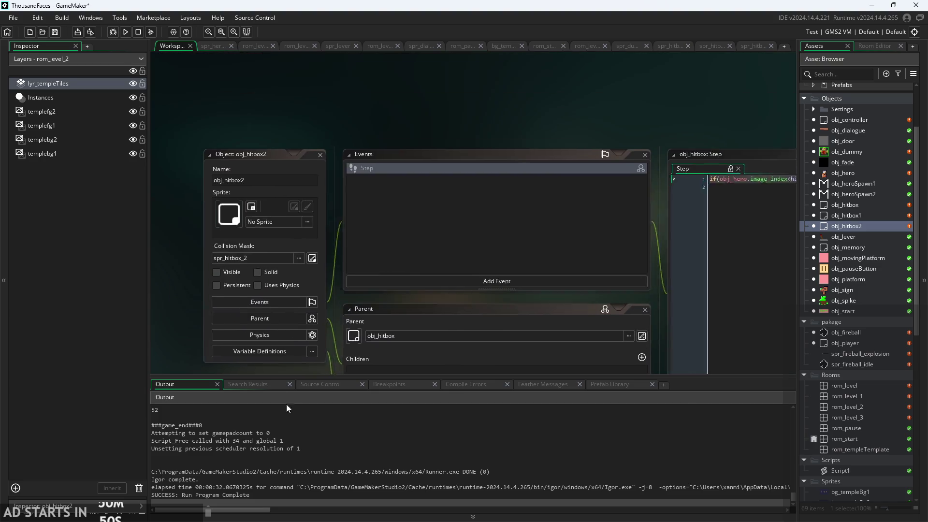
- Set obj_hitbox1's collision mask to spr_hitbox_1 and run the game
{"action": "left_click", "coordinate": [263, 144]}
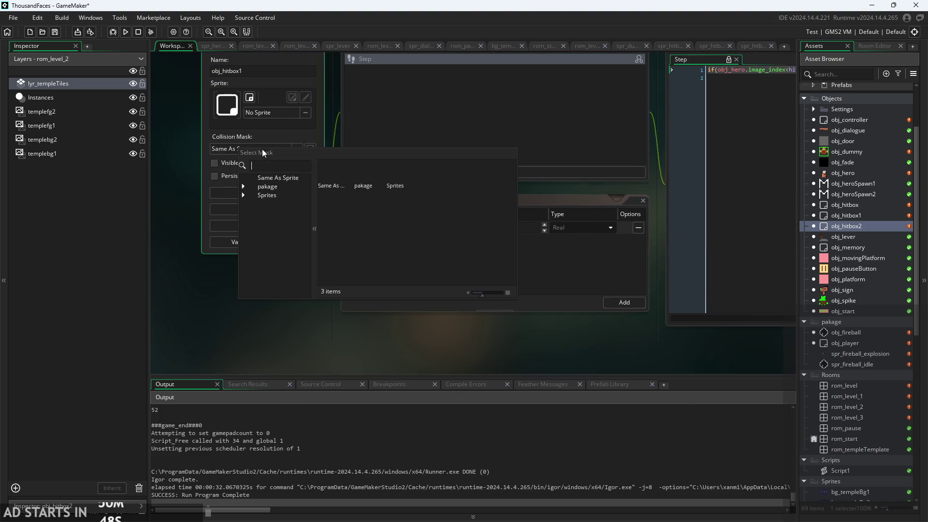
{"action": "left_click", "coordinate": [273, 202]}
{"action": "scroll", "coordinate": [280, 261], "scroll_direction": "down", "scroll_amount": 3}
{"action": "scroll", "coordinate": [280, 261], "scroll_direction": "down", "scroll_amount": 2}
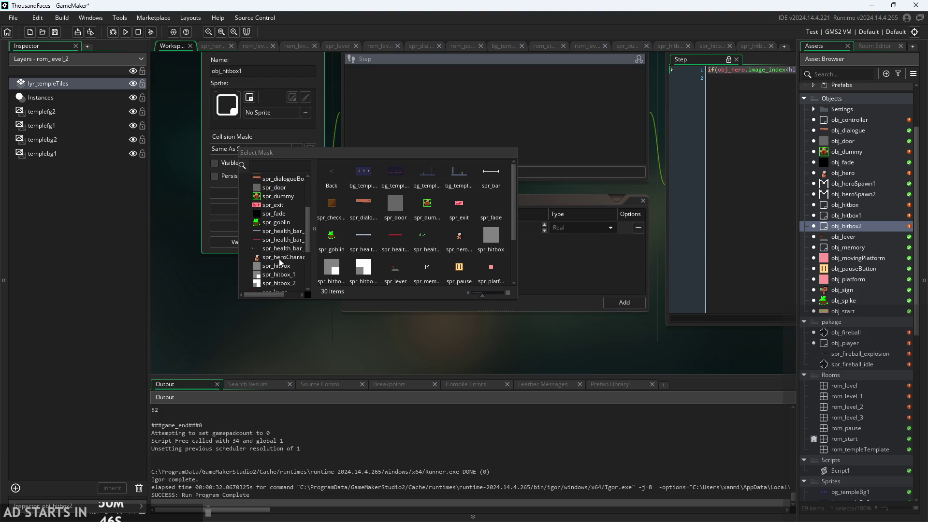
{"action": "left_click", "coordinate": [285, 274]}
{"action": "scroll", "coordinate": [225, 326], "scroll_direction": "down", "scroll_amount": 3}
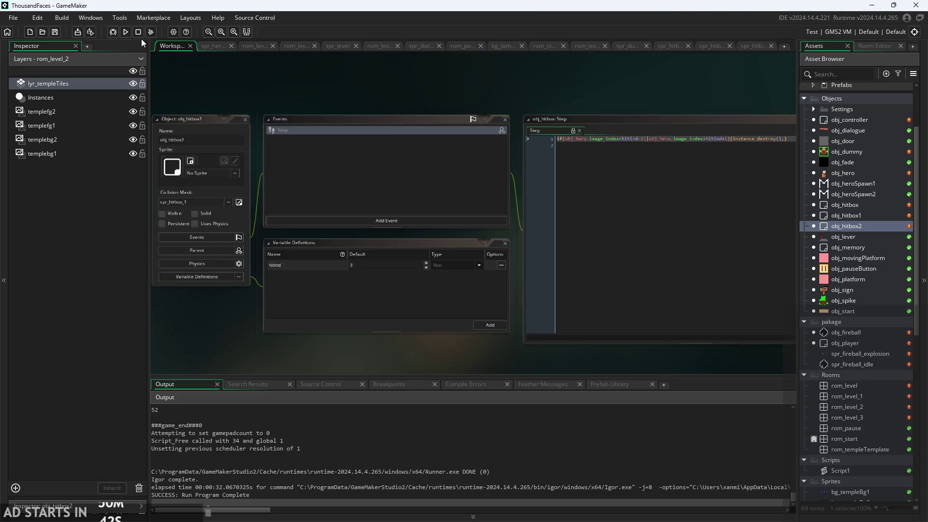
{"action": "left_click", "coordinate": [126, 31]}
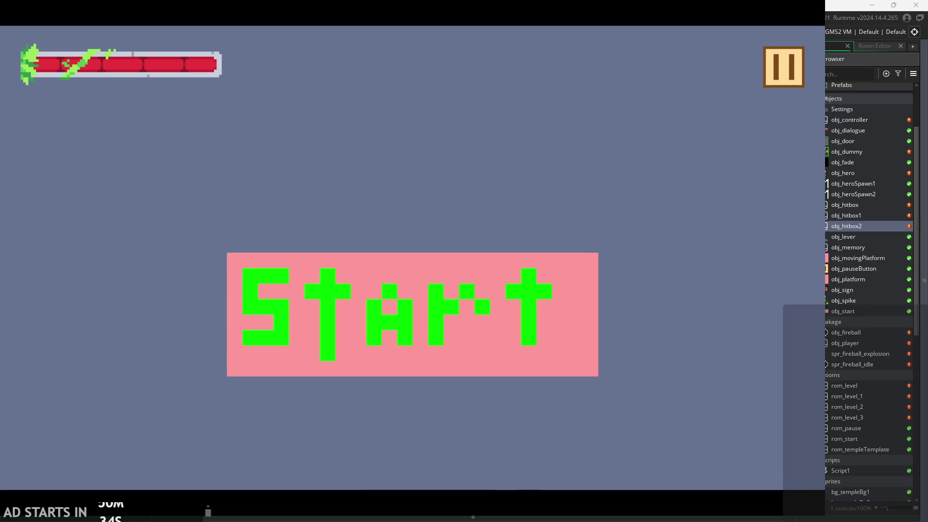
- Start the game, climb the red ledge, flip the lever and walk into the next room
{"action": "left_click", "coordinate": [453, 291]}
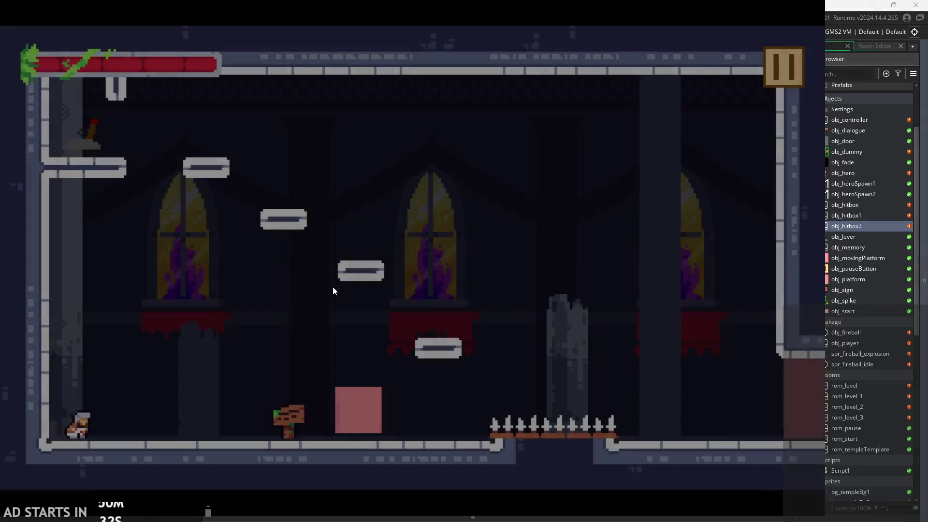
{"action": "key", "text": "Right"}
{"action": "key", "text": "space"}
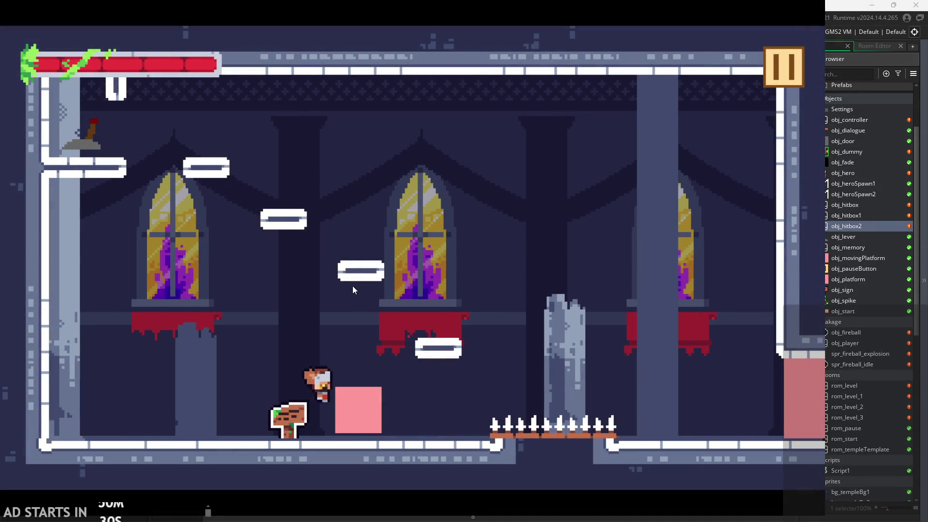
{"action": "key", "text": "space"}
{"action": "key", "text": "Left"}
{"action": "key", "text": "Left"}
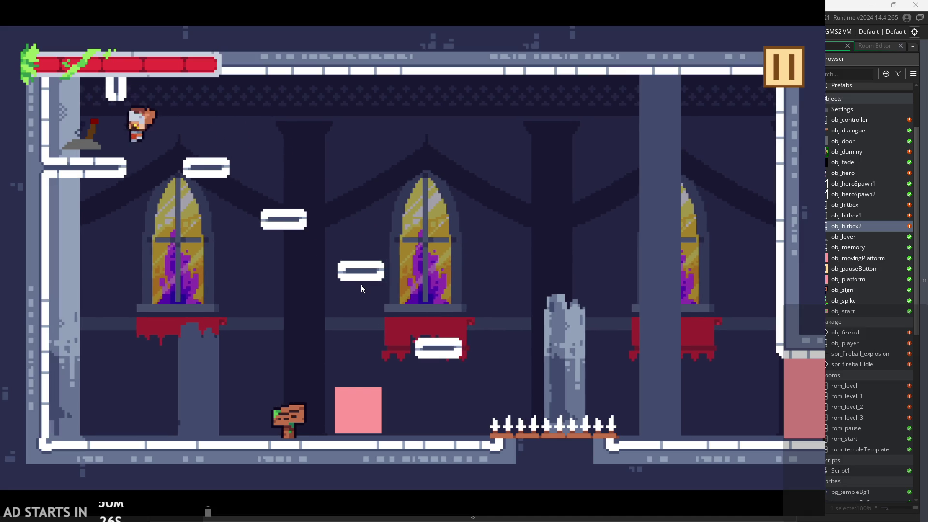
{"action": "key", "text": "Right"}
{"action": "key", "text": "space"}
{"action": "key", "text": "Right"}
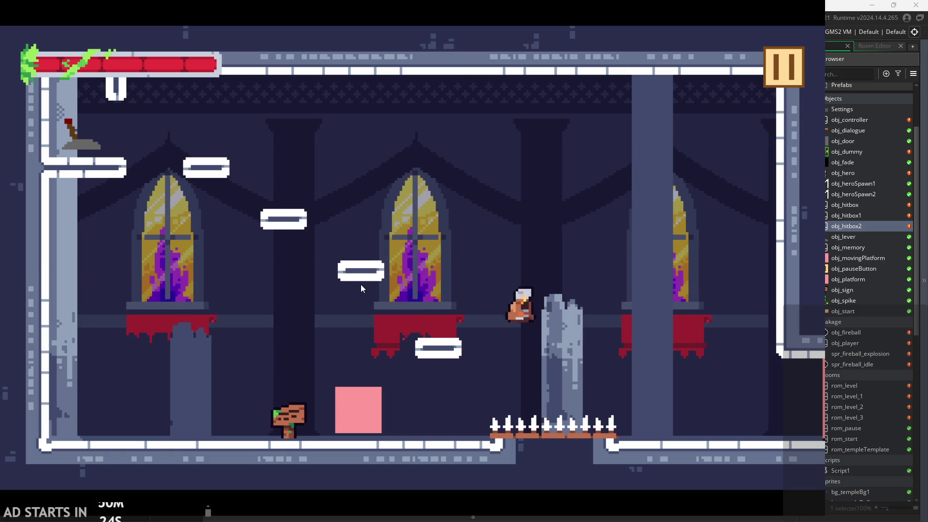
{"action": "key", "text": "Right"}
- Slash the training dummy repeatedly from both sides, then exit the game via pause
{"action": "key", "text": "Right"}
{"action": "key", "text": "x"}
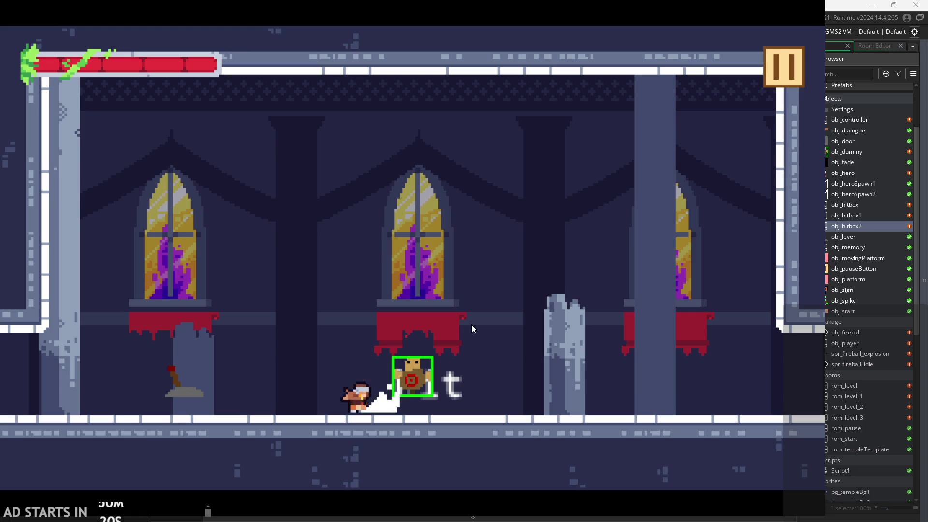
{"action": "key", "text": "Right"}
{"action": "key", "text": "x"}
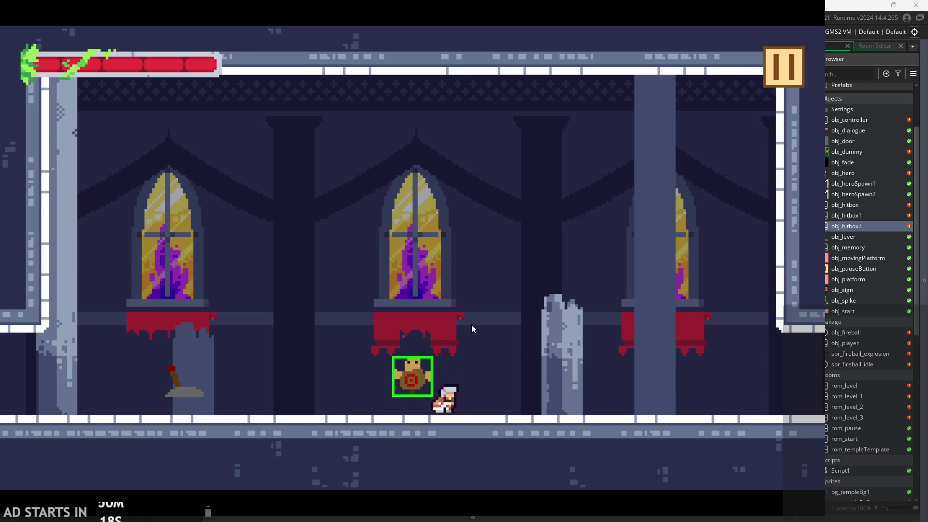
{"action": "key", "text": "x"}
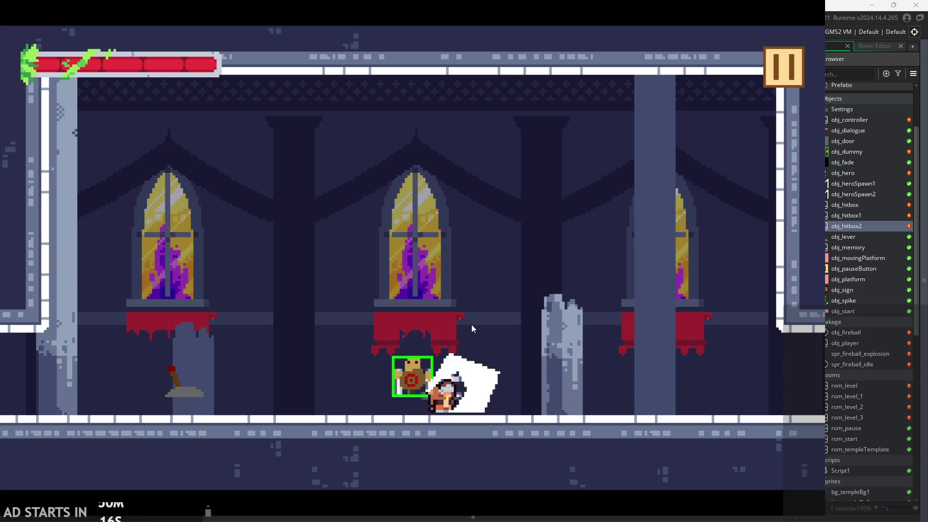
{"action": "key", "text": "x"}
{"action": "key", "text": "x"}
{"action": "key", "text": "x"}
{"action": "key", "text": "x"}
{"action": "key", "text": "x"}
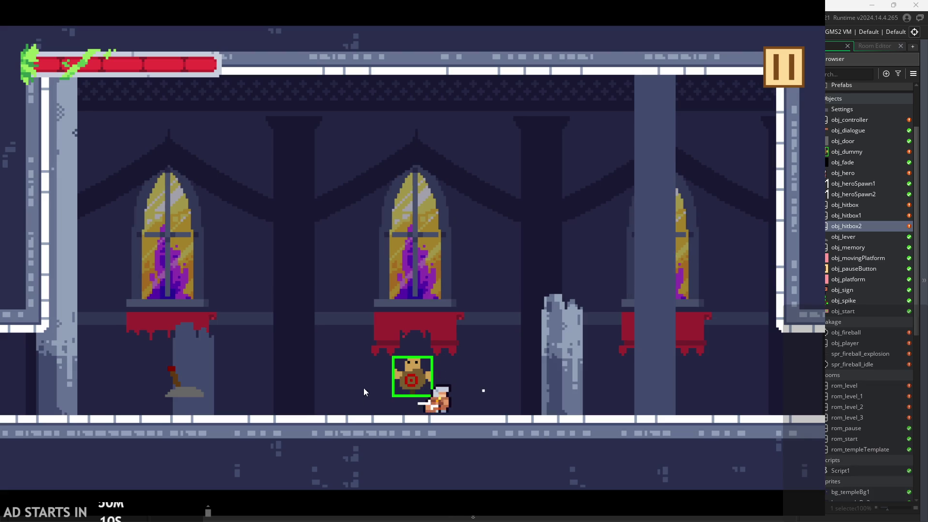
{"action": "key", "text": "x"}
{"action": "key", "text": "x"}
{"action": "key", "text": "x"}
{"action": "key", "text": "x"}
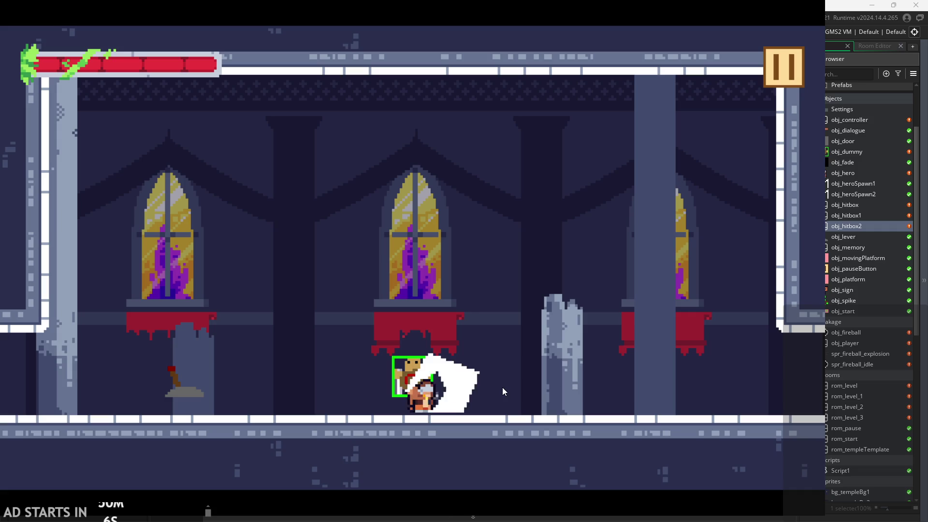
{"action": "key", "text": "x"}
{"action": "key", "text": "x"}
{"action": "key", "text": "x"}
{"action": "key", "text": "x"}
{"action": "key", "text": "x"}
{"action": "key", "text": "x"}
{"action": "key", "text": "x"}
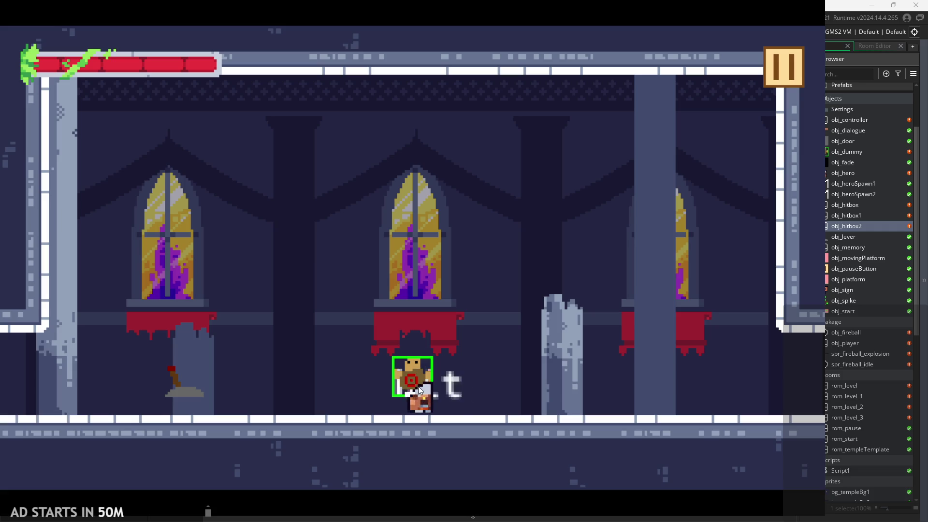
{"action": "key", "text": "x"}
{"action": "key", "text": "x"}
{"action": "key", "text": "x"}
{"action": "key", "text": "x"}
{"action": "key", "text": "x"}
{"action": "key", "text": "x"}
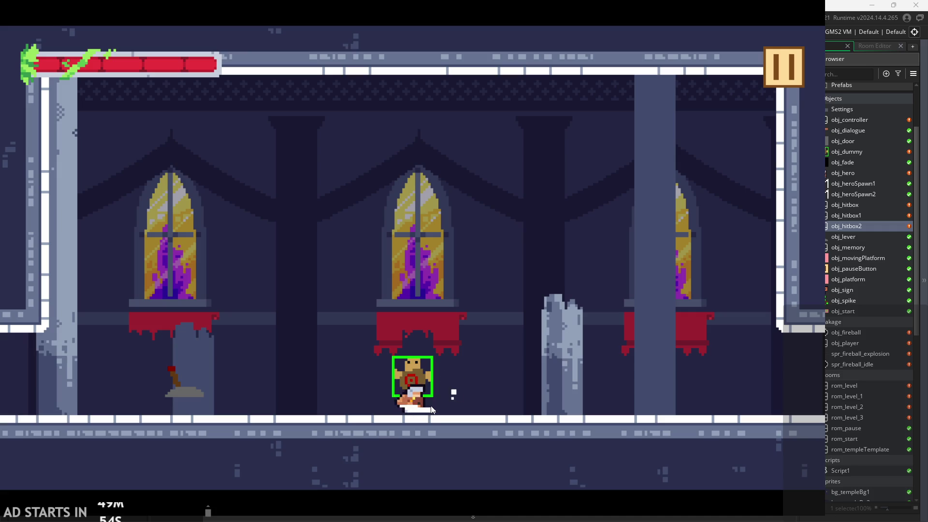
{"action": "key", "text": "x"}
{"action": "key", "text": "x"}
{"action": "key", "text": "x"}
{"action": "key", "text": "x"}
{"action": "key", "text": "x"}
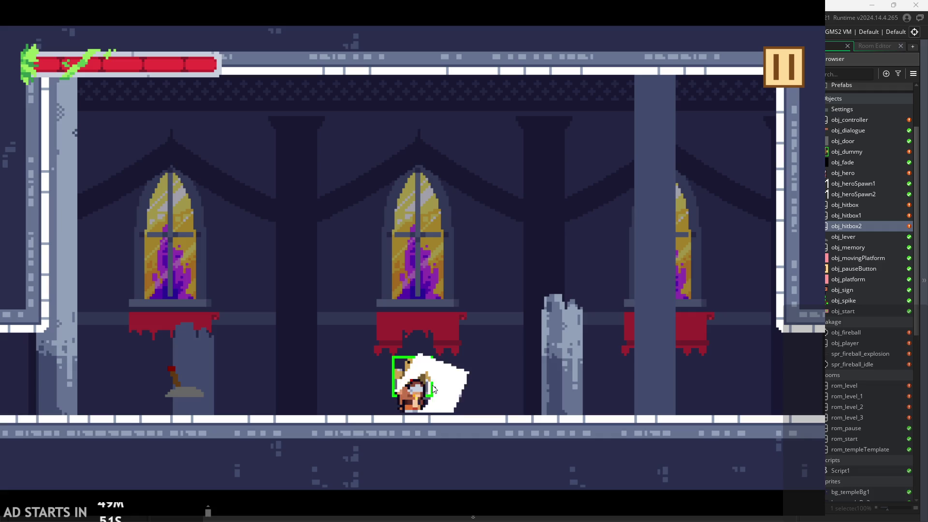
{"action": "key", "text": "x"}
{"action": "key", "text": "x"}
{"action": "key", "text": "x"}
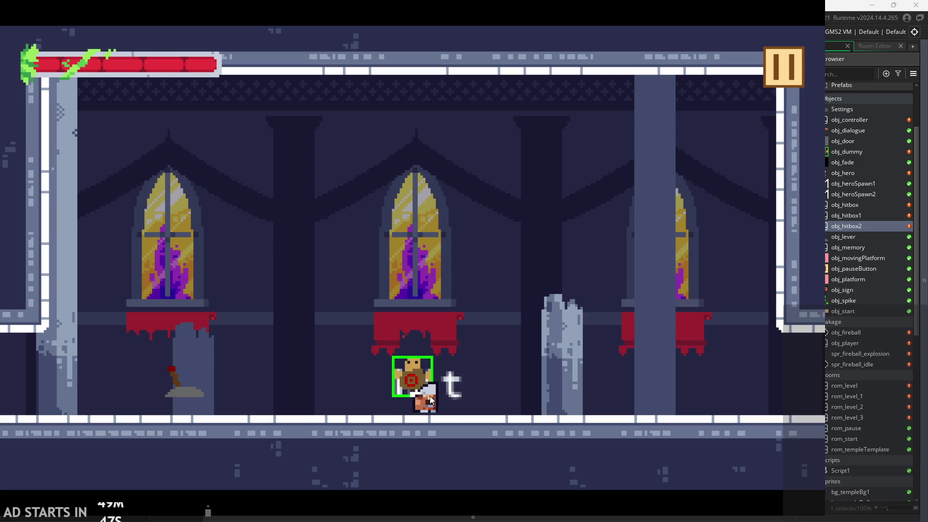
{"action": "key", "text": "space"}
{"action": "key", "text": "x"}
{"action": "key", "text": "x"}
{"action": "left_click", "coordinate": [777, 80]}
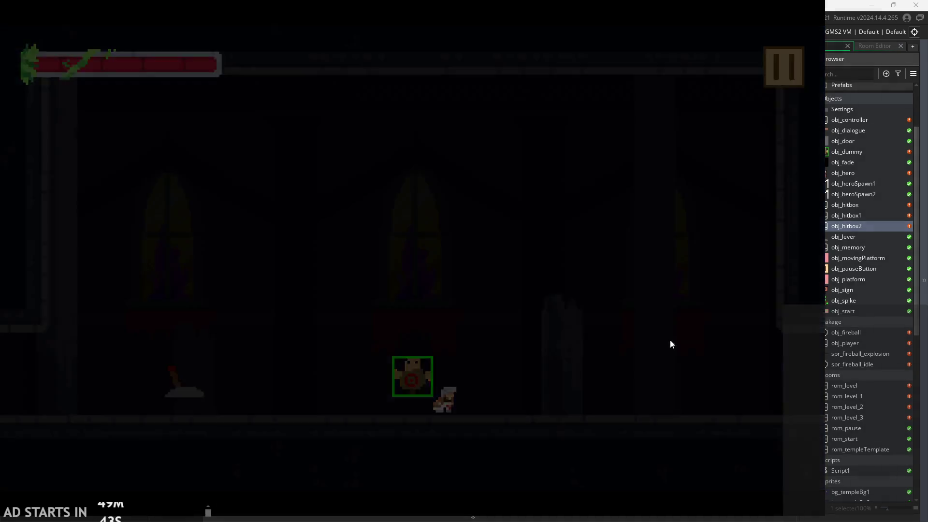
{"action": "left_click", "coordinate": [669, 411]}
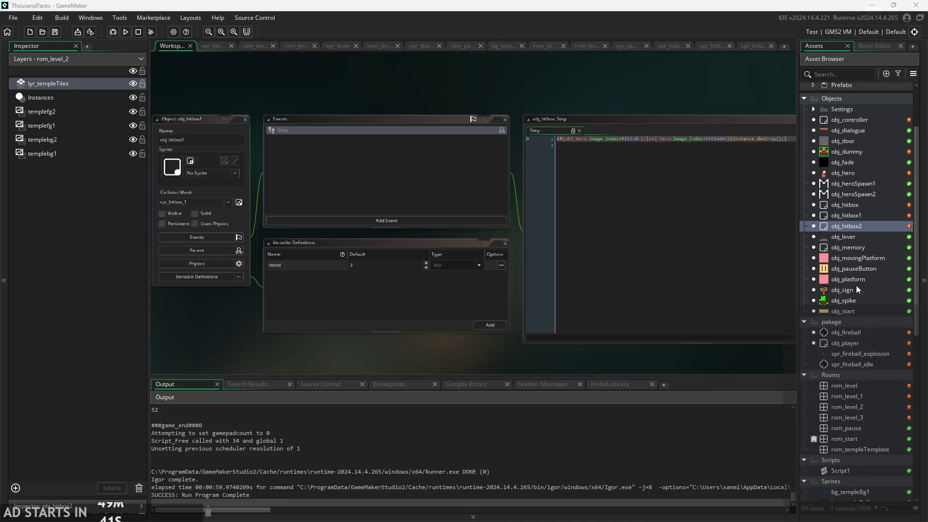
- Open rom_level_1 and place two obj_dummy instances: one raised, one on the floor by the pillar
{"action": "double_click", "coordinate": [859, 385]}
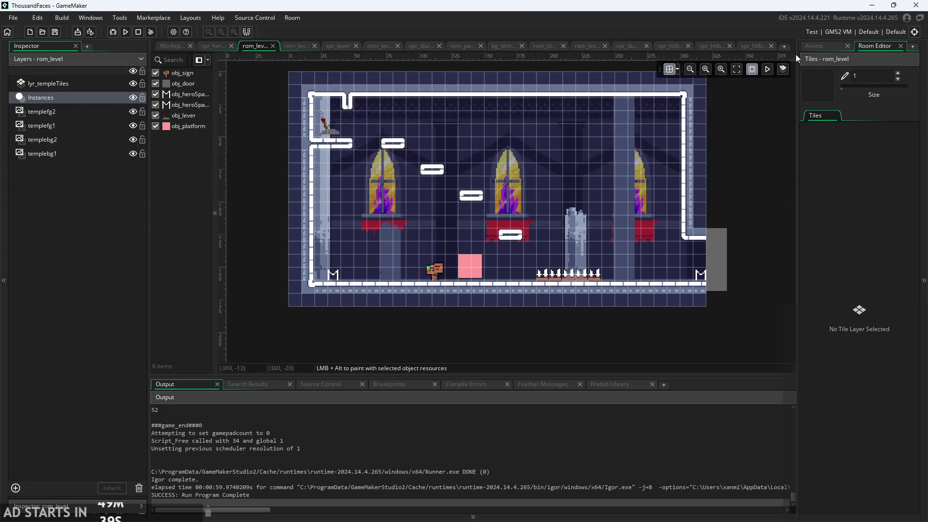
{"action": "left_click", "coordinate": [814, 47]}
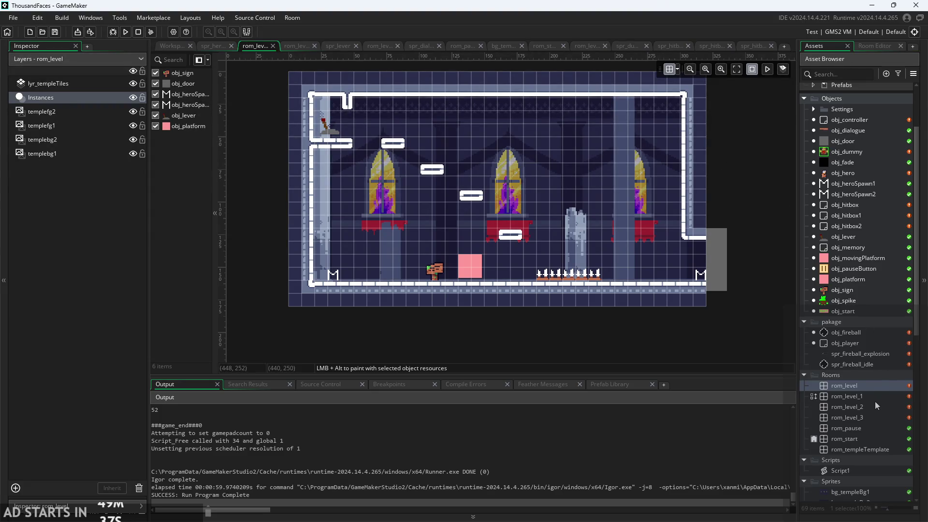
{"action": "double_click", "coordinate": [875, 400]}
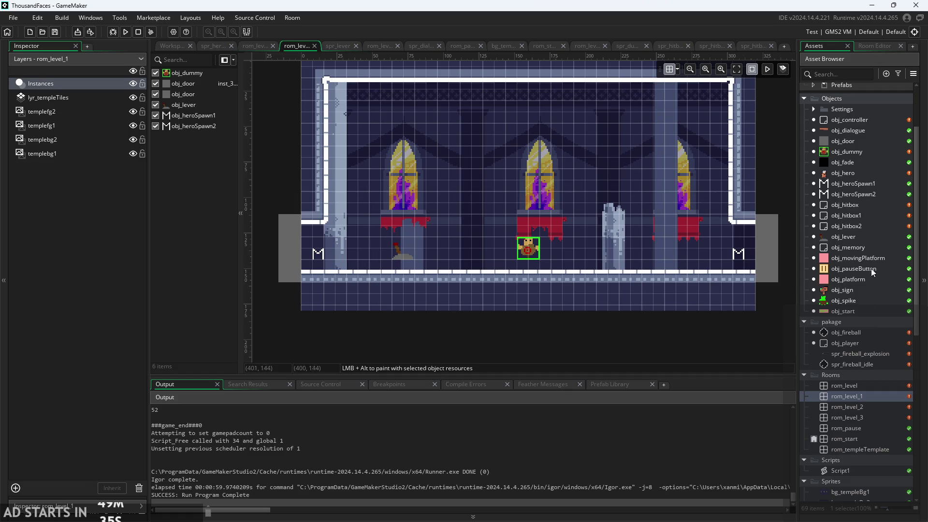
{"action": "mouse_move", "coordinate": [841, 155]}
{"action": "left_mouse_down"}
{"action": "mouse_move", "coordinate": [623, 253]}
{"action": "mouse_move", "coordinate": [554, 233]}
{"action": "mouse_move", "coordinate": [571, 232]}
{"action": "left_mouse_up"}
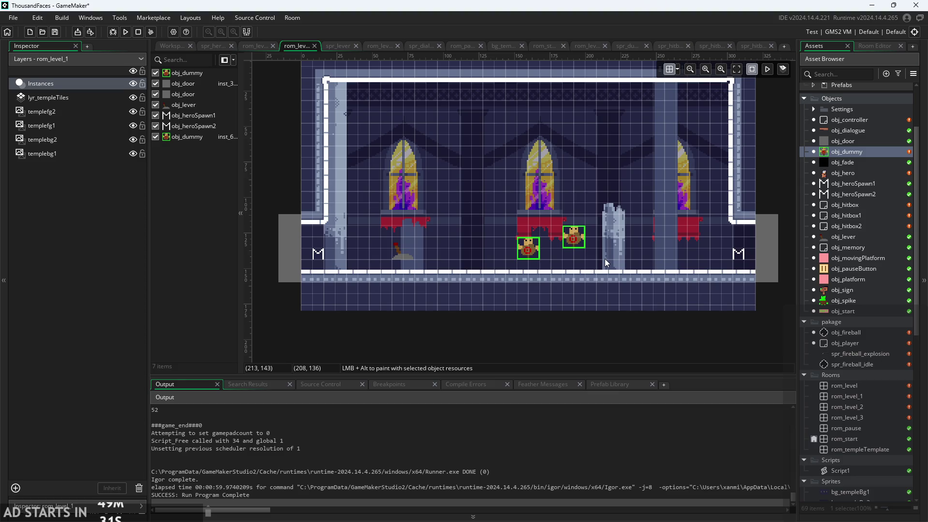
{"action": "scroll", "coordinate": [613, 249], "scroll_direction": "up", "scroll_amount": 4}
{"action": "left_click", "coordinate": [536, 236]}
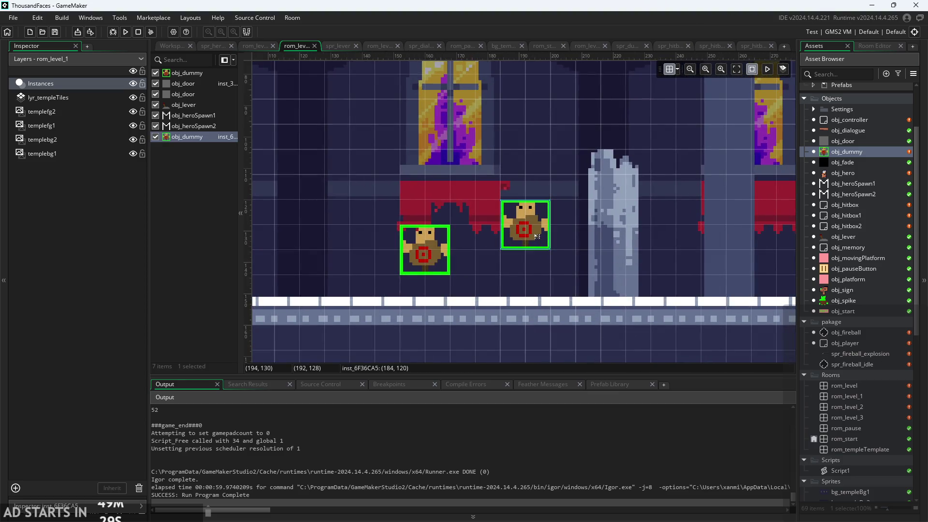
{"action": "mouse_move", "coordinate": [558, 242]}
{"action": "left_mouse_down"}
{"action": "mouse_move", "coordinate": [606, 250]}
{"action": "mouse_move", "coordinate": [629, 237]}
{"action": "mouse_move", "coordinate": [636, 297]}
{"action": "mouse_move", "coordinate": [648, 296]}
{"action": "mouse_move", "coordinate": [622, 296]}
{"action": "left_mouse_up"}
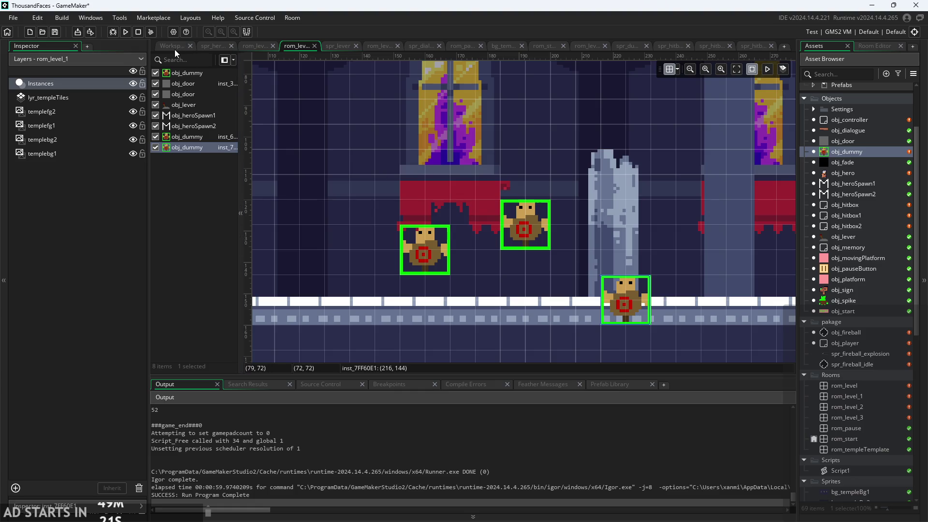
- Build and run the game, climb the platforms and flip the lever to open the exit
{"action": "key", "text": "F5"}
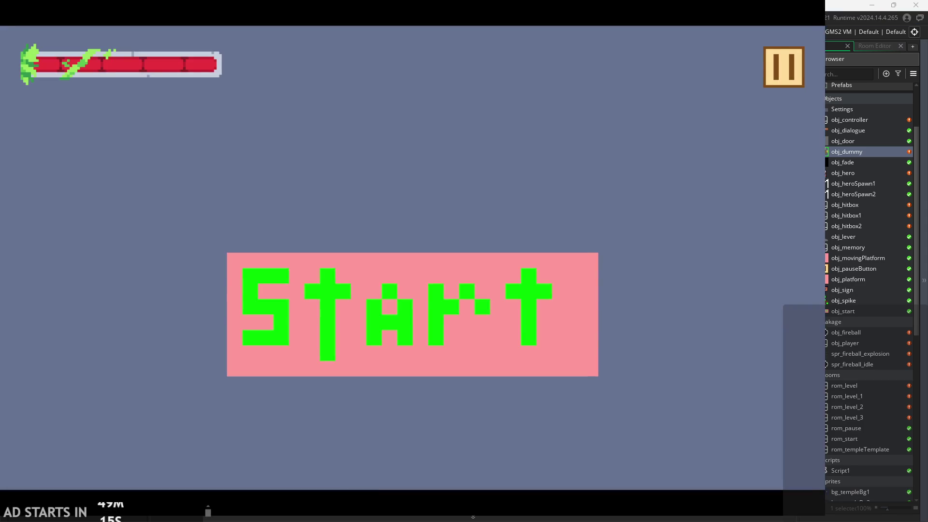
{"action": "key", "text": "Right"}
{"action": "key", "text": "Up"}
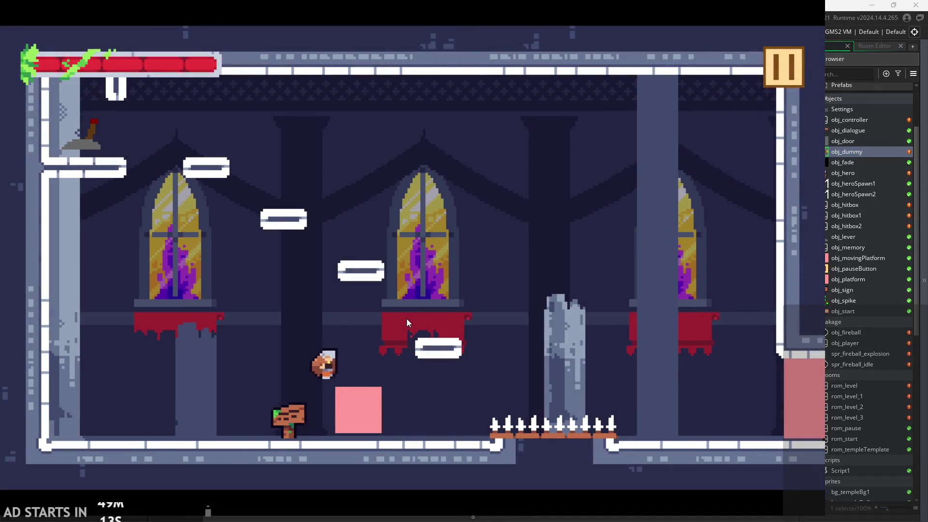
{"action": "key", "text": "Up"}
{"action": "key", "text": "Left"}
{"action": "key", "text": "Left"}
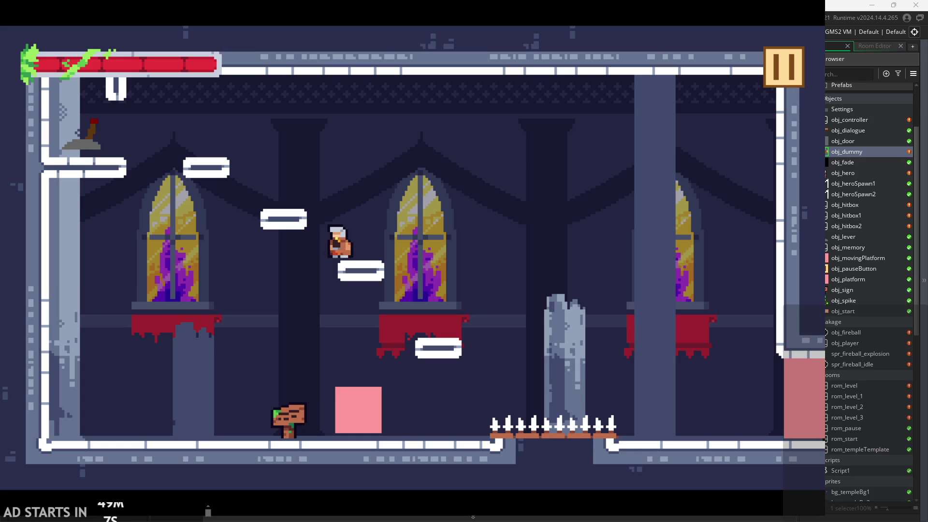
{"action": "key", "text": "Up"}
{"action": "key", "text": "Left"}
{"action": "key", "text": "Left"}
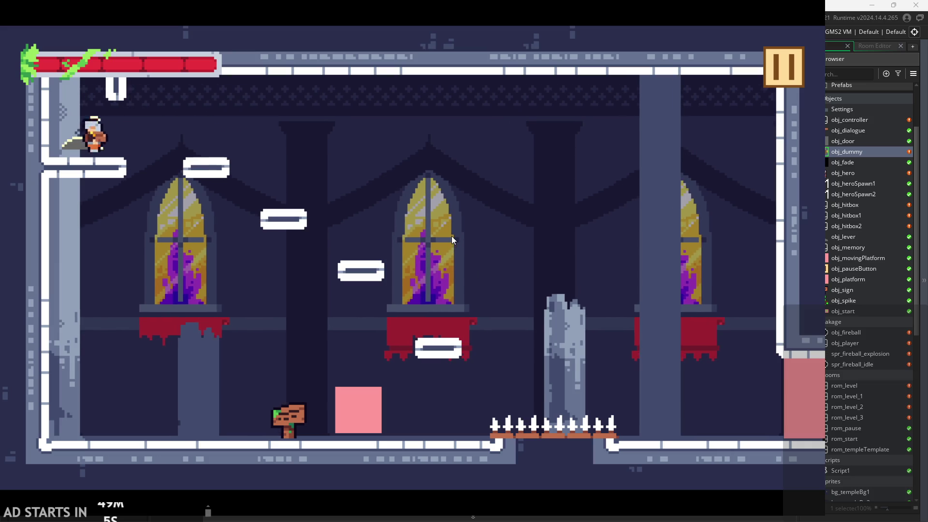
{"action": "key", "text": "x"}
{"action": "key", "text": "Right"}
{"action": "key", "text": "Right"}
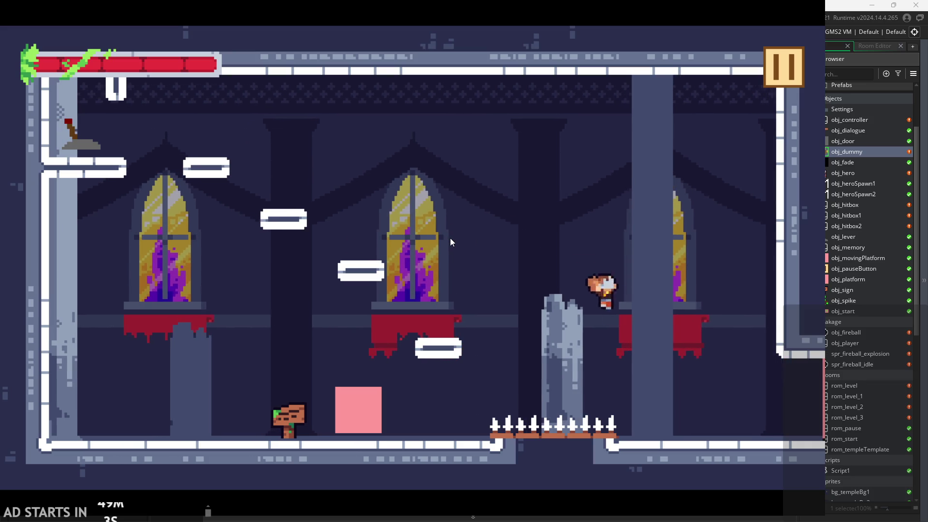
{"action": "key", "text": "Right"}
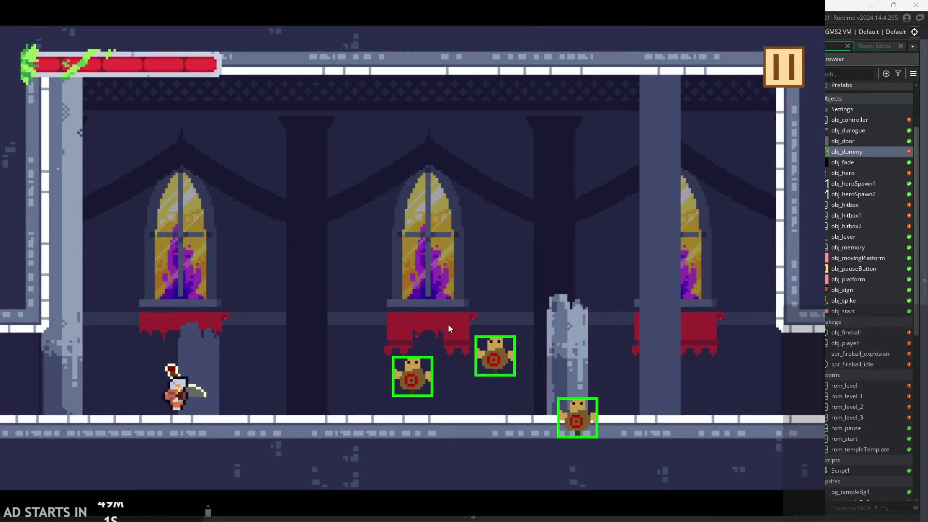
- Slash the left and middle training dummies several times
{"action": "key", "text": "Left"}
{"action": "key", "text": "x"}
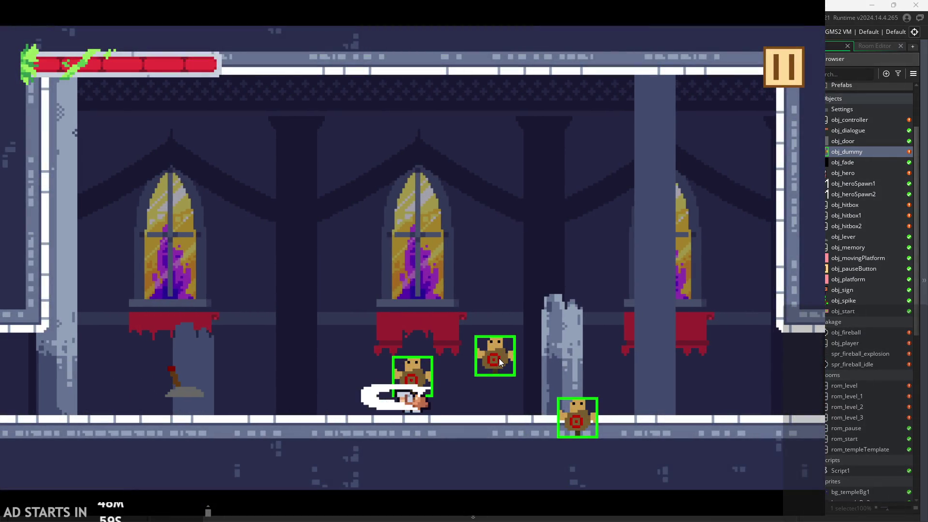
{"action": "key", "text": "x"}
{"action": "key", "text": "Right"}
{"action": "key", "text": "x"}
{"action": "key", "text": "x"}
{"action": "key", "text": "x"}
{"action": "key", "text": "x"}
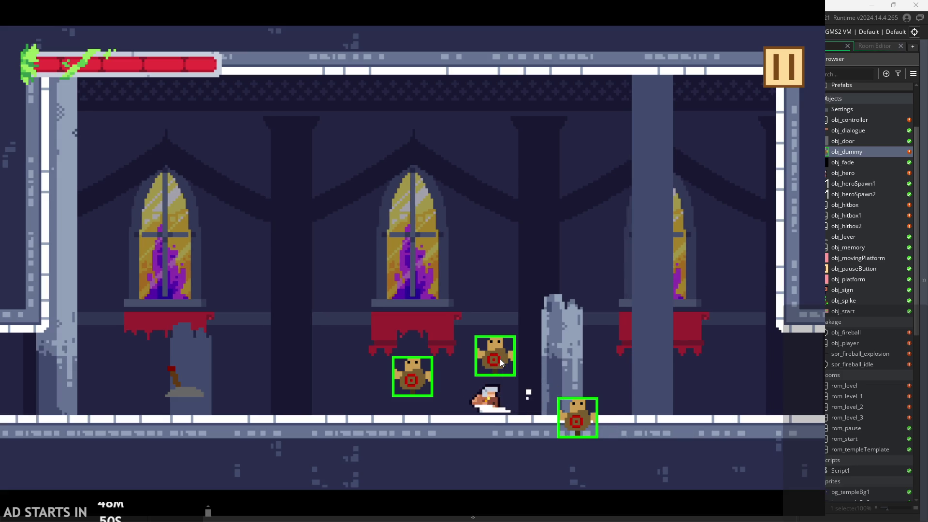
{"action": "key", "text": "x"}
{"action": "key", "text": "x"}
{"action": "key", "text": "x"}
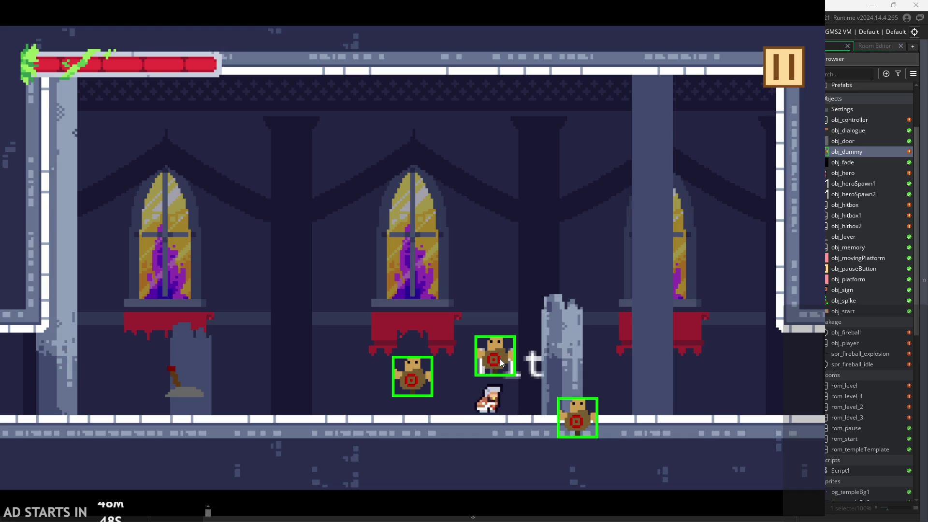
{"action": "key", "text": "x"}
{"action": "key", "text": "x"}
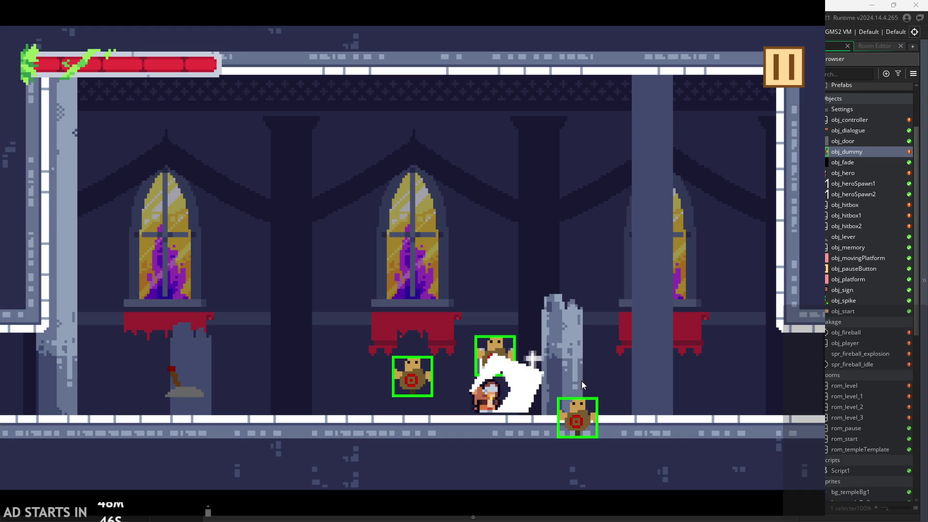
{"action": "key", "text": "x"}
{"action": "key", "text": "x"}
{"action": "key", "text": "x"}
{"action": "key", "text": "x"}
- Reposition between the dummies and repeatedly slash the floor dummy
{"action": "key", "text": "Left"}
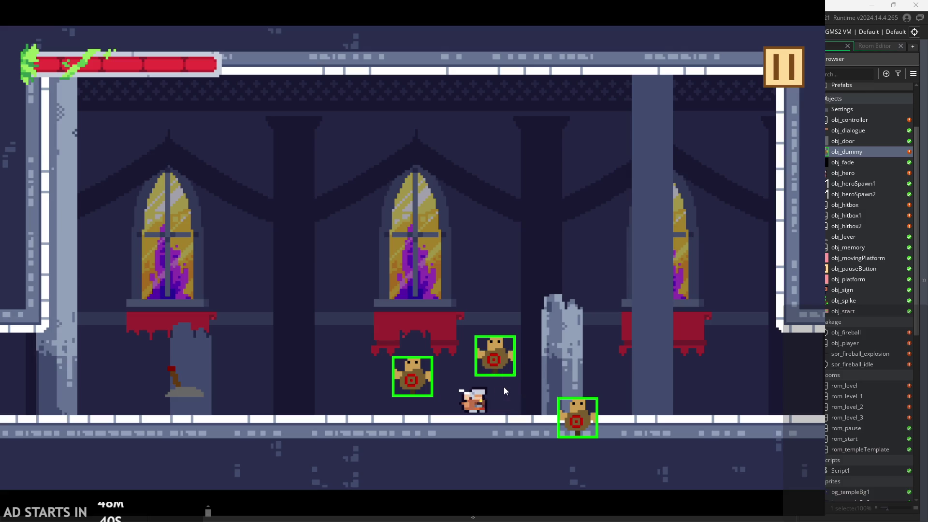
{"action": "key", "text": "Right"}
{"action": "key", "text": "x"}
{"action": "key", "text": "Right"}
{"action": "key", "text": "Left"}
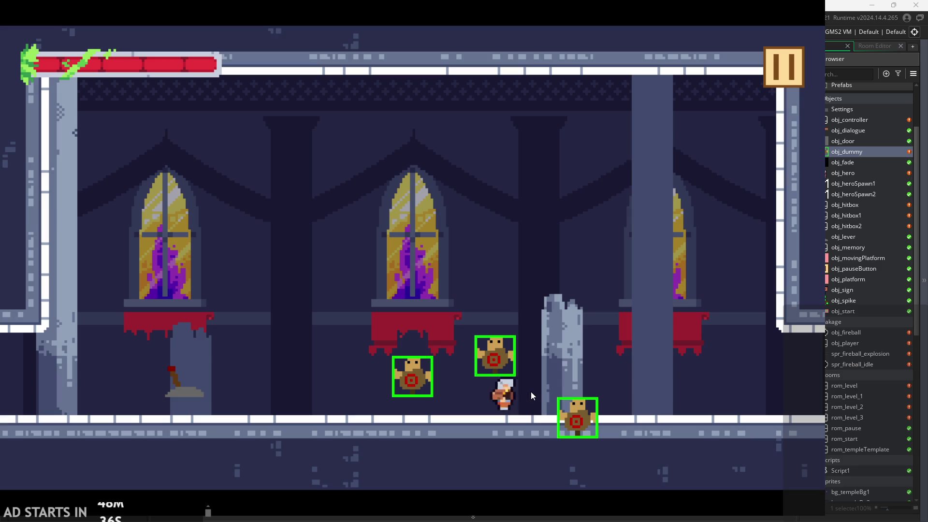
{"action": "key", "text": "Right"}
{"action": "key", "text": "x"}
{"action": "key", "text": "x"}
{"action": "key", "text": "x"}
{"action": "key", "text": "x"}
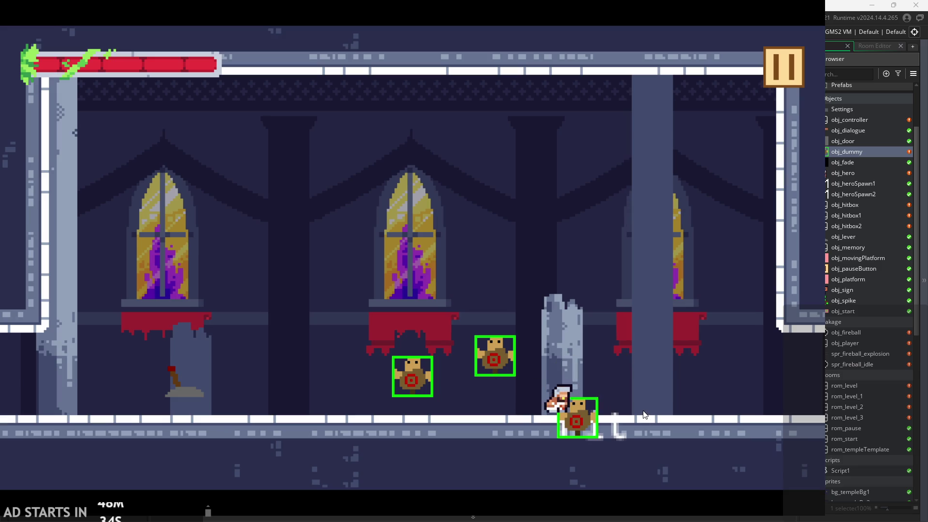
{"action": "key", "text": "x"}
{"action": "key", "text": "x"}
{"action": "key", "text": "x"}
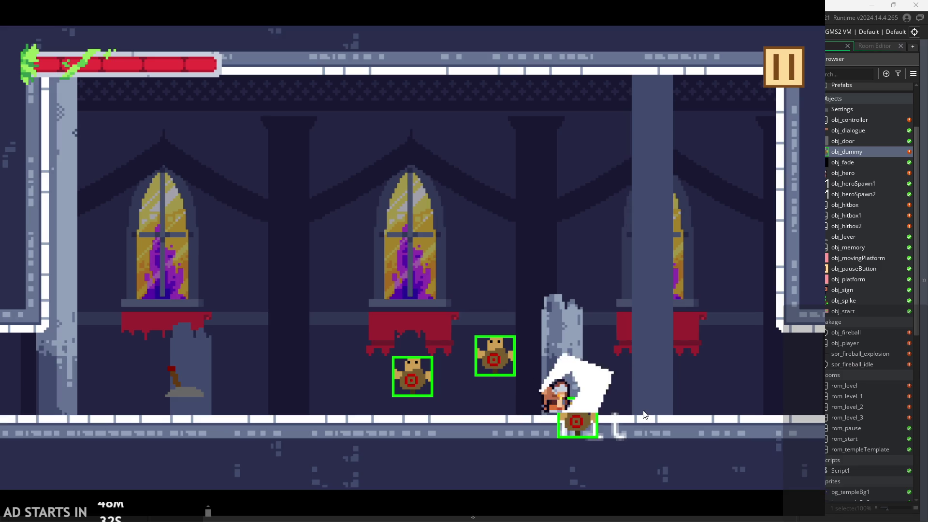
{"action": "key", "text": "x"}
{"action": "key", "text": "x"}
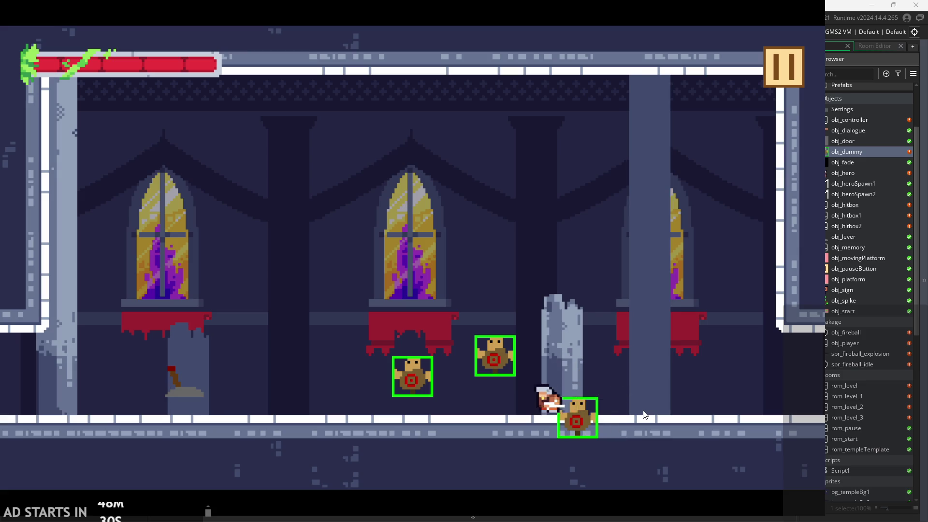
{"action": "key", "text": "x"}
{"action": "key", "text": "x"}
{"action": "key", "text": "x"}
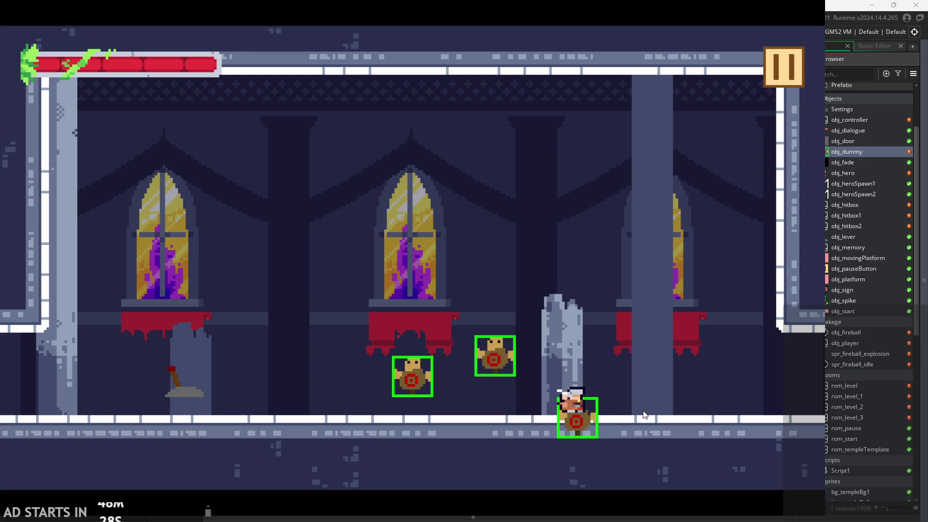
- Jump onto the middle dummy, drop back down and keep comboing the floor dummy
{"action": "key", "text": "x"}
{"action": "key", "text": "x"}
{"action": "key", "text": "Left"}
{"action": "key", "text": "x"}
{"action": "key", "text": "x"}
{"action": "key", "text": "z"}
{"action": "key", "text": "x"}
{"action": "key", "text": "Right"}
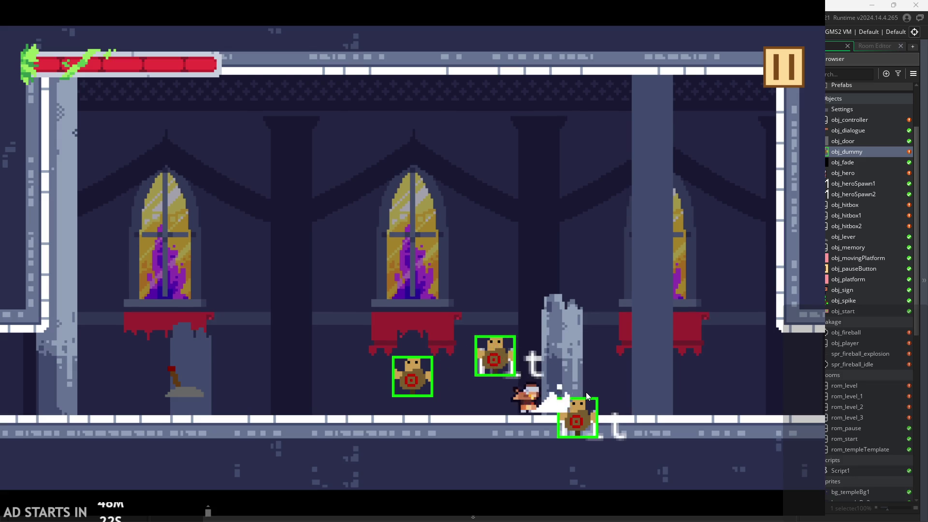
{"action": "key", "text": "x"}
{"action": "key", "text": "x"}
{"action": "key", "text": "x"}
{"action": "key", "text": "x"}
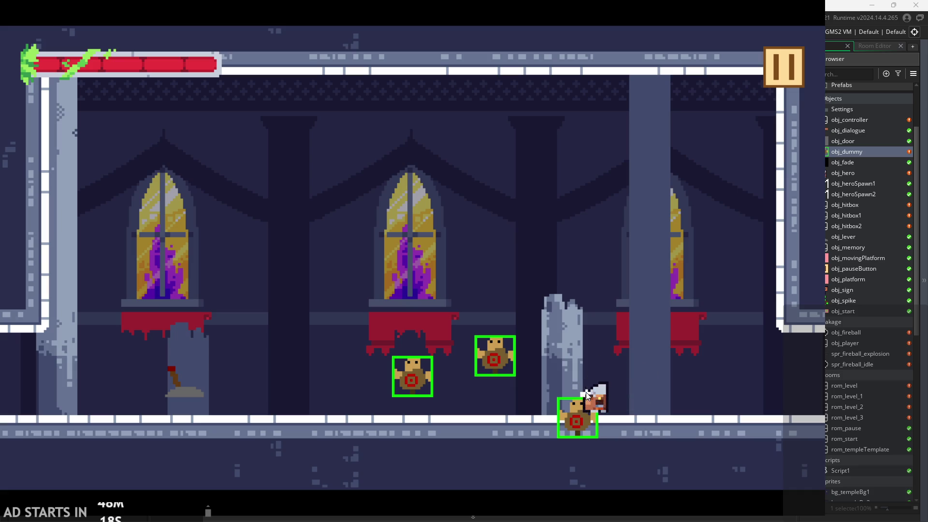
{"action": "key", "text": "x"}
{"action": "key", "text": "x"}
{"action": "key", "text": "x"}
{"action": "key", "text": "x"}
{"action": "key", "text": "x"}
{"action": "key", "text": "x"}
{"action": "key", "text": "x"}
{"action": "key", "text": "x"}
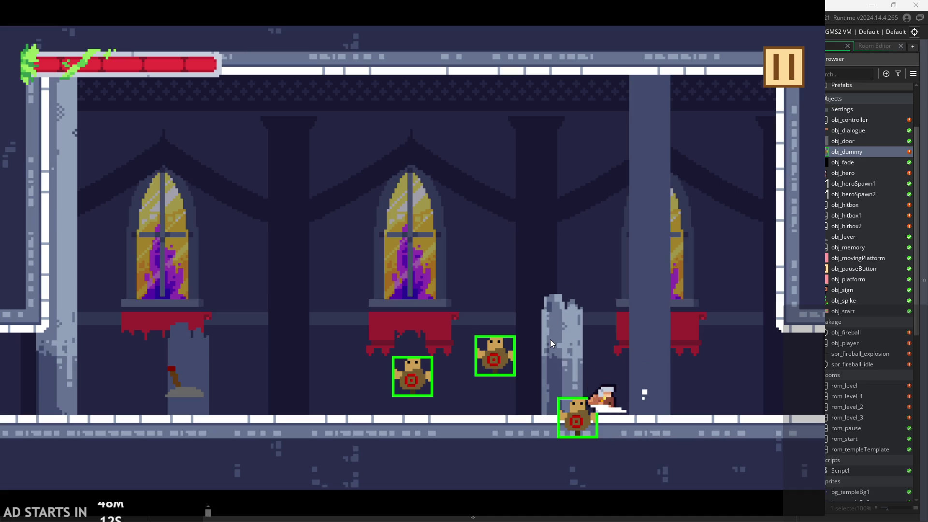
{"action": "key", "text": "x"}
{"action": "key", "text": "x"}
{"action": "key", "text": "x"}
{"action": "key", "text": "x"}
{"action": "key", "text": "x"}
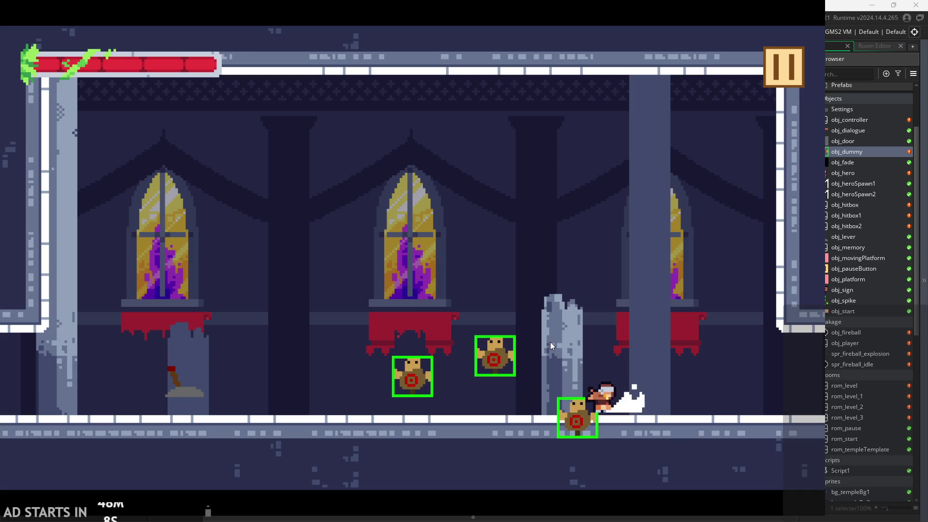
{"action": "key", "text": "x"}
{"action": "key", "text": "x"}
{"action": "key", "text": "x"}
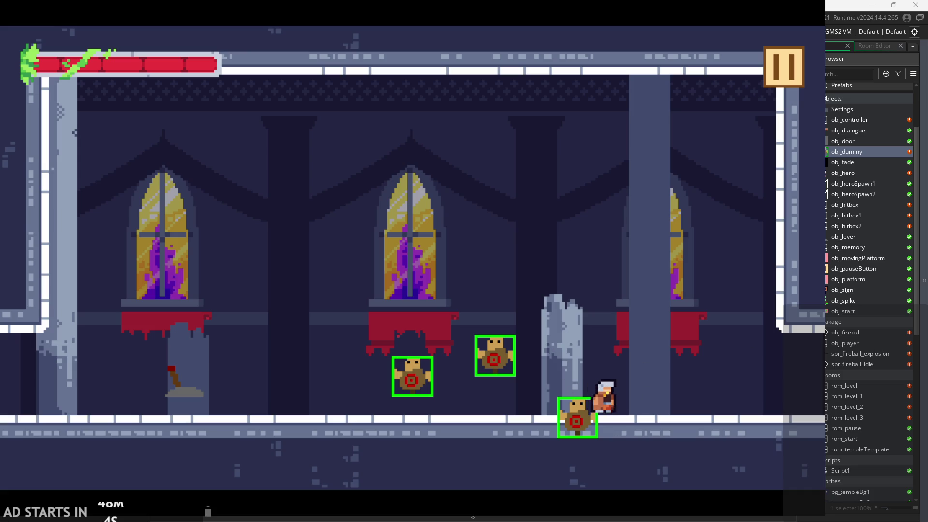
{"action": "key", "text": "x"}
{"action": "key", "text": "x"}
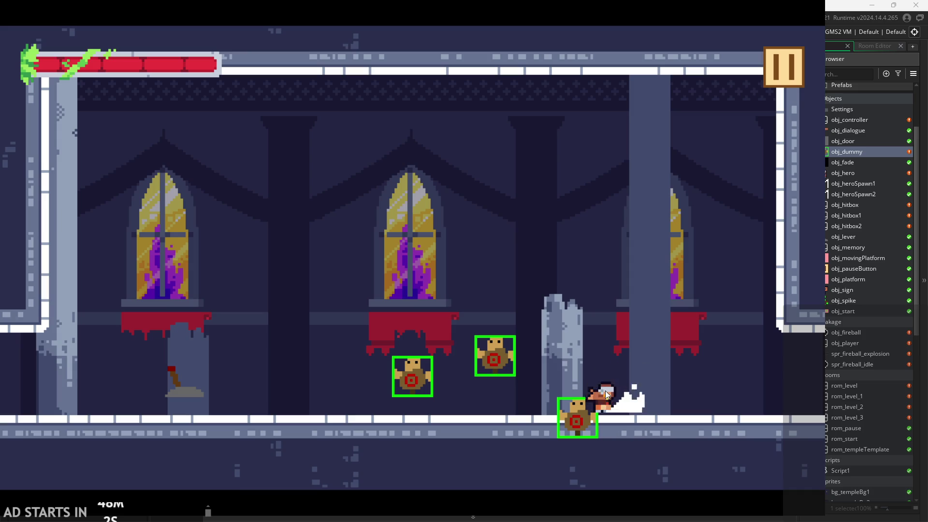
{"action": "key", "text": "x"}
{"action": "key", "text": "x"}
- Exit the running game and delete the extra training dummies from rom_level_1
{"action": "left_click", "coordinate": [772, 56]}
{"action": "left_click", "coordinate": [678, 436]}
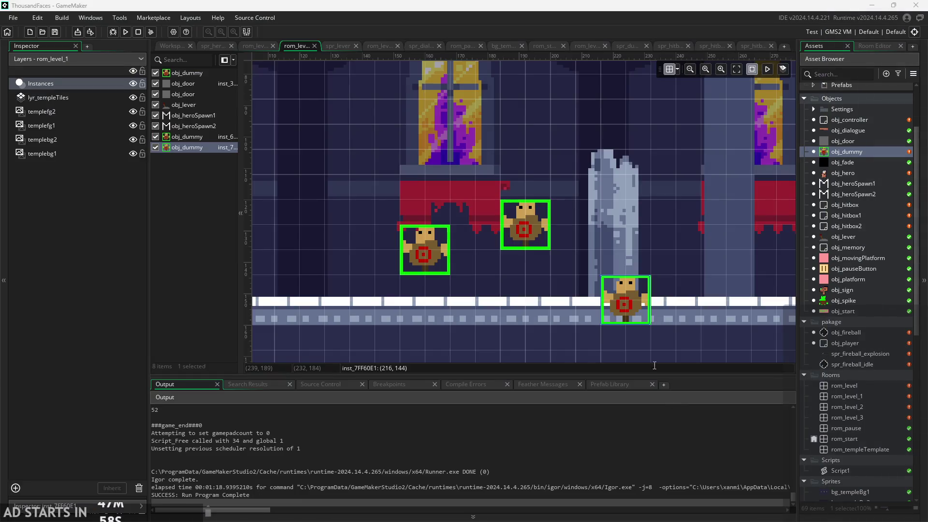
{"action": "left_click", "coordinate": [524, 229]}
{"action": "key", "text": "Delete"}
{"action": "key", "text": "Delete"}
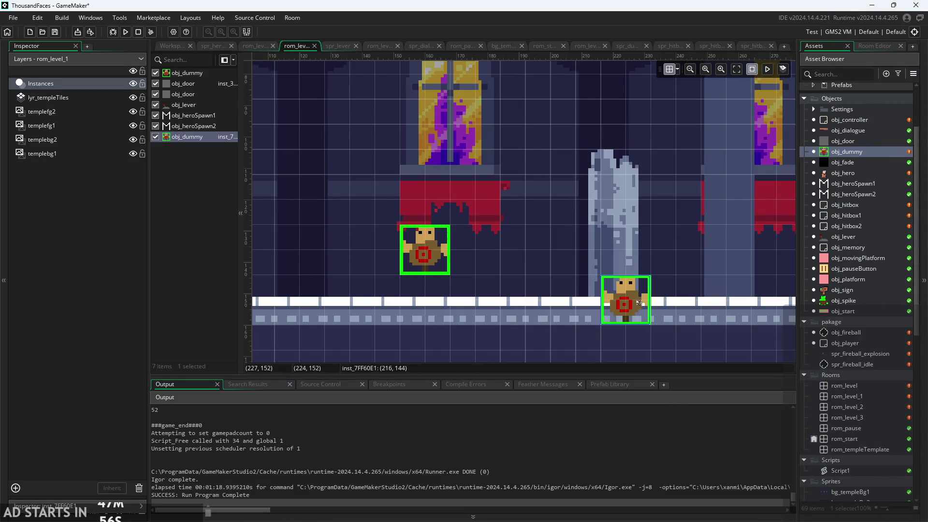
{"action": "scroll", "coordinate": [563, 223], "scroll_direction": "down", "scroll_amount": 2}
{"action": "scroll", "coordinate": [587, 272], "scroll_direction": "down", "scroll_amount": 1}
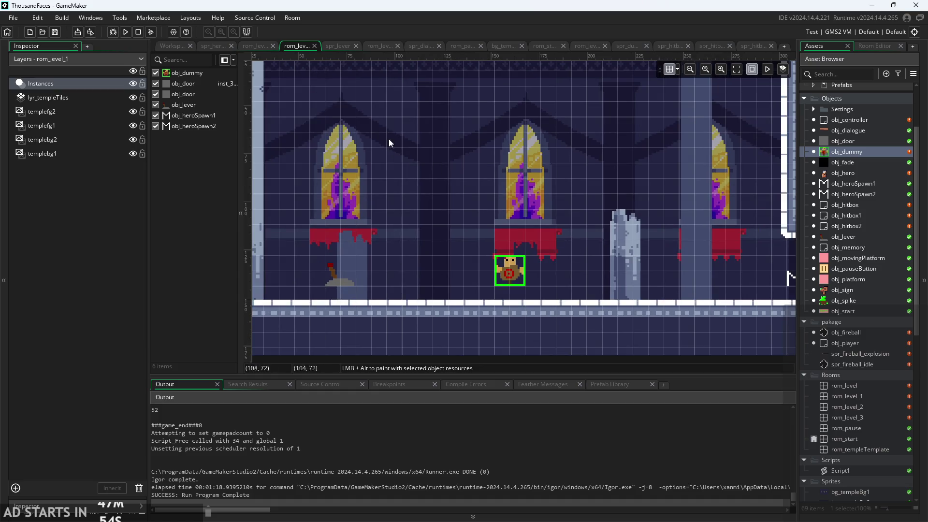
- Open the obj_hero object with its Step event code from the workspace
{"action": "left_click", "coordinate": [172, 46]}
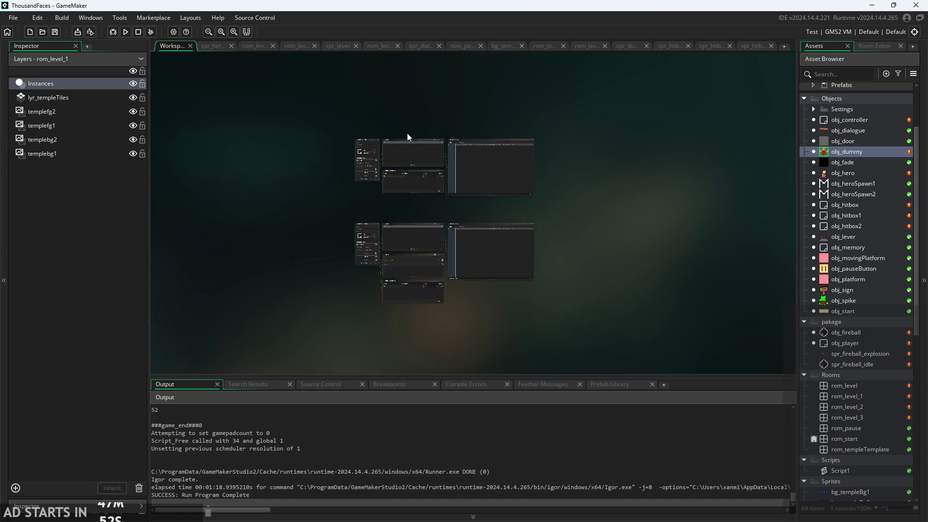
{"action": "double_click", "coordinate": [843, 151]}
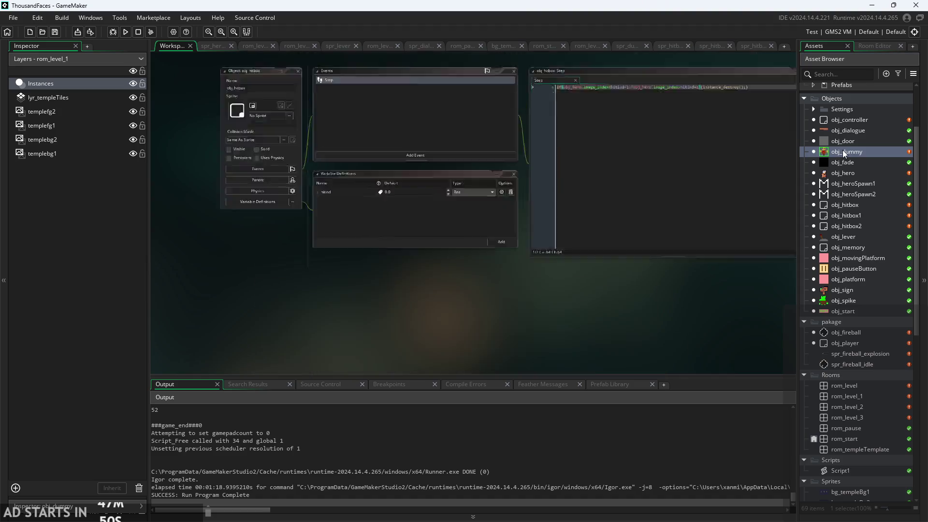
{"action": "left_click", "coordinate": [842, 173]}
{"action": "double_click", "coordinate": [843, 173]}
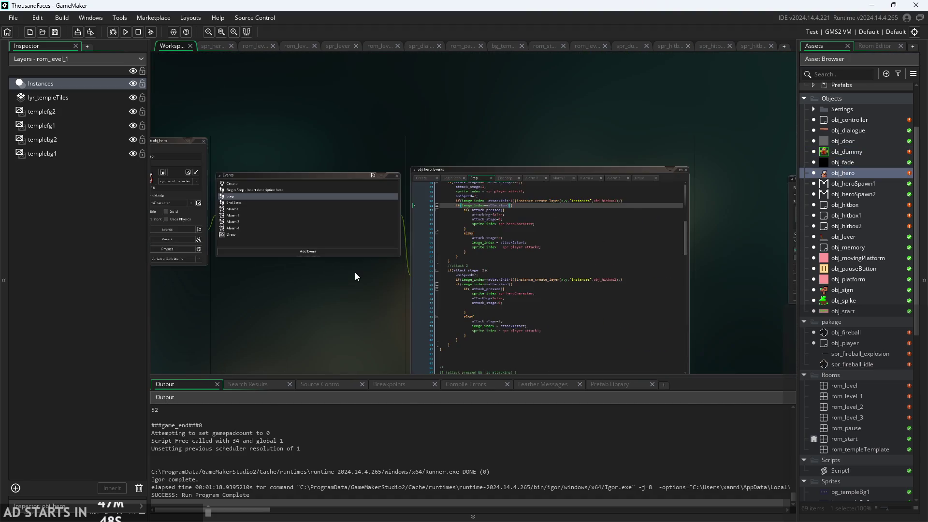
- Run and start the game, move the hero left and right, then pause and resume
{"action": "left_click", "coordinate": [126, 33]}
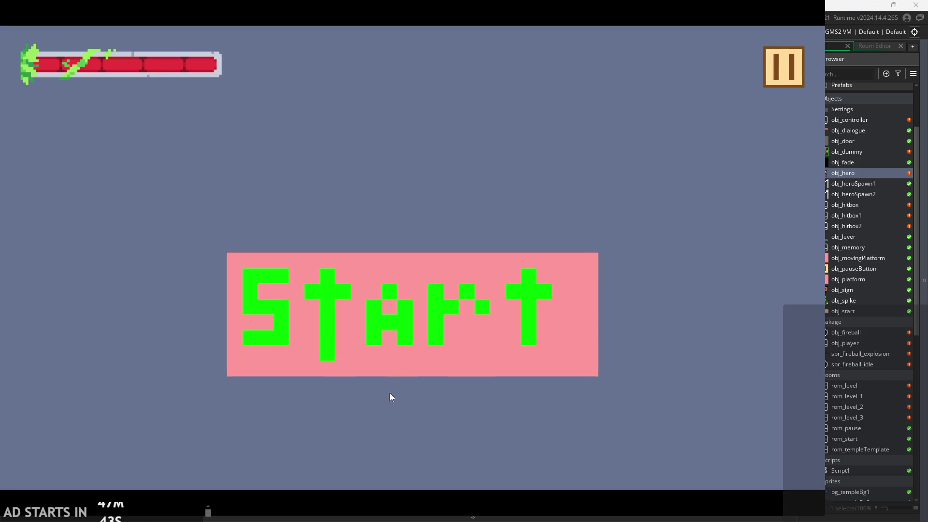
{"action": "left_click", "coordinate": [461, 297]}
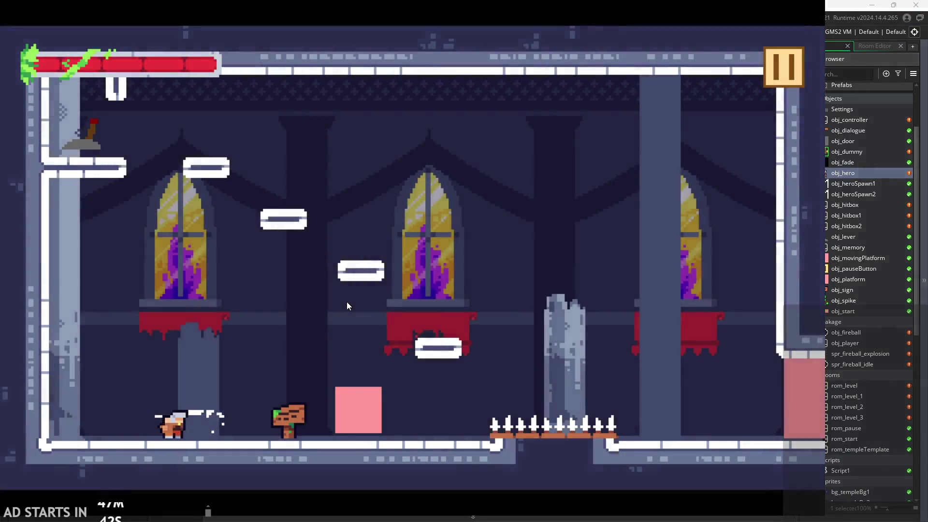
{"action": "key", "text": "Left"}
{"action": "key", "text": "Right"}
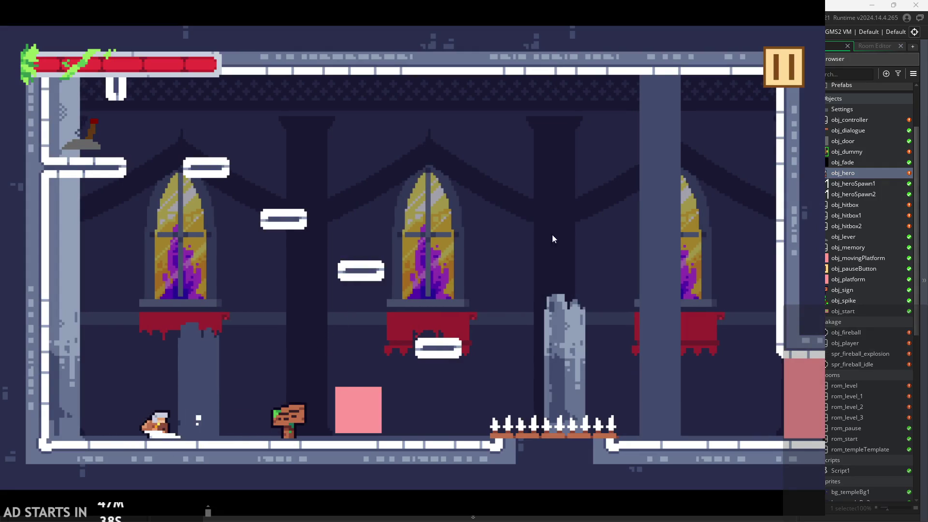
{"action": "left_click", "coordinate": [792, 62]}
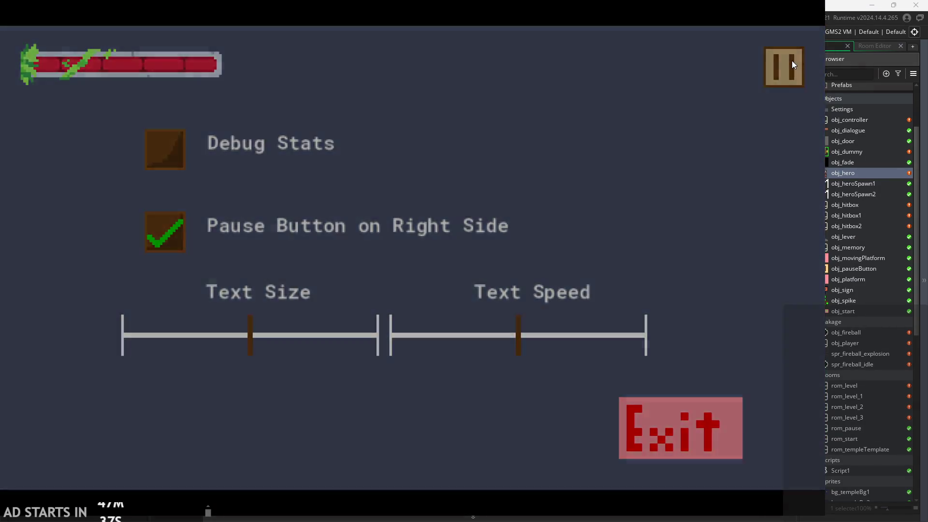
{"action": "left_click", "coordinate": [791, 60]}
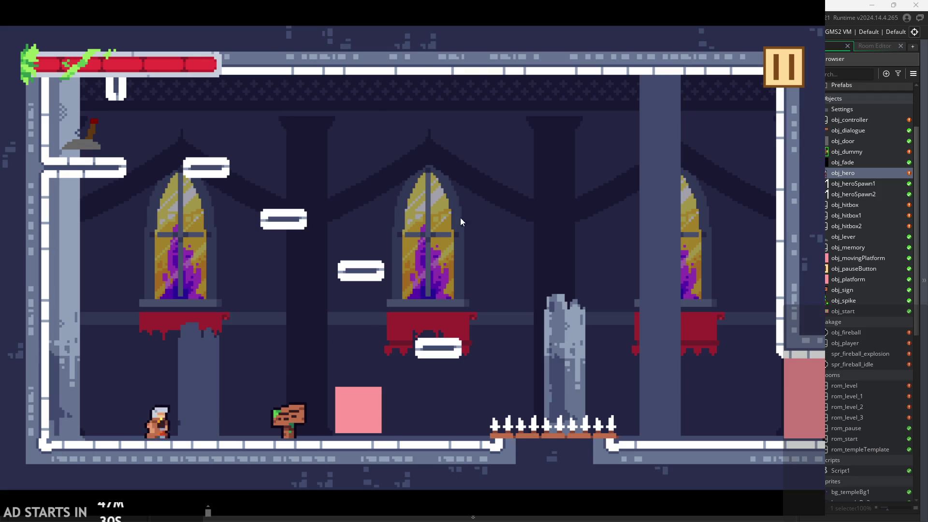
- Jump the hero across the window ledges, run along the upper ledge, then exit to the editor
{"action": "key", "text": "space"}
{"action": "key", "text": "Right"}
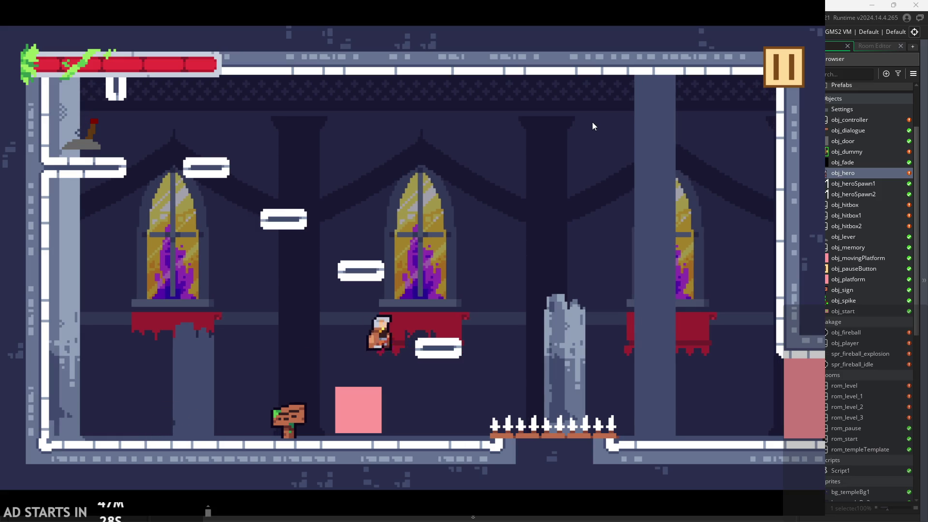
{"action": "key", "text": "space"}
{"action": "key", "text": "Left"}
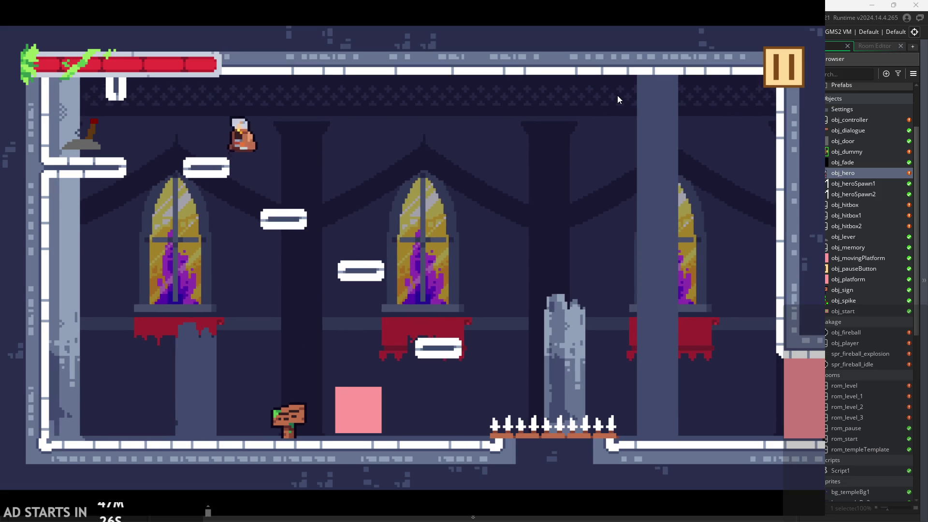
{"action": "key", "text": "Right"}
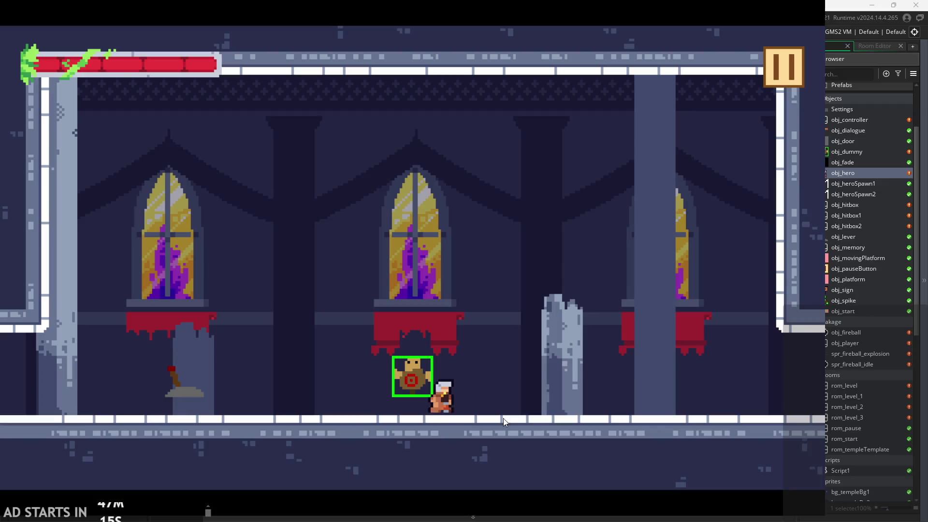
{"action": "left_click", "coordinate": [774, 87]}
{"action": "left_click", "coordinate": [679, 425]}
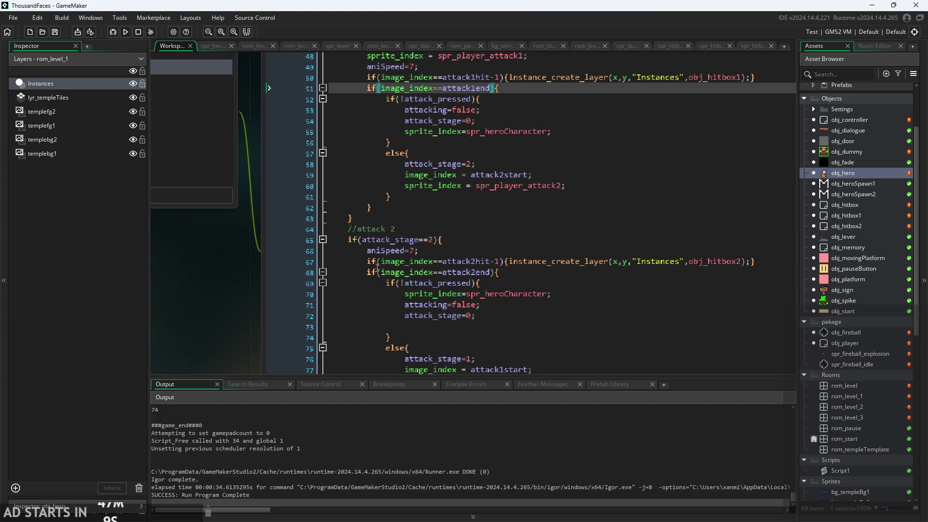
- In obj_hero's Create event, change line 42 to attack1start=1 and run the game
{"action": "scroll", "coordinate": [378, 266], "scroll_direction": "up", "scroll_amount": 2}
{"action": "scroll", "coordinate": [207, 290], "scroll_direction": "down", "scroll_amount": 5}
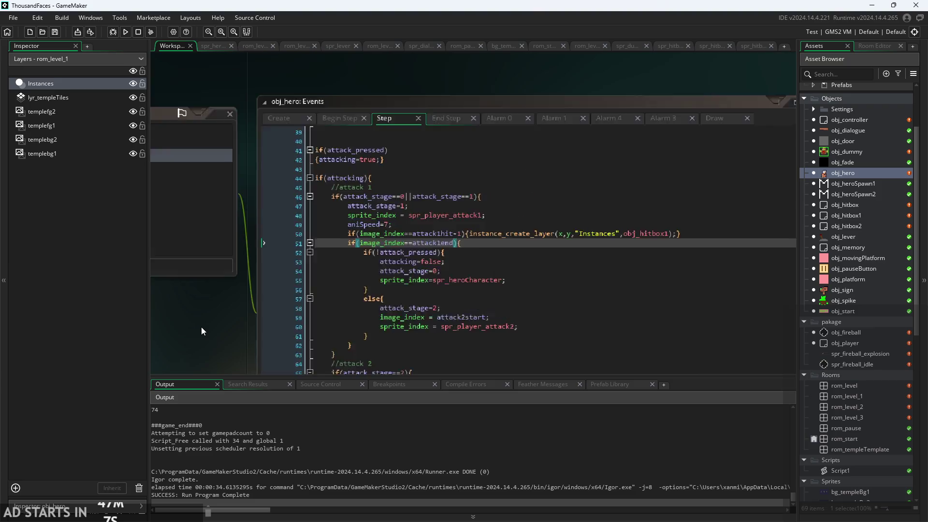
{"action": "left_click", "coordinate": [261, 153]}
{"action": "scroll", "coordinate": [335, 262], "scroll_direction": "up", "scroll_amount": 5}
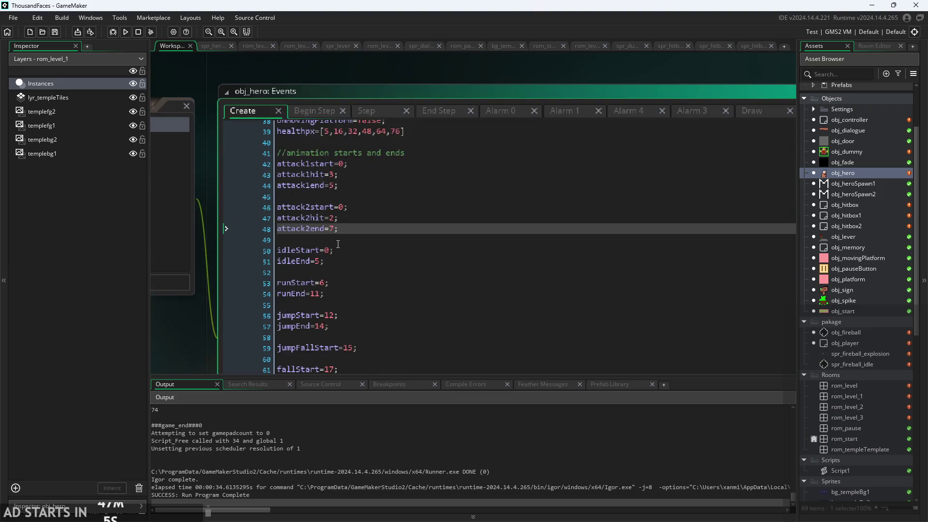
{"action": "scroll", "coordinate": [336, 262], "scroll_direction": "down", "scroll_amount": 5}
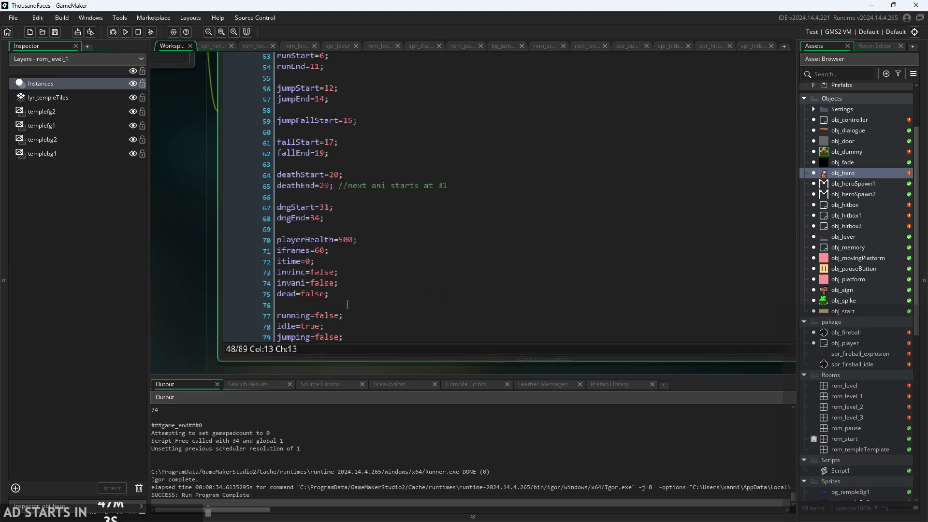
{"action": "scroll", "coordinate": [348, 316], "scroll_direction": "up", "scroll_amount": 12}
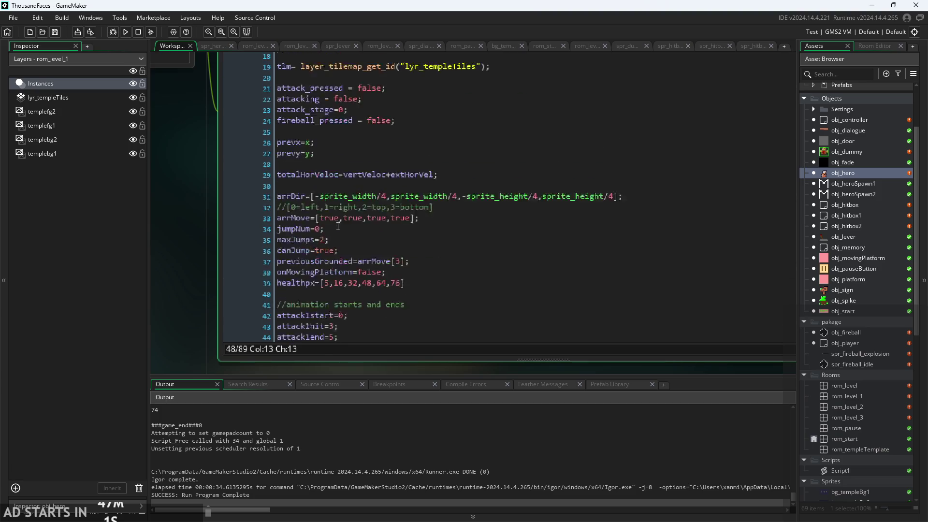
{"action": "scroll", "coordinate": [328, 272], "scroll_direction": "down", "scroll_amount": 3}
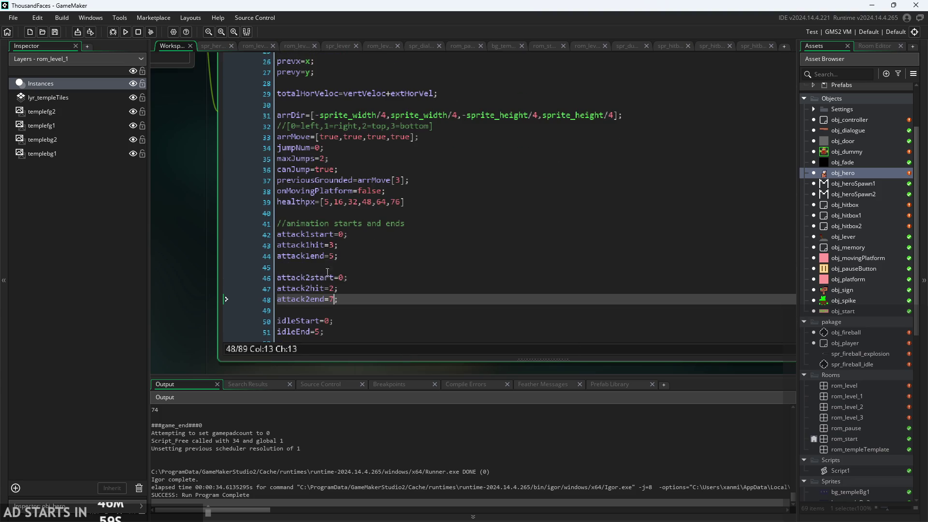
{"action": "left_click", "coordinate": [347, 235]}
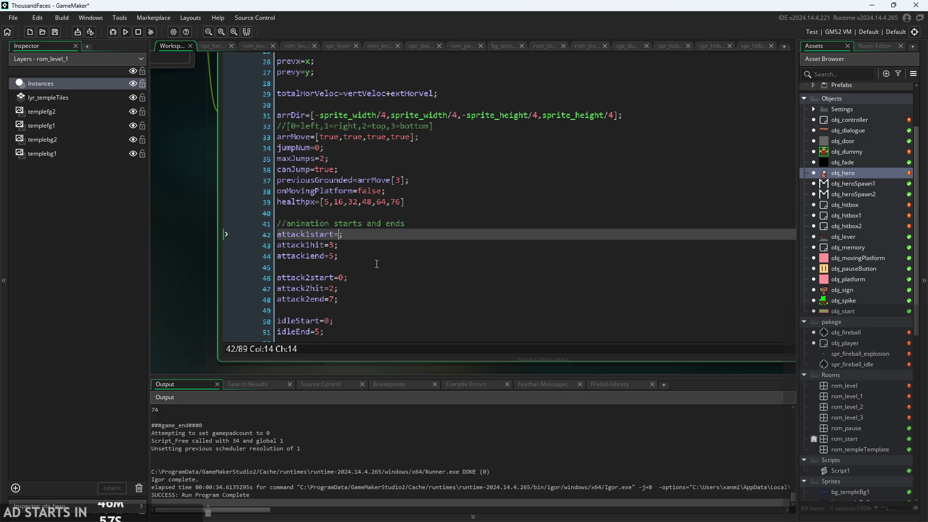
{"action": "left_click", "coordinate": [125, 32]}
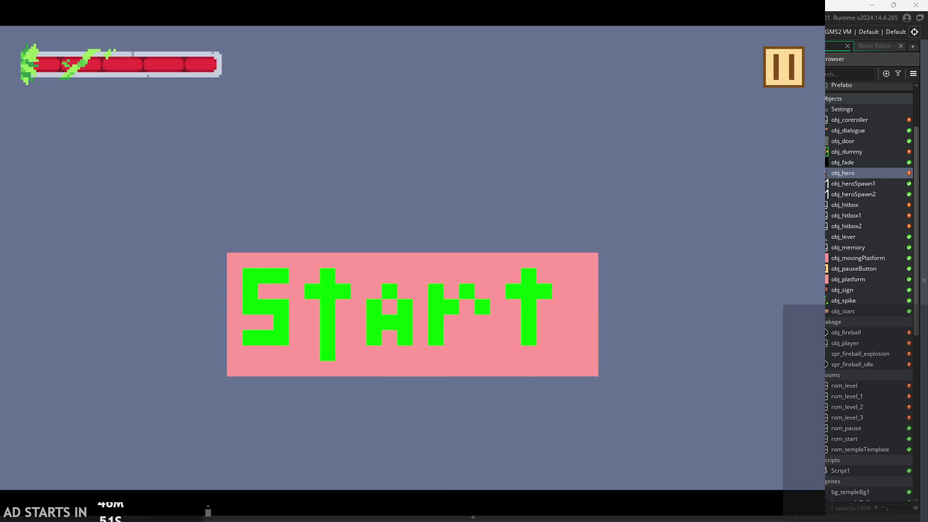
- Start the game, jump onto the pink block, slash three times, then pause
{"action": "left_click", "coordinate": [419, 308]}
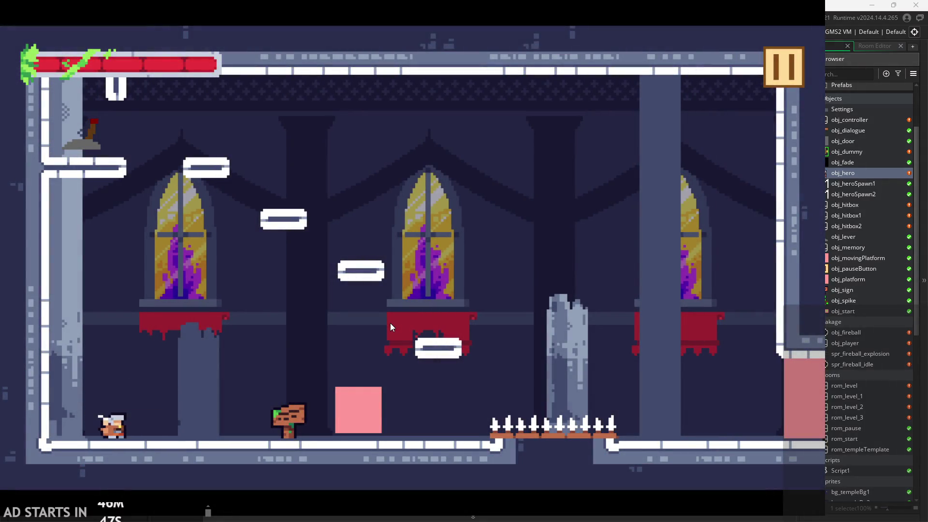
{"action": "key", "text": "Right"}
{"action": "key", "text": "space"}
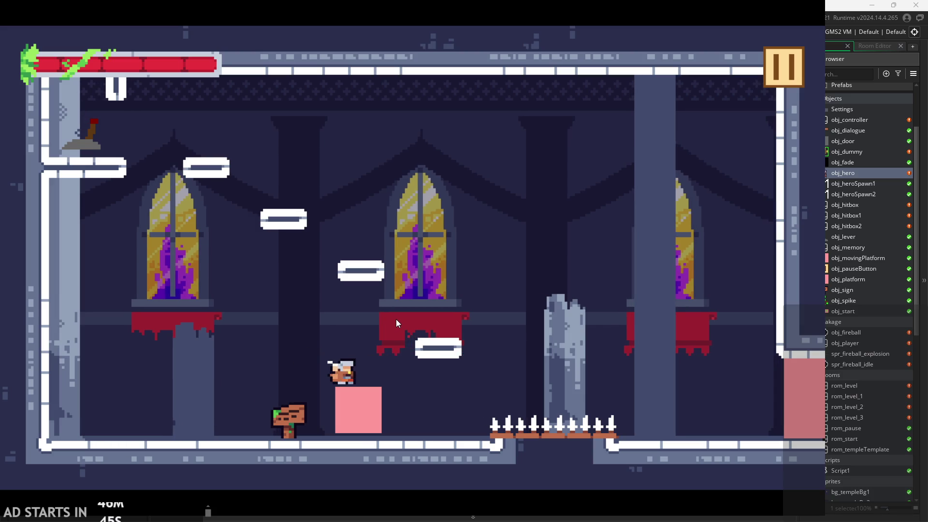
{"action": "key", "text": "x"}
{"action": "key", "text": "x"}
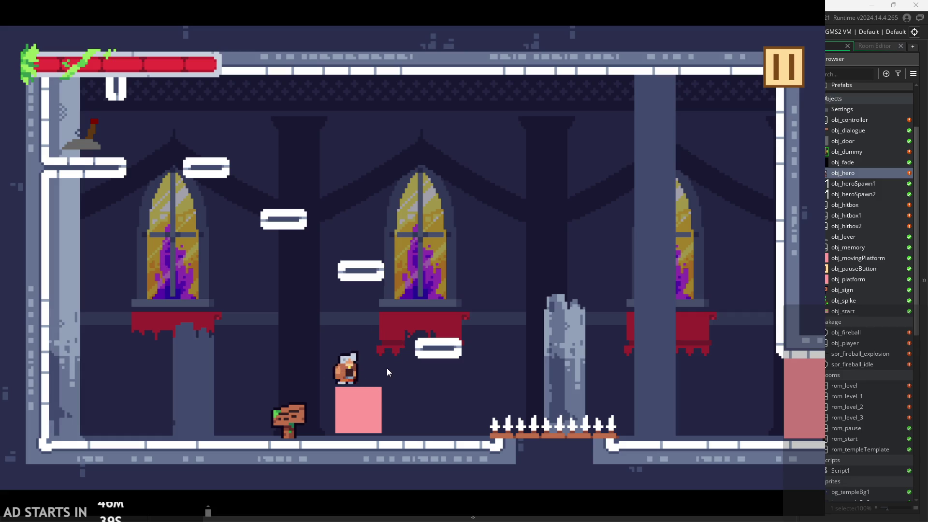
{"action": "key", "text": "x"}
{"action": "key", "text": "x"}
{"action": "key", "text": "x"}
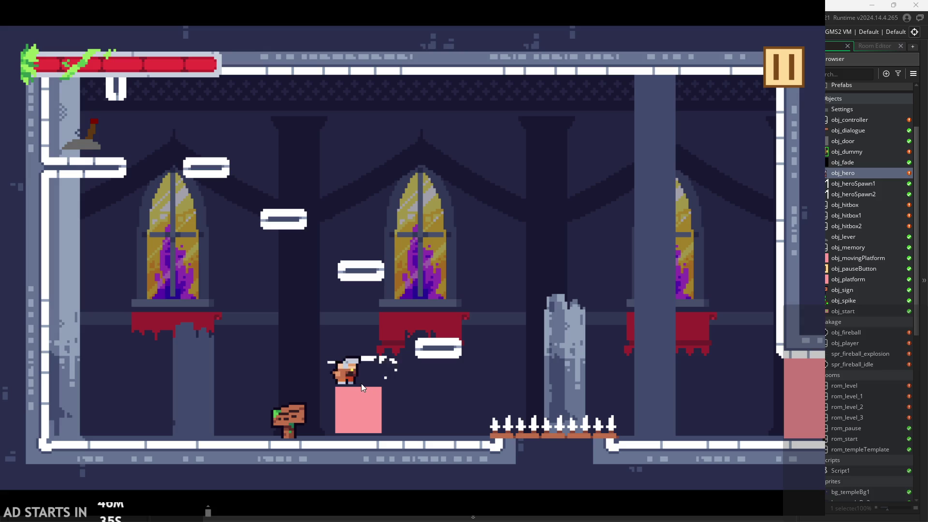
{"action": "key", "text": "x"}
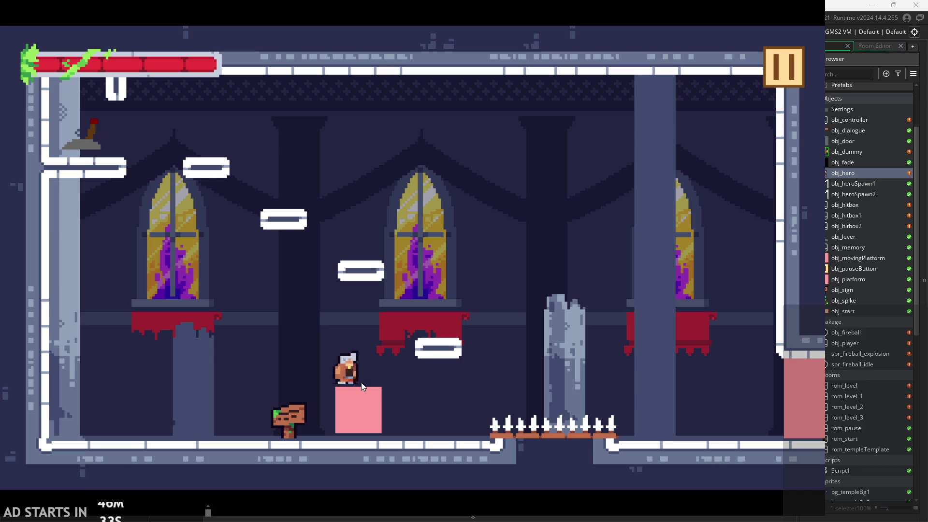
{"action": "left_click", "coordinate": [778, 71]}
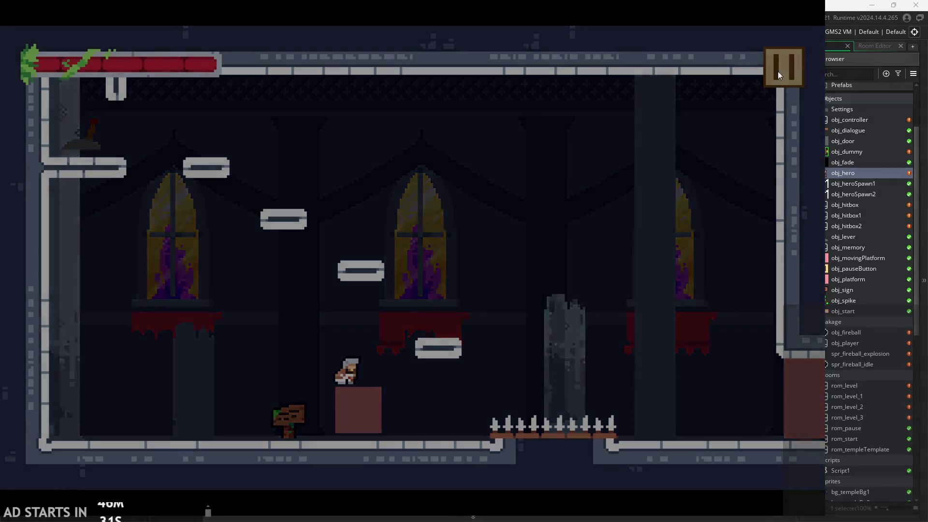
- Turn on the debug stats overlay, resume, and chain sword slashes on the pink block
{"action": "left_click", "coordinate": [162, 145]}
{"action": "left_click", "coordinate": [781, 69]}
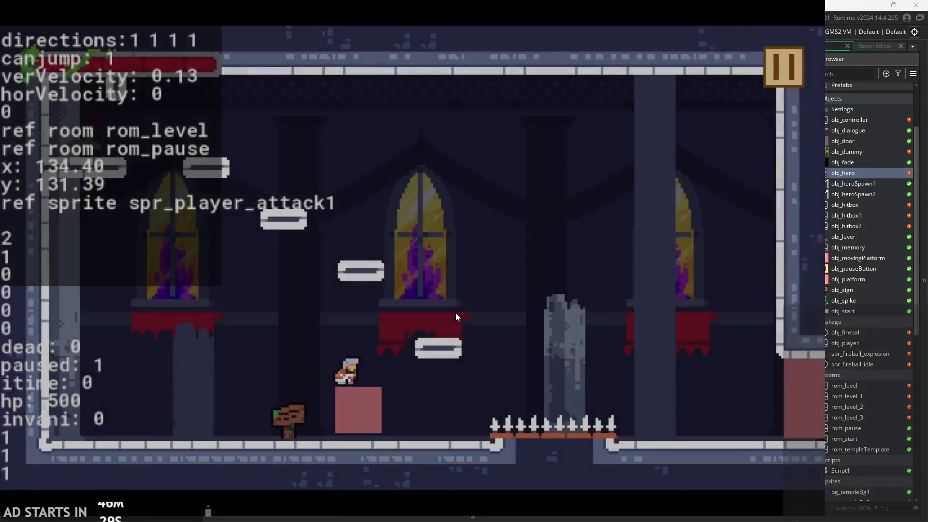
{"action": "key", "text": "x"}
{"action": "key", "text": "x"}
{"action": "key", "text": "x"}
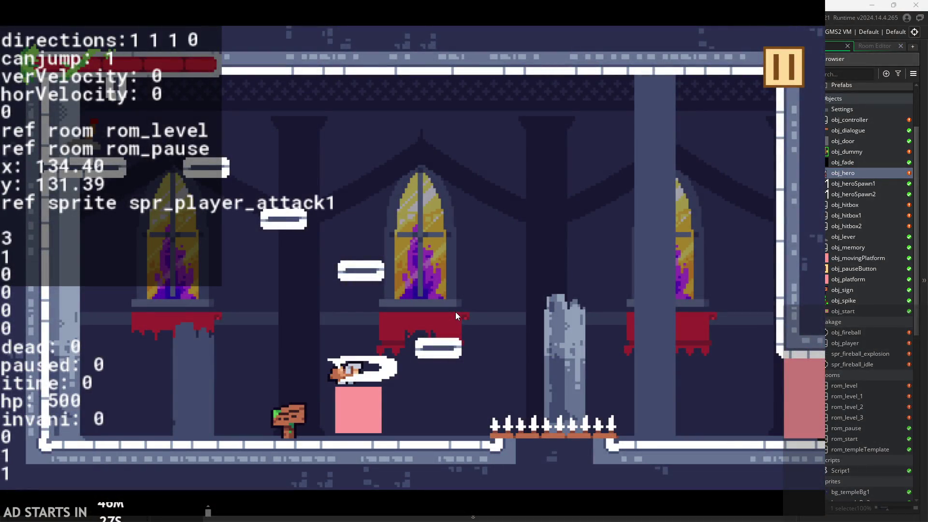
{"action": "key", "text": "x"}
{"action": "key", "text": "x"}
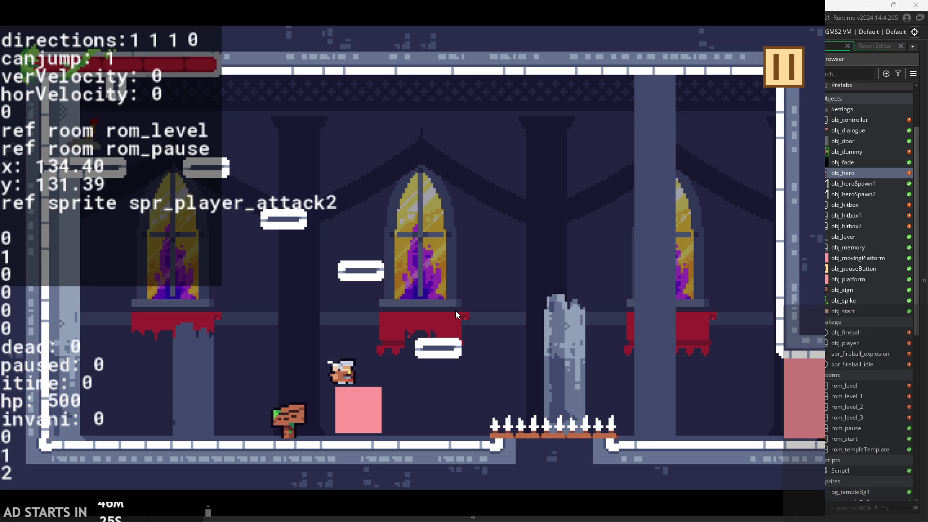
{"action": "key", "text": "x"}
{"action": "key", "text": "x"}
{"action": "key", "text": "x"}
{"action": "key", "text": "x"}
{"action": "key", "text": "x"}
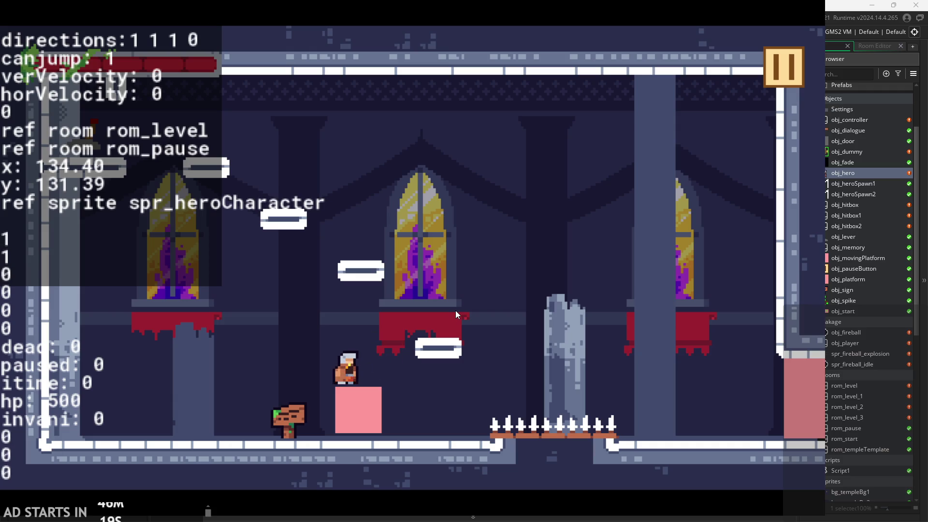
{"action": "key", "text": "x"}
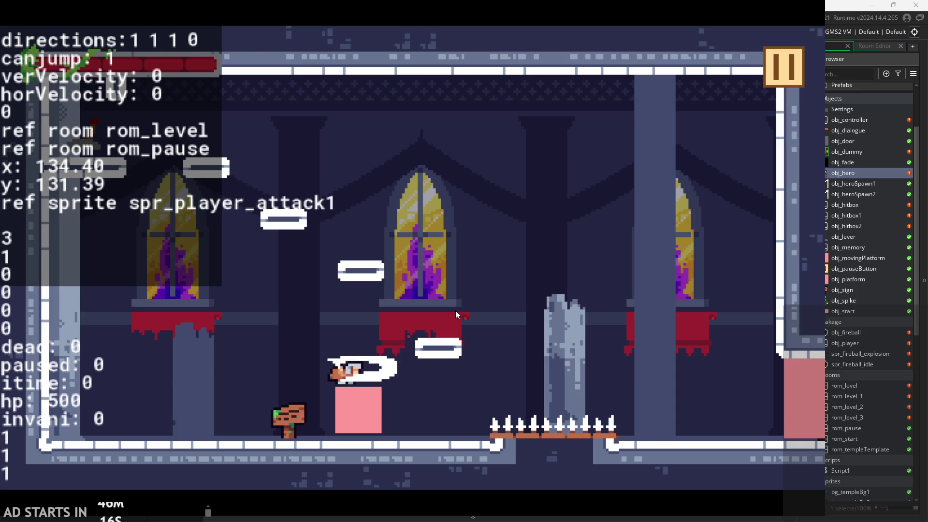
{"action": "key", "text": "x"}
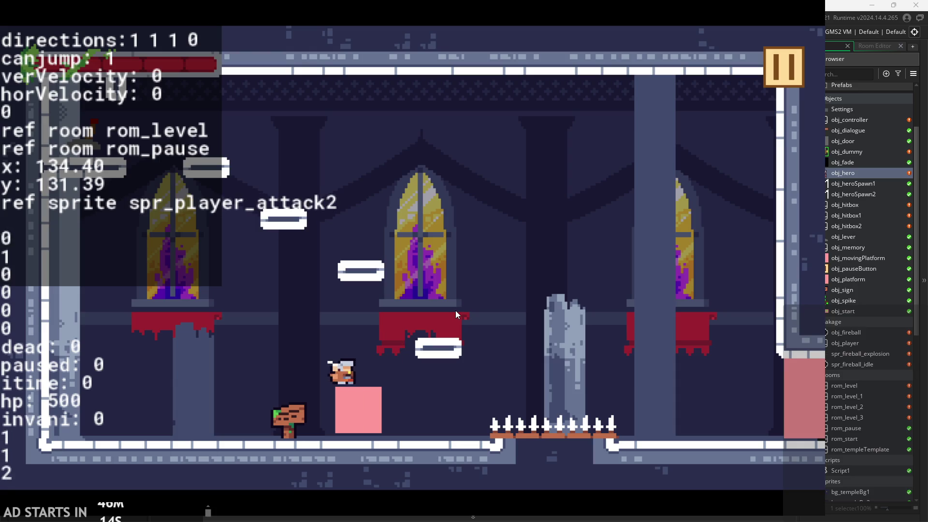
{"action": "key", "text": "x"}
{"action": "key", "text": "x"}
{"action": "key", "text": "x"}
{"action": "key", "text": "x"}
{"action": "key", "text": "x"}
{"action": "key", "text": "x"}
{"action": "key", "text": "x"}
{"action": "key", "text": "x"}
{"action": "key", "text": "x"}
{"action": "key", "text": "x"}
{"action": "key", "text": "x"}
{"action": "key", "text": "x"}
{"action": "key", "text": "x"}
{"action": "key", "text": "x"}
{"action": "key", "text": "x"}
{"action": "key", "text": "x"}
{"action": "key", "text": "x"}
{"action": "key", "text": "x"}
{"action": "key", "text": "x"}
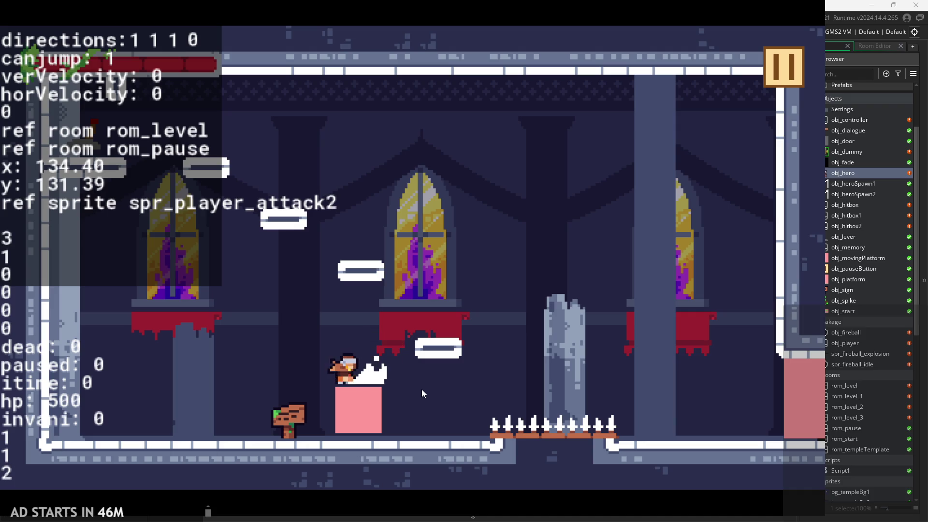
{"action": "key", "text": "x"}
{"action": "key", "text": "x"}
{"action": "key", "text": "x"}
{"action": "key", "text": "x"}
{"action": "key", "text": "x"}
{"action": "key", "text": "x"}
{"action": "key", "text": "x"}
{"action": "key", "text": "x"}
{"action": "key", "text": "x"}
{"action": "key", "text": "x"}
{"action": "key", "text": "x"}
{"action": "key", "text": "x"}
{"action": "key", "text": "x"}
{"action": "key", "text": "x"}
{"action": "key", "text": "x"}
{"action": "key", "text": "x"}
{"action": "key", "text": "x"}
{"action": "key", "text": "x"}
{"action": "key", "text": "x"}
{"action": "key", "text": "x"}
{"action": "key", "text": "x"}
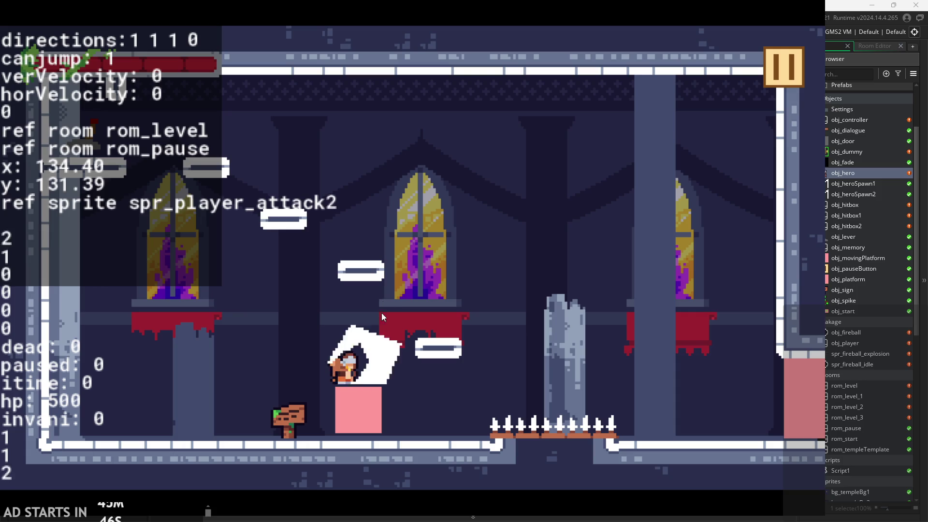
- Jump off the pink block onto the top-left ledge while attacking
{"action": "key", "text": "Right"}
{"action": "key", "text": "space"}
{"action": "key", "text": "x"}
{"action": "key", "text": "Left"}
{"action": "key", "text": "space"}
{"action": "key", "text": "x"}
{"action": "key", "text": "x"}
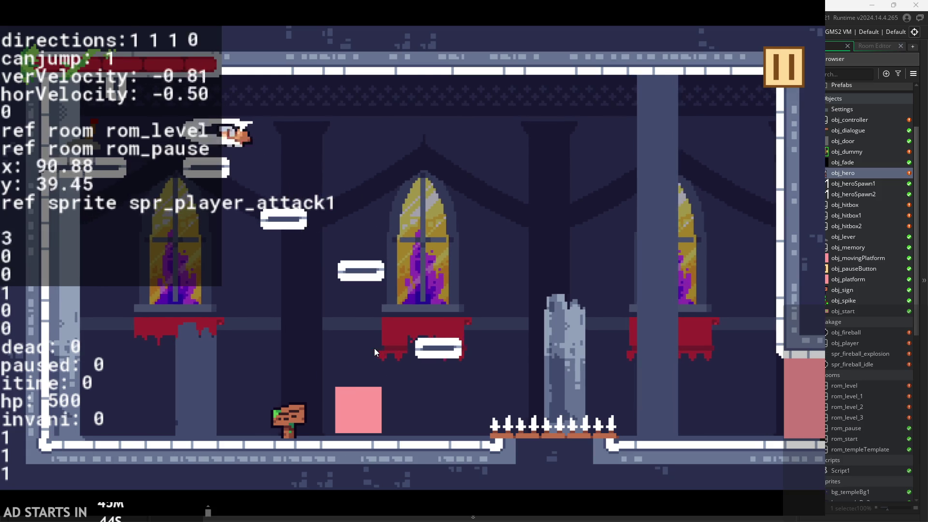
{"action": "key", "text": "x"}
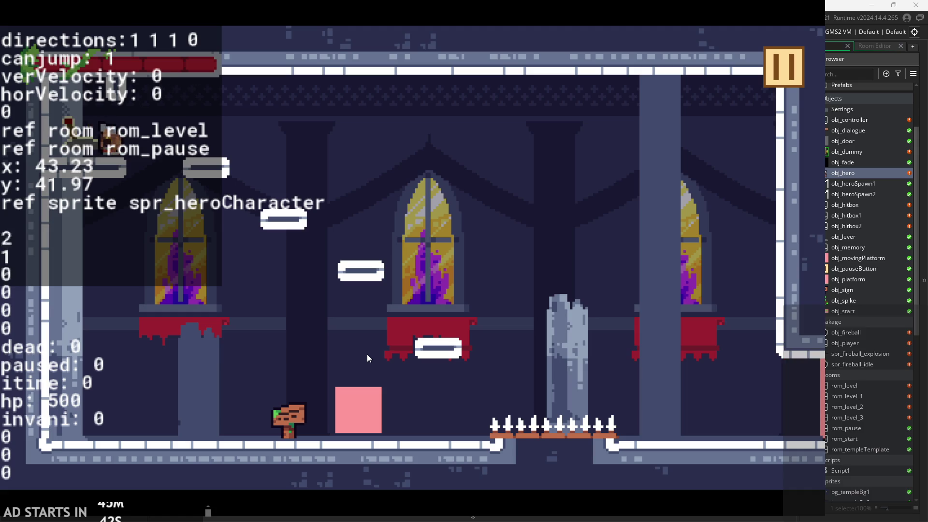
- Run right past the spikes into the next level, then pause and exit the game
{"action": "key", "text": "Right"}
{"action": "key", "text": "space"}
{"action": "key", "text": "x"}
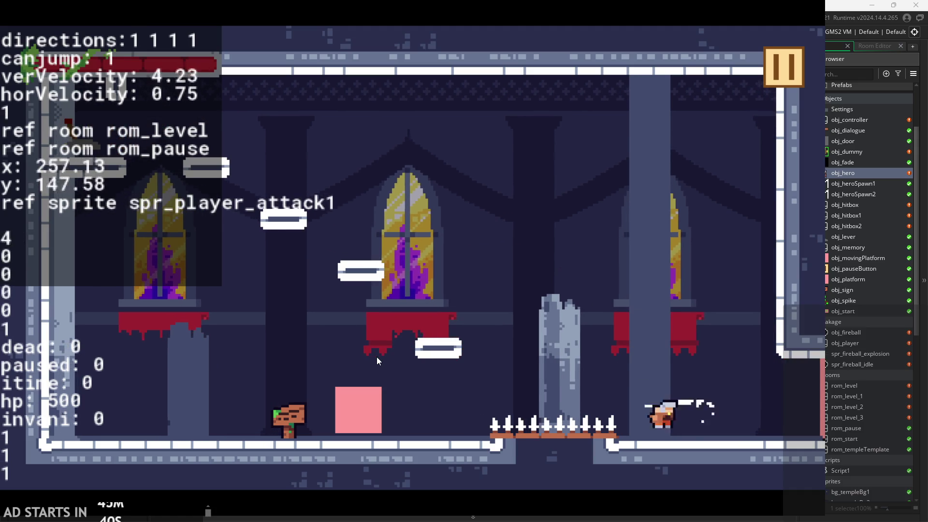
{"action": "key", "text": "x"}
{"action": "key", "text": "x"}
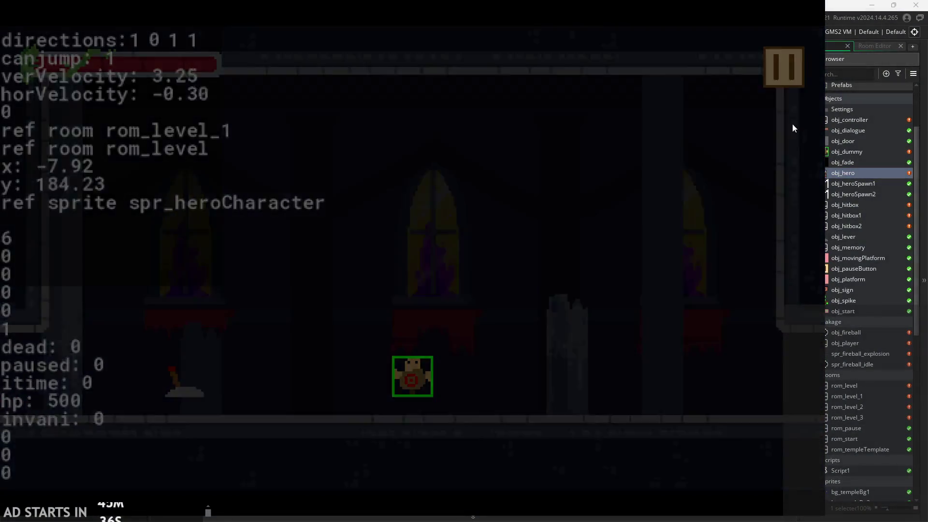
{"action": "left_click", "coordinate": [783, 72]}
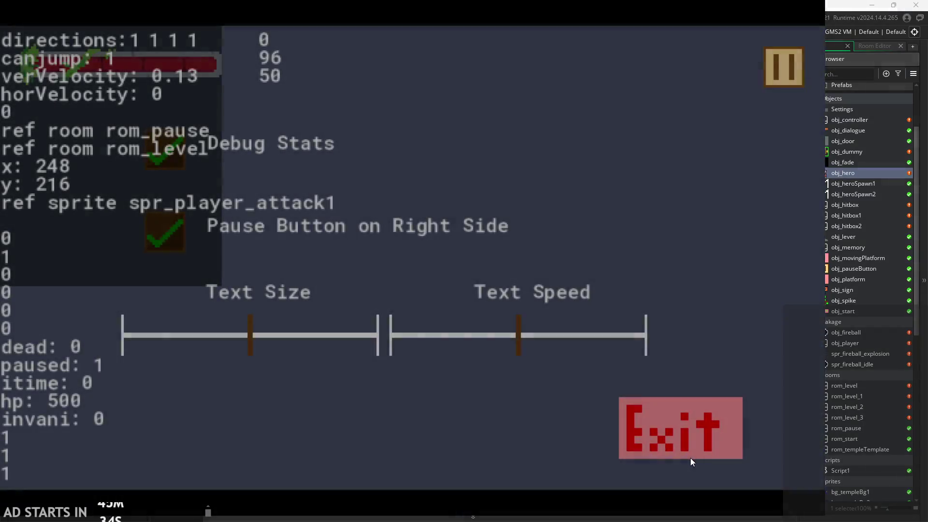
{"action": "left_click", "coordinate": [690, 457]}
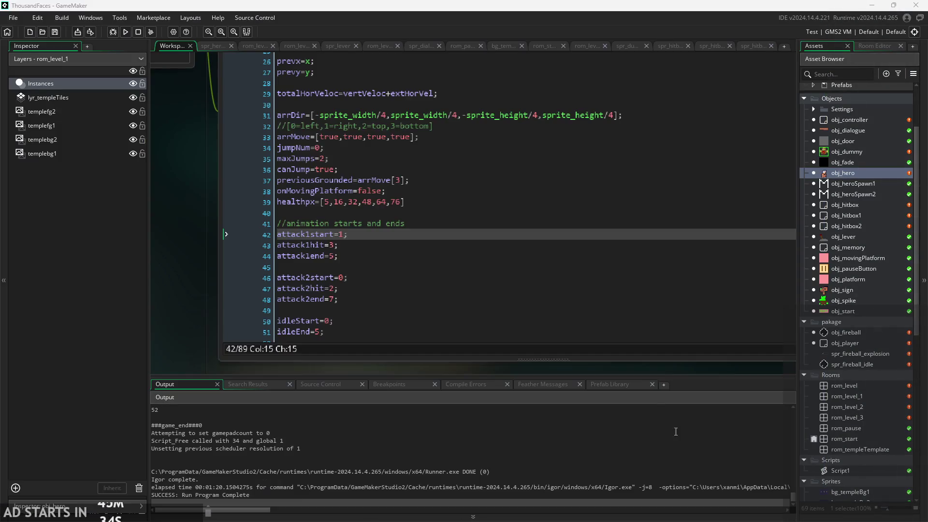
- Open rom_level and set its templefg1 layer to tile horizontally
{"action": "double_click", "coordinate": [854, 389]}
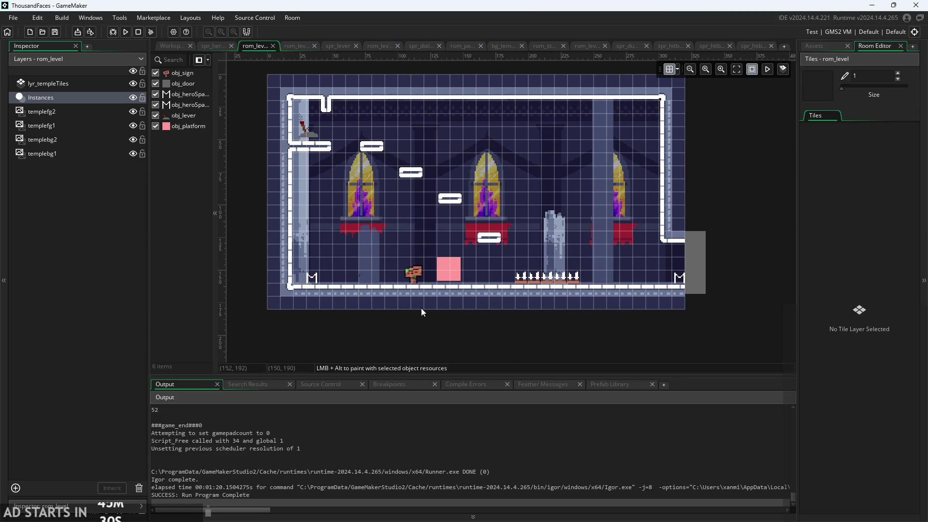
{"action": "left_click", "coordinate": [64, 84]}
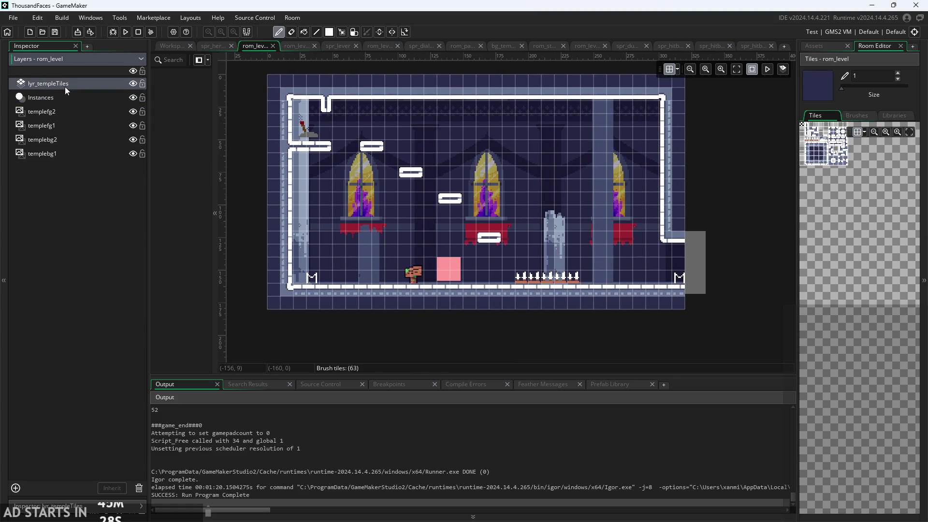
{"action": "left_click", "coordinate": [72, 109]}
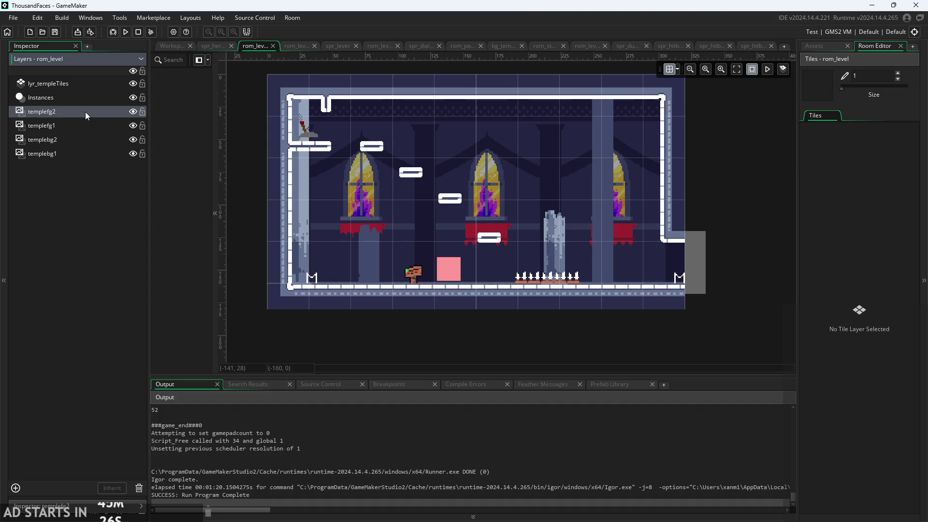
{"action": "left_click", "coordinate": [141, 63]}
{"action": "left_click", "coordinate": [140, 62]}
{"action": "left_click", "coordinate": [140, 62]}
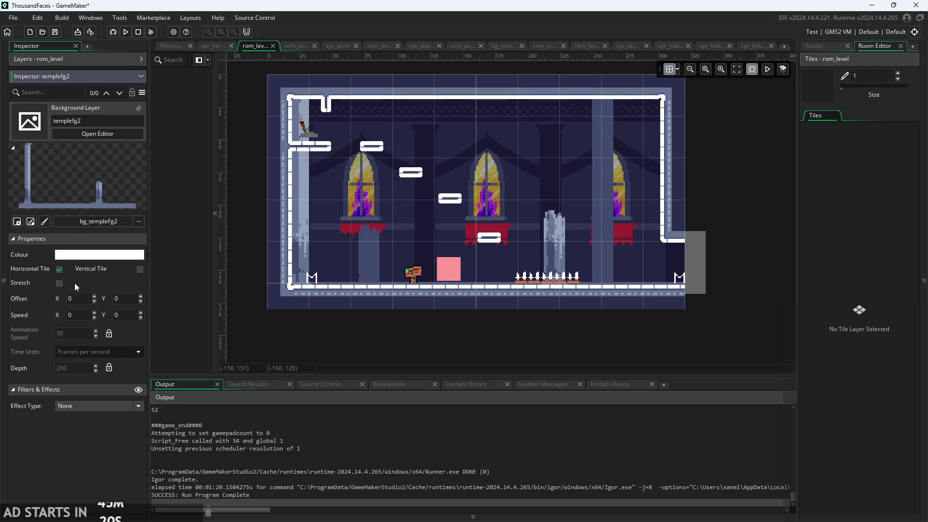
{"action": "left_click", "coordinate": [139, 76]}
{"action": "left_click", "coordinate": [85, 126]}
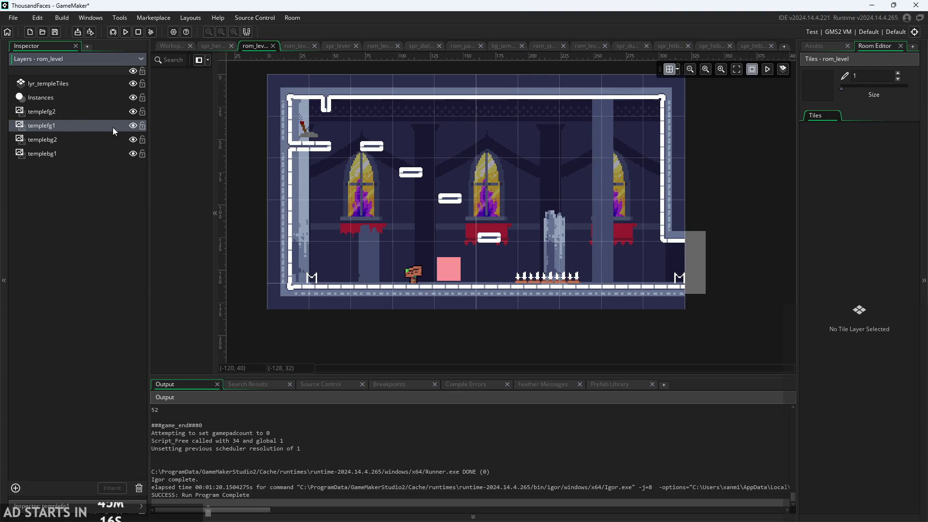
{"action": "left_click", "coordinate": [141, 514]}
{"action": "left_click", "coordinate": [59, 283]}
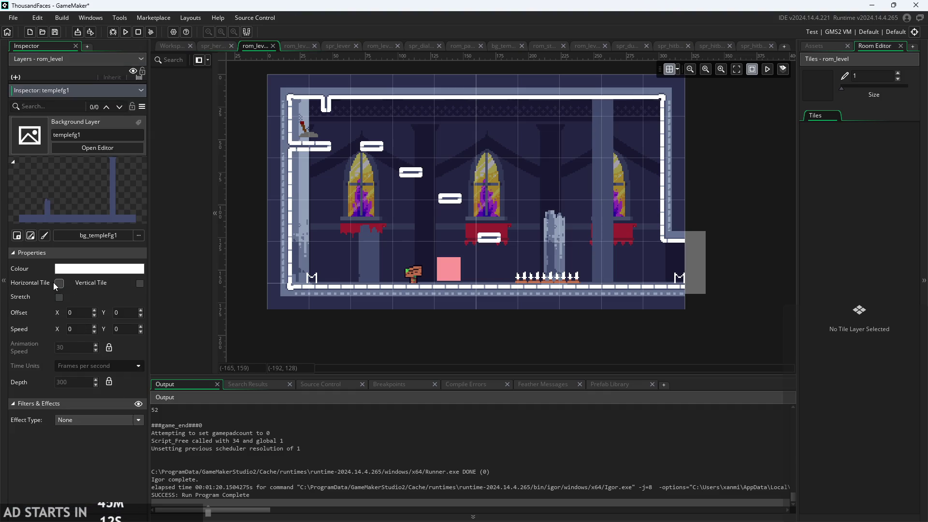
{"action": "left_click", "coordinate": [141, 59]}
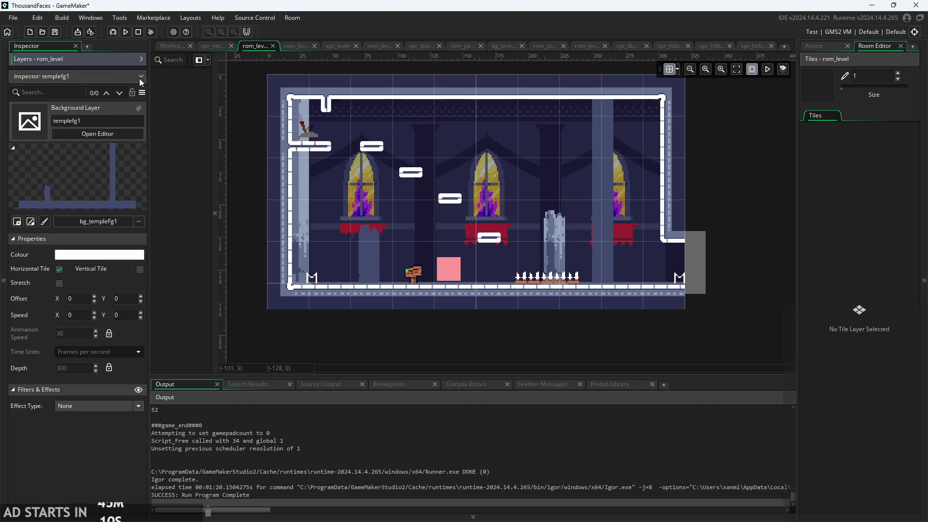
- Make rom_level's templebg1 layer tile horizontally too, then open rom_level_1
{"action": "left_click", "coordinate": [137, 62]}
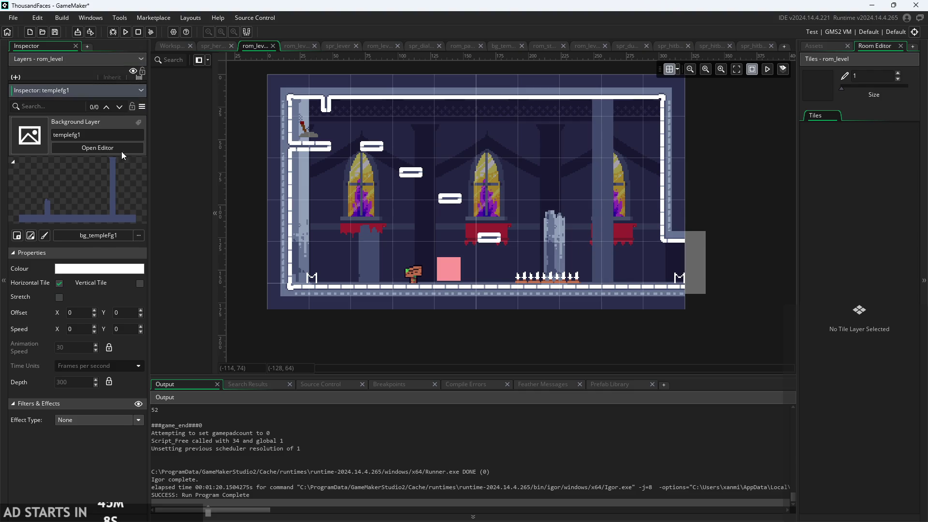
{"action": "left_click", "coordinate": [116, 90]}
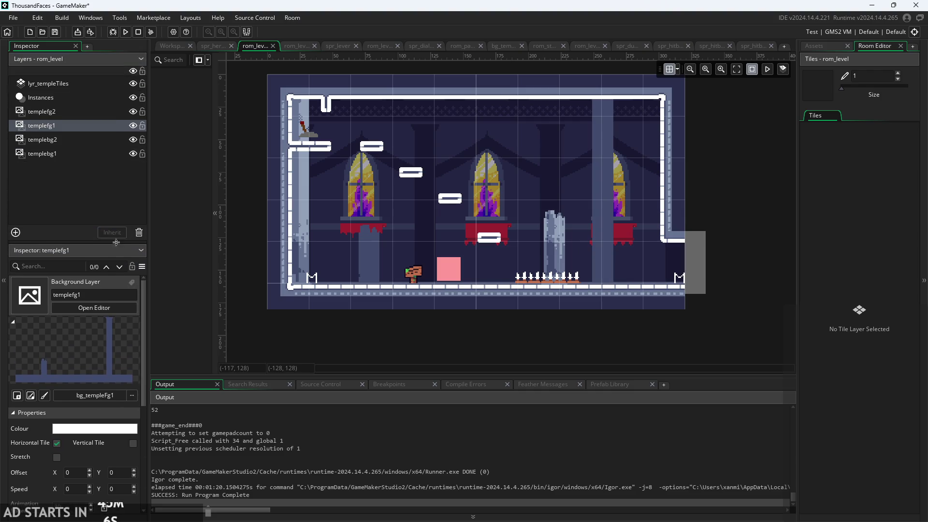
{"action": "left_click", "coordinate": [53, 141]}
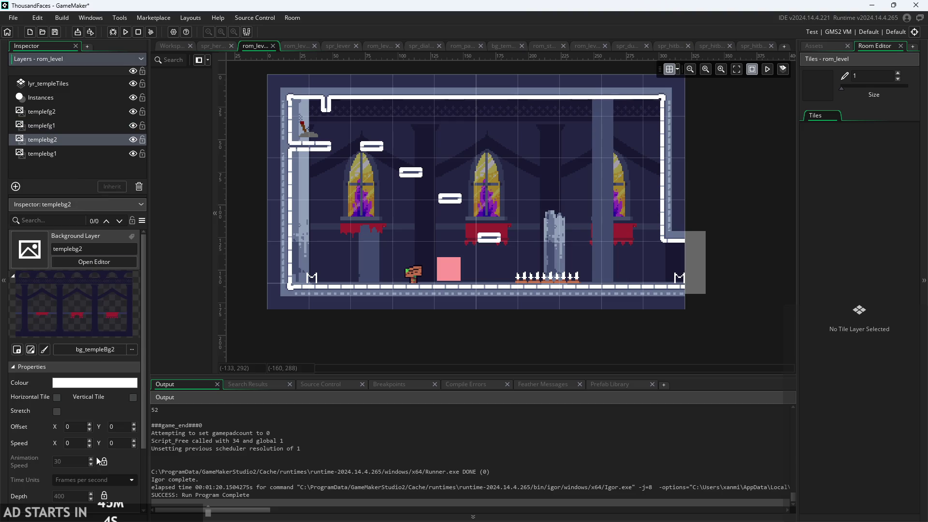
{"action": "left_click", "coordinate": [62, 152]}
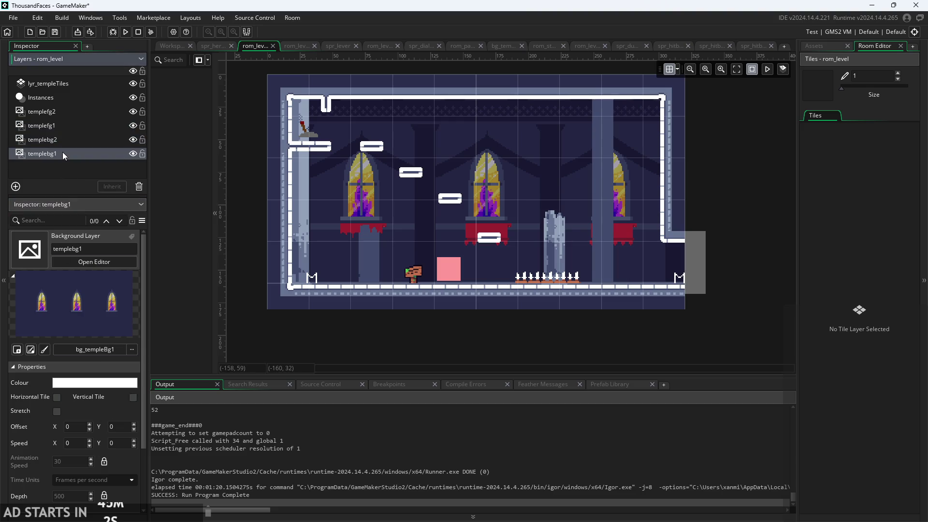
{"action": "left_click", "coordinate": [57, 397]}
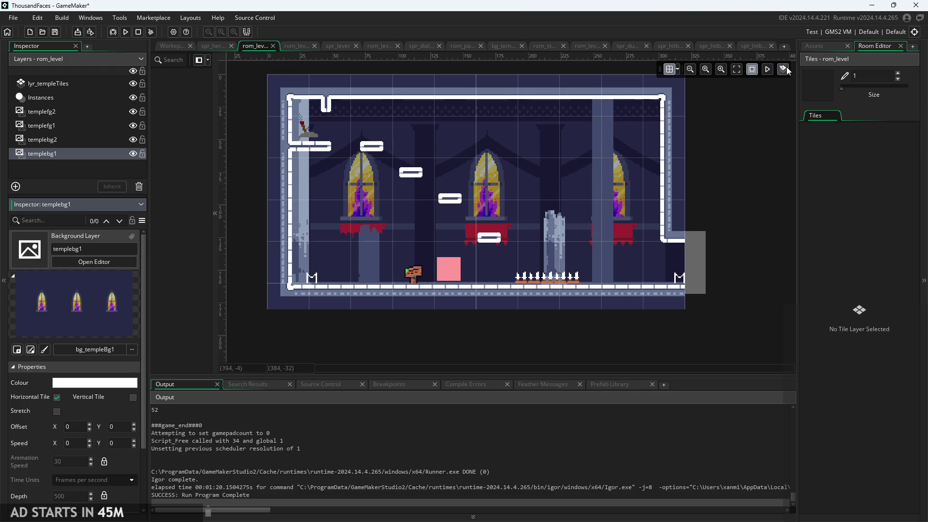
{"action": "left_click", "coordinate": [824, 48]}
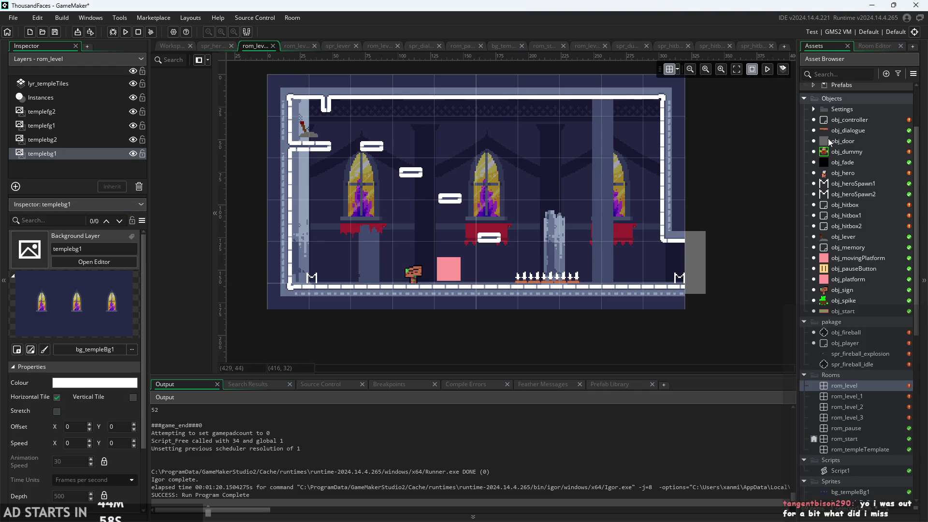
{"action": "double_click", "coordinate": [844, 395]}
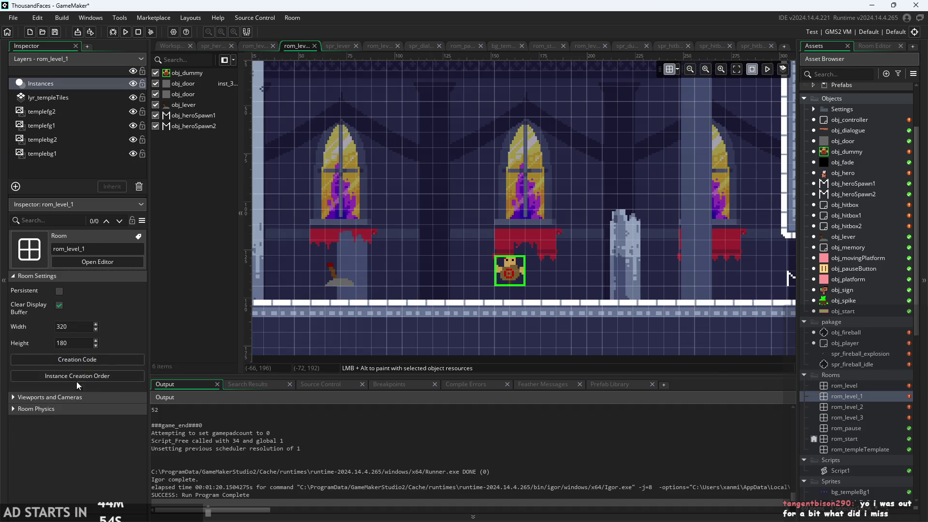
- Check rom_level_1's templefg2, templefg1, templebg2 and templebg1 layers, then open rom_level_2
{"action": "left_click", "coordinate": [65, 110]}
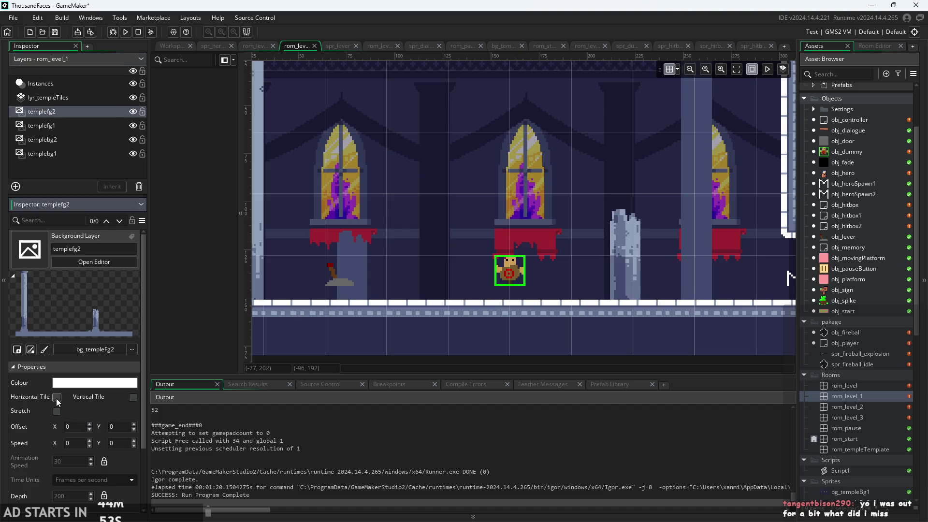
{"action": "left_click", "coordinate": [54, 126]}
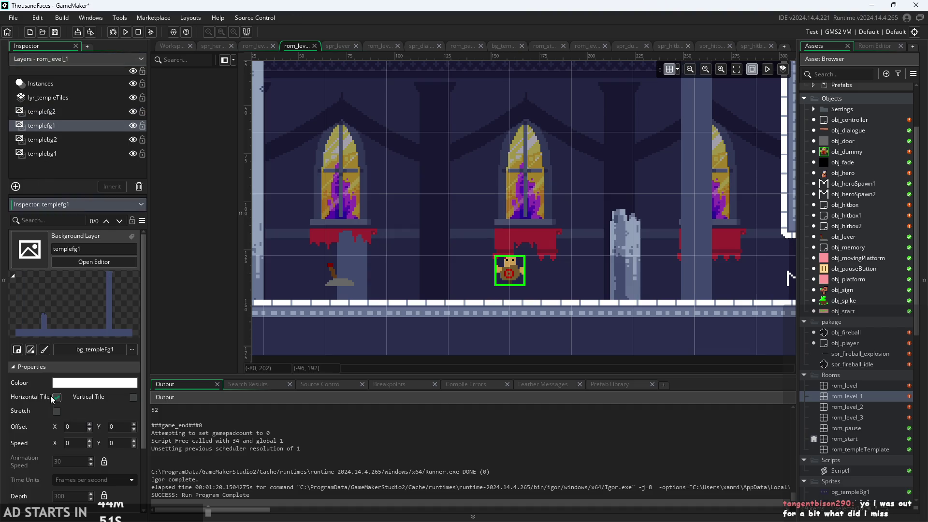
{"action": "left_click", "coordinate": [50, 141]}
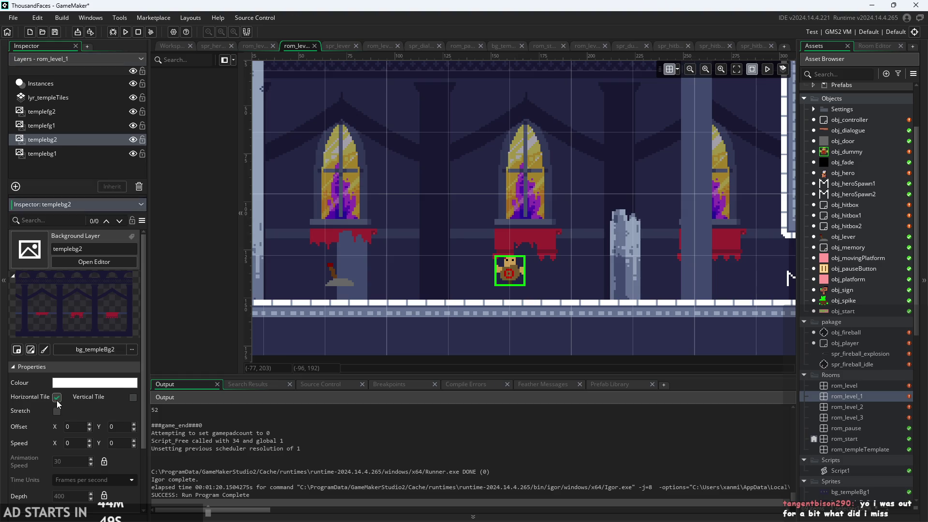
{"action": "left_click", "coordinate": [57, 153]}
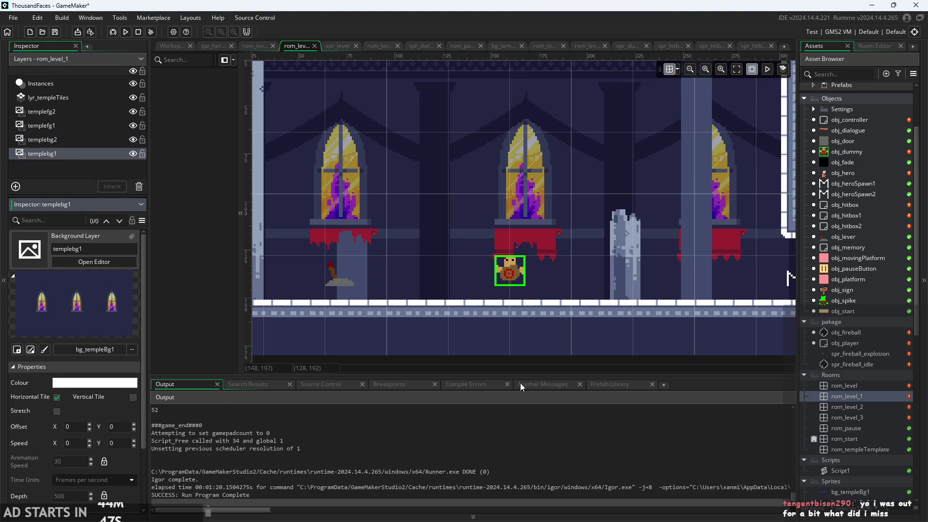
{"action": "double_click", "coordinate": [847, 406]}
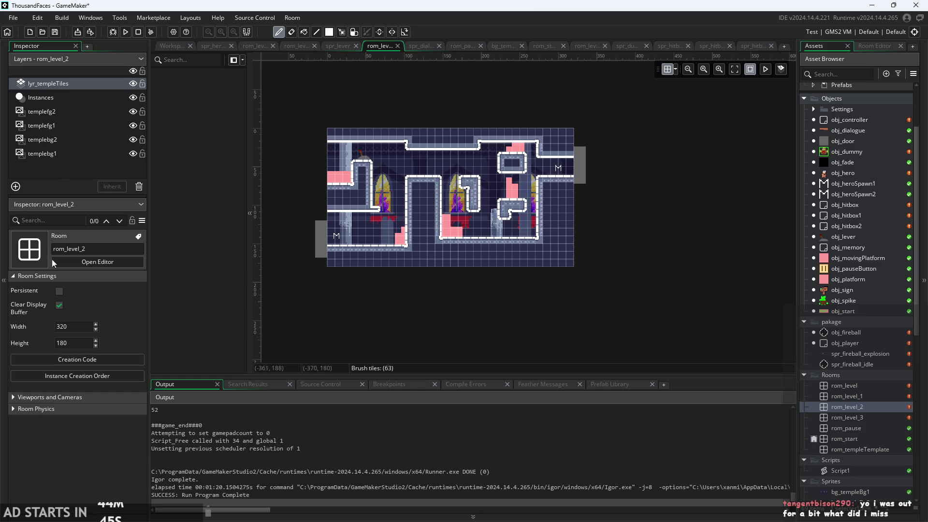
- Enable Horizontal Tile on rom_level_2's templebg1 layer, then open rom_level_3
{"action": "left_click", "coordinate": [56, 111]}
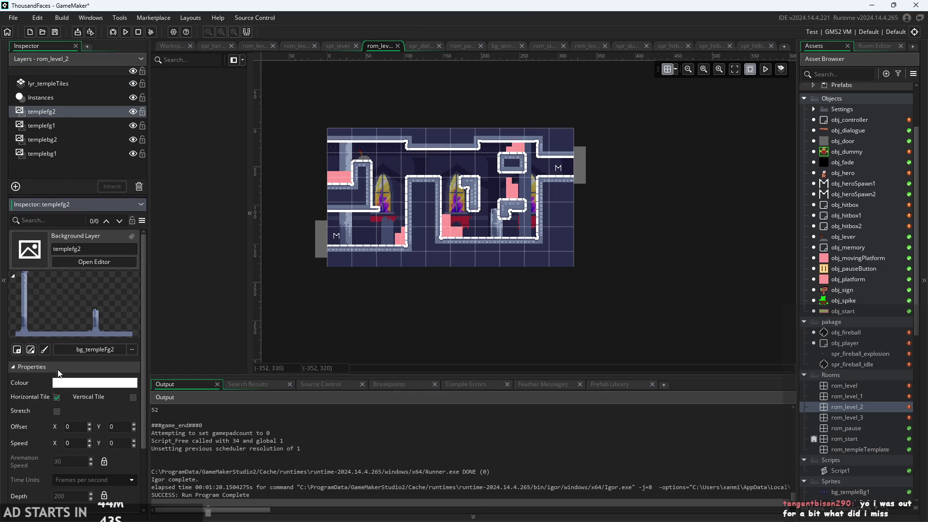
{"action": "left_click", "coordinate": [50, 125]}
{"action": "left_click", "coordinate": [56, 398]}
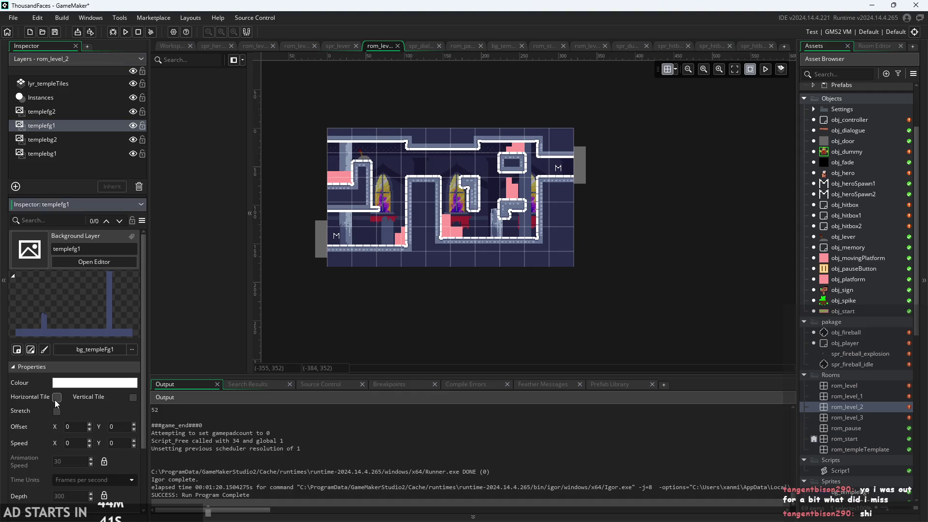
{"action": "left_click", "coordinate": [48, 140]}
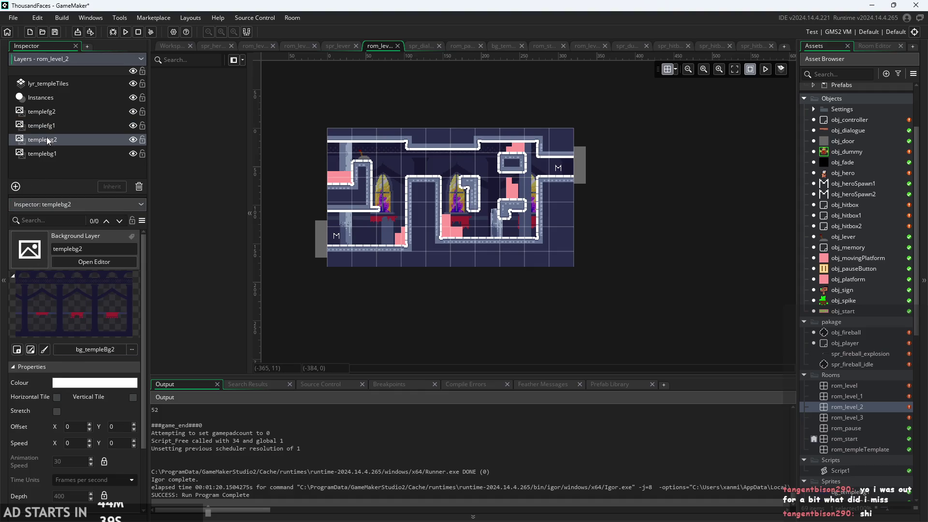
{"action": "left_click", "coordinate": [56, 397]}
{"action": "left_click", "coordinate": [54, 153]}
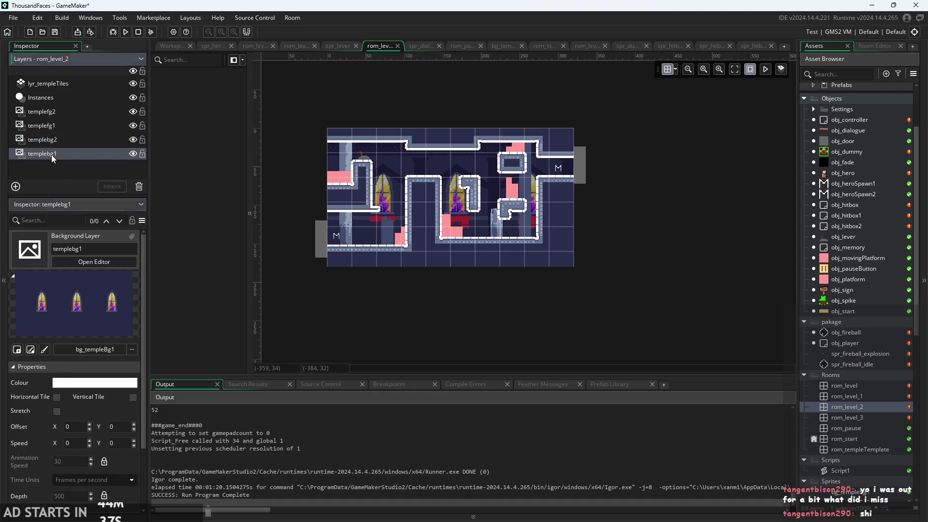
{"action": "left_click", "coordinate": [57, 397]}
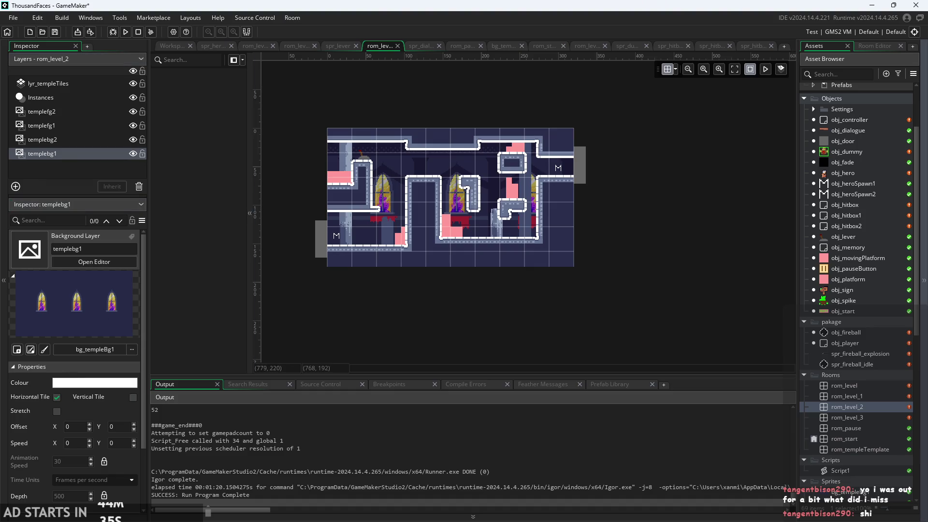
{"action": "double_click", "coordinate": [872, 417]}
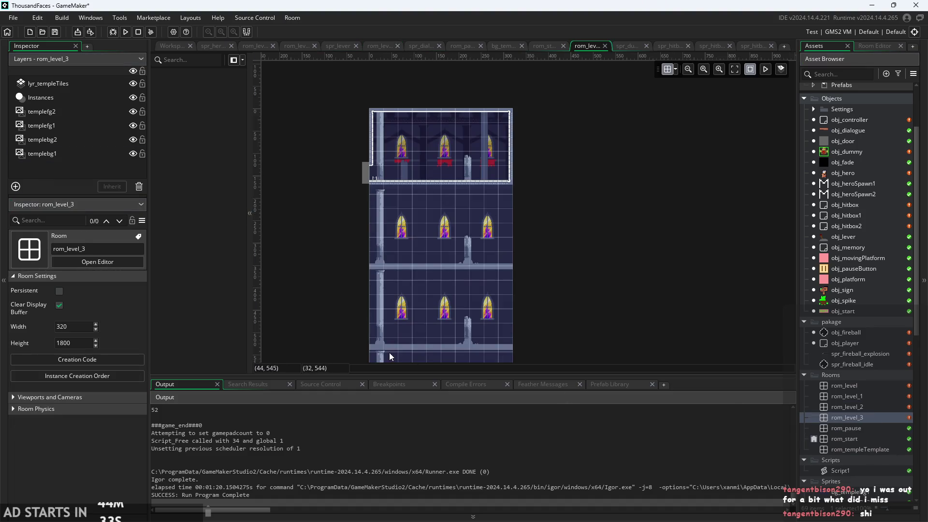
- Make the templefg2 and templebg1 background layers tile horizontally instead of vertically
{"action": "left_click", "coordinate": [40, 110]}
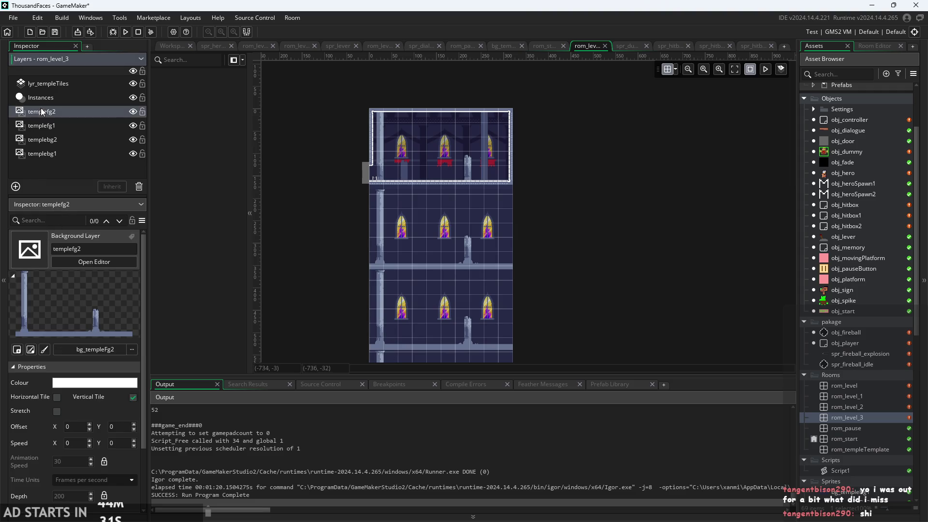
{"action": "left_click", "coordinate": [132, 397]}
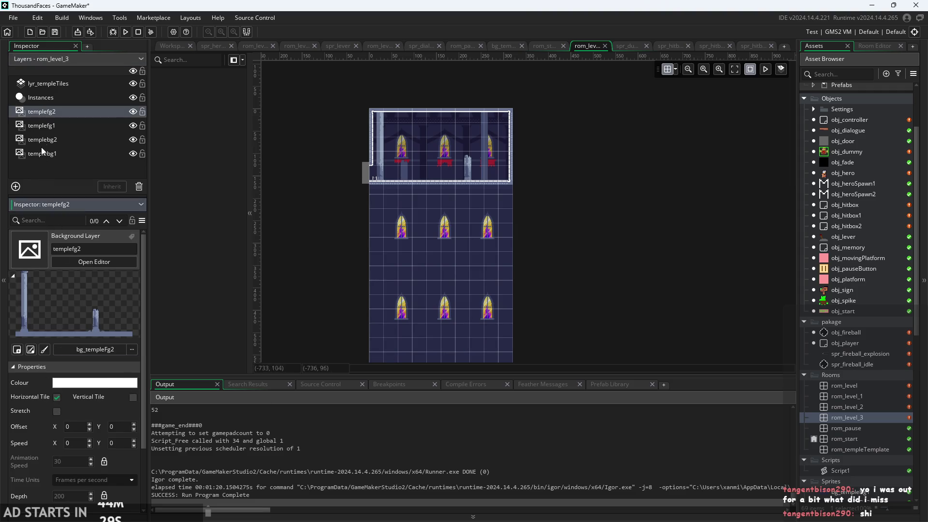
{"action": "left_click", "coordinate": [49, 126]}
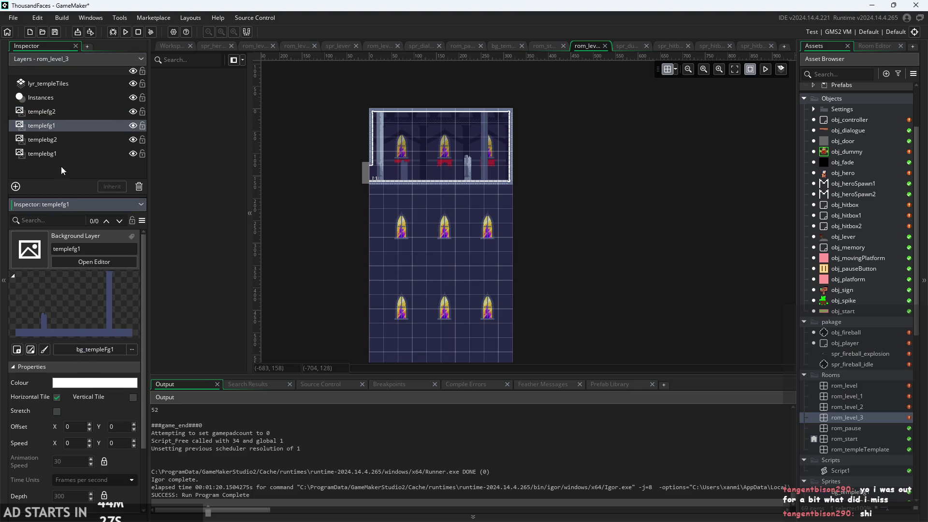
{"action": "left_click", "coordinate": [57, 140]}
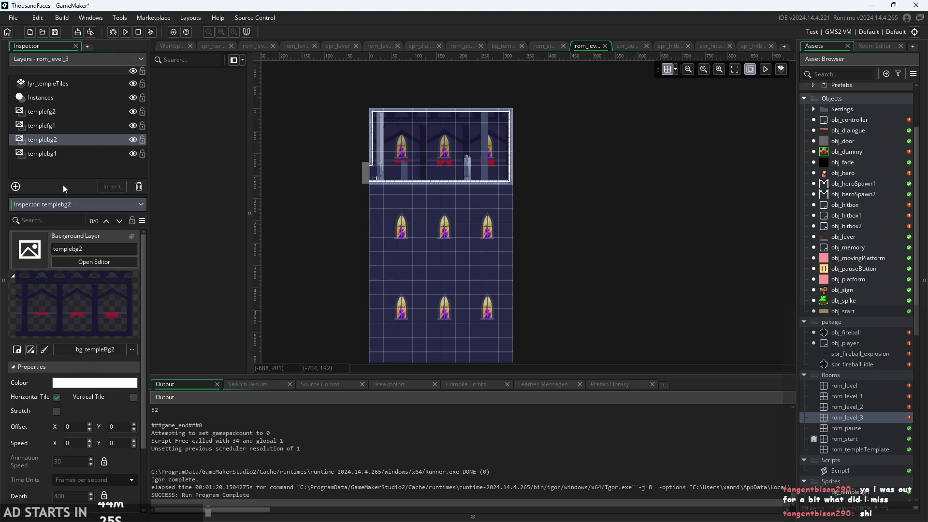
{"action": "left_click", "coordinate": [66, 156]}
{"action": "left_click", "coordinate": [133, 397]}
{"action": "left_click", "coordinate": [57, 397]}
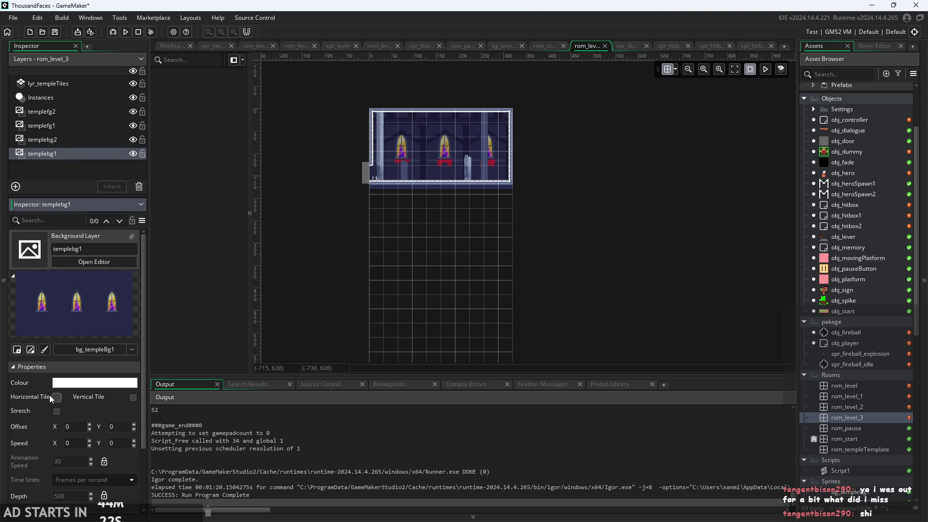
- Cut rom_level_3's room height from 1800 to 180, then go back to the workspace
{"action": "left_click", "coordinate": [329, 263]}
{"action": "left_click", "coordinate": [71, 87]}
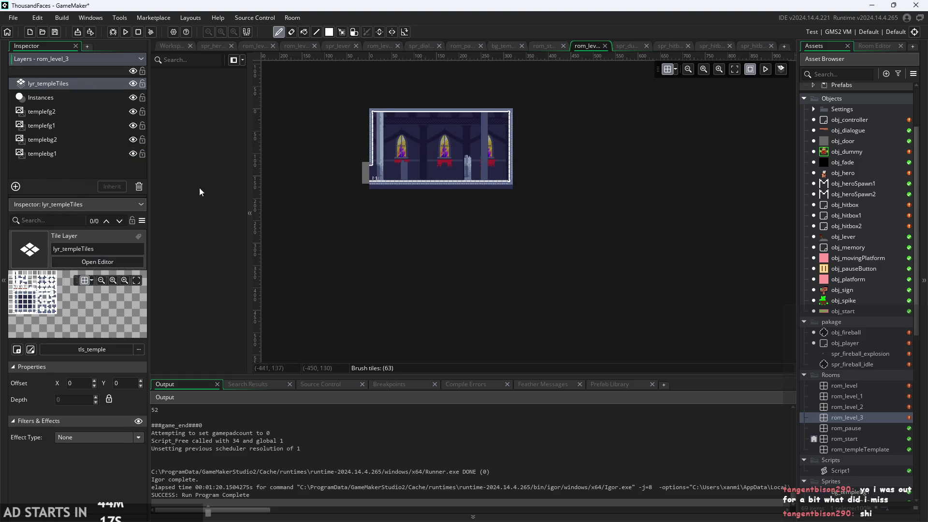
{"action": "left_click", "coordinate": [875, 45]}
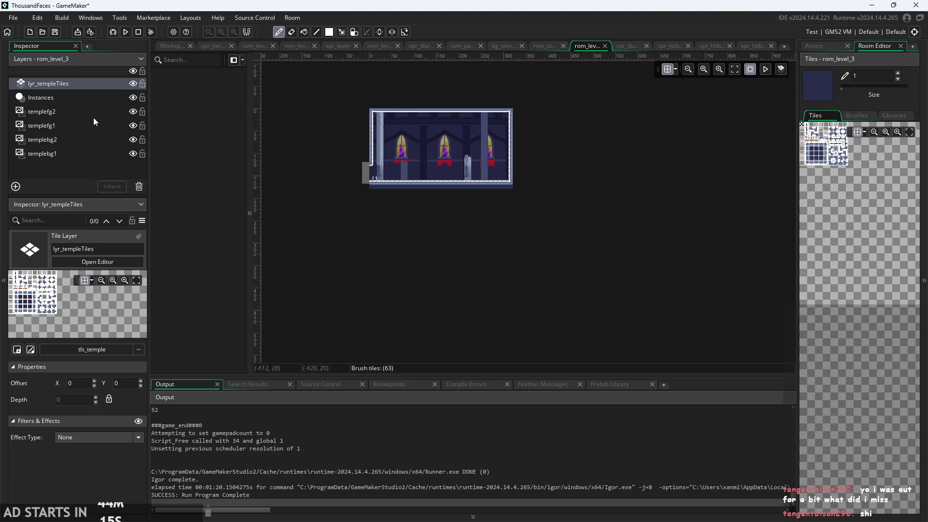
{"action": "left_click", "coordinate": [583, 49]}
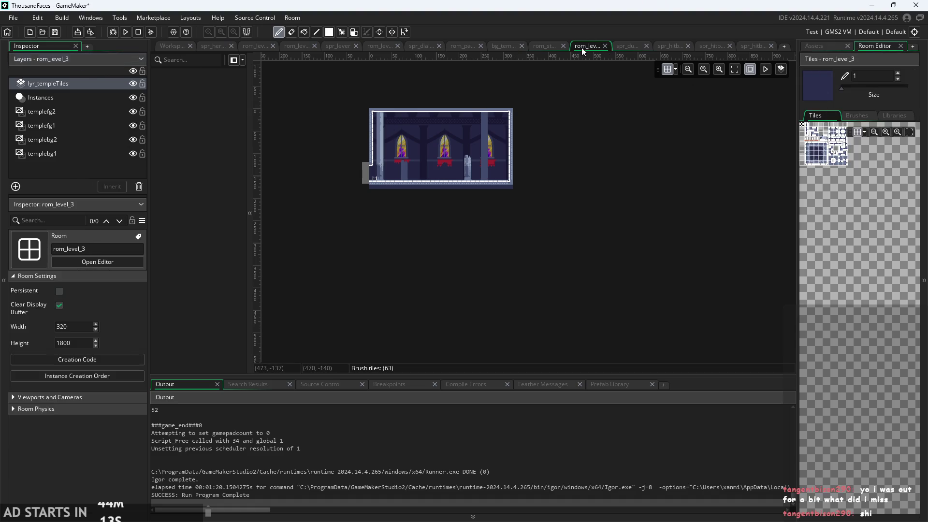
{"action": "left_click", "coordinate": [71, 343]}
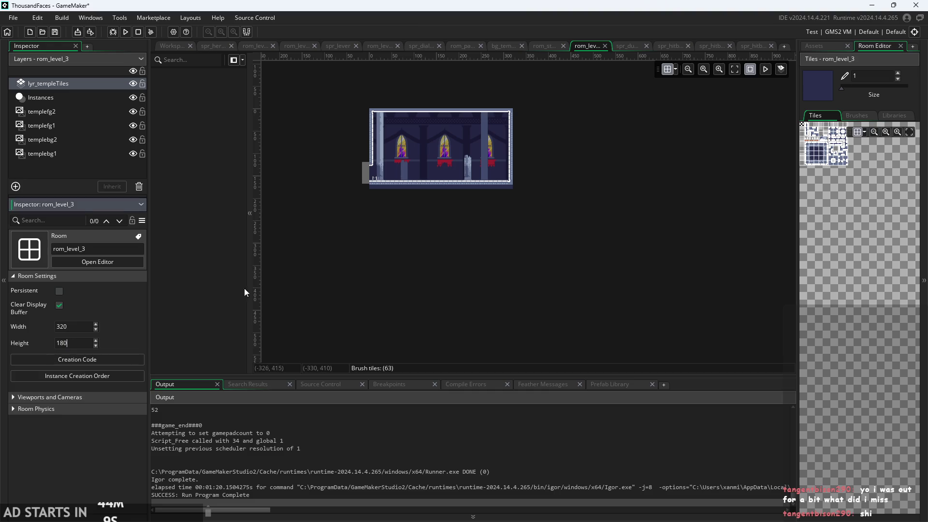
{"action": "scroll", "coordinate": [387, 244], "scroll_direction": "up", "scroll_amount": 5}
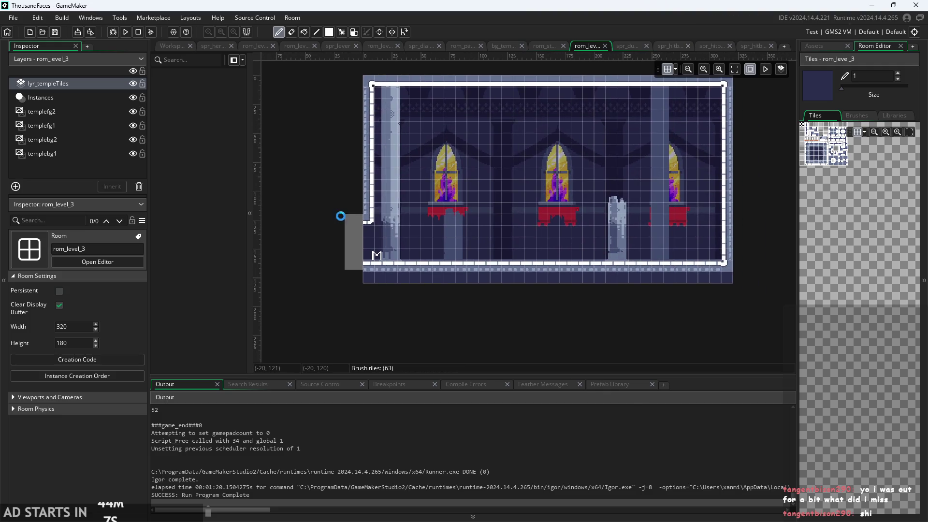
{"action": "left_click", "coordinate": [172, 46]}
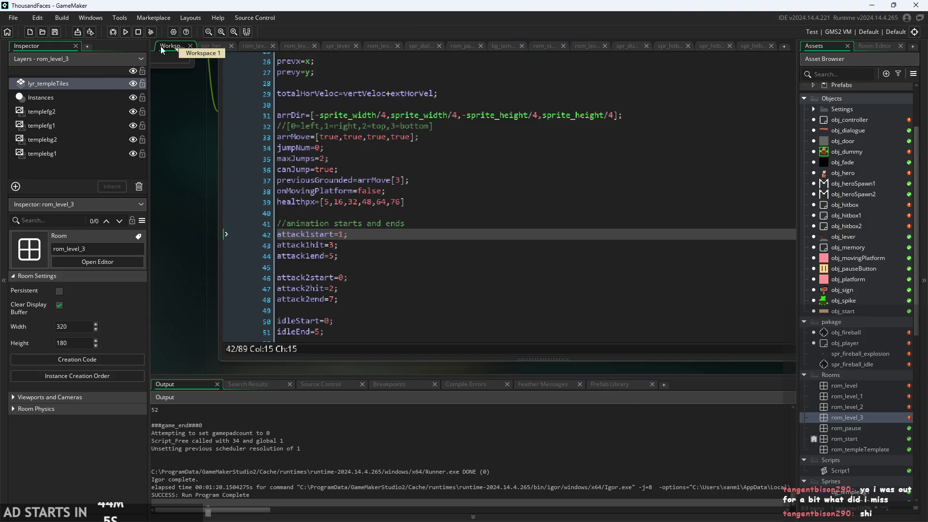
{"action": "left_click", "coordinate": [125, 32]}
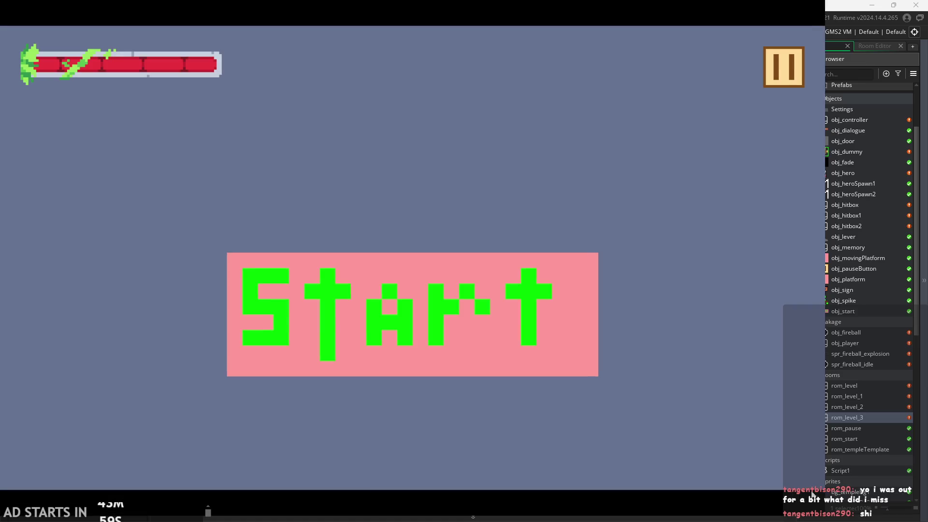
{"action": "left_click", "coordinate": [460, 305]}
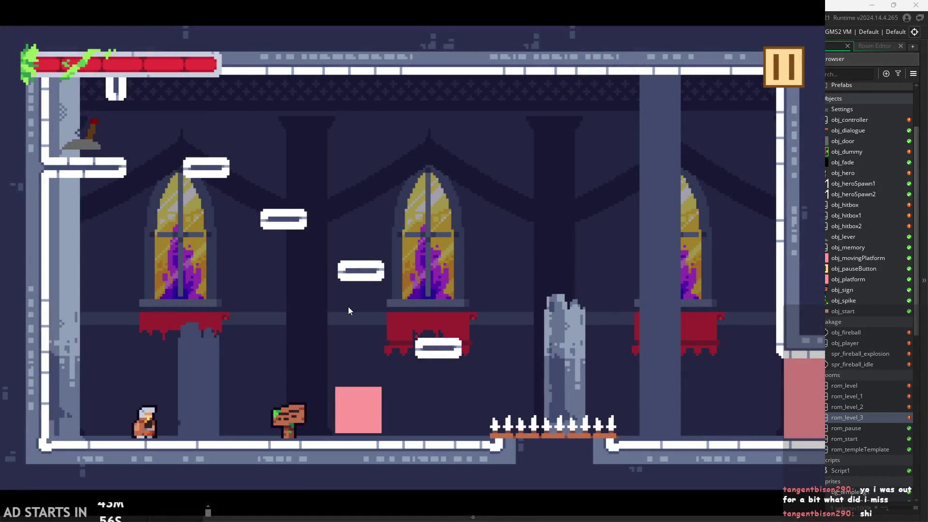
{"action": "key", "text": "Right"}
{"action": "key", "text": "space"}
{"action": "key", "text": "Left"}
{"action": "key", "text": "space"}
{"action": "key", "text": "space"}
{"action": "key", "text": "Left"}
{"action": "key", "text": "Right"}
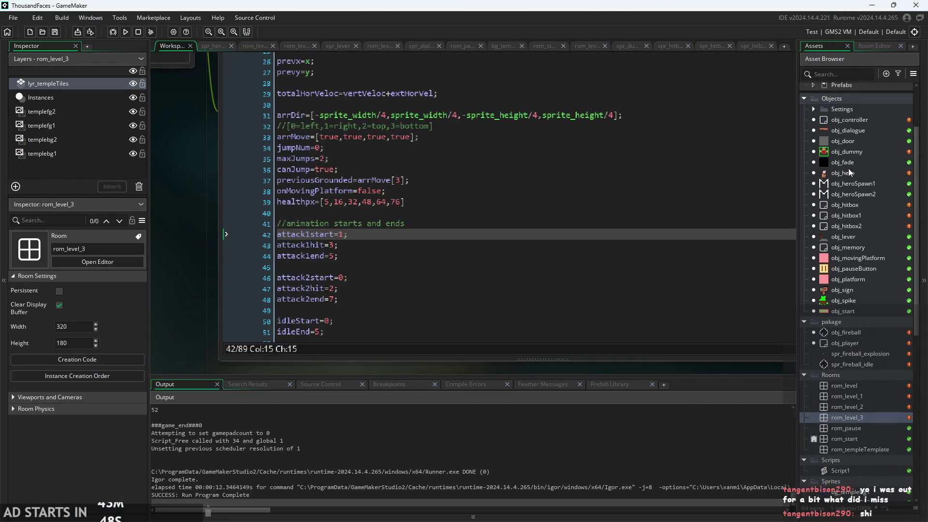
- Open obj_hero's Begin Step code at the if(!global.paused) pause check
{"action": "double_click", "coordinate": [849, 171]}
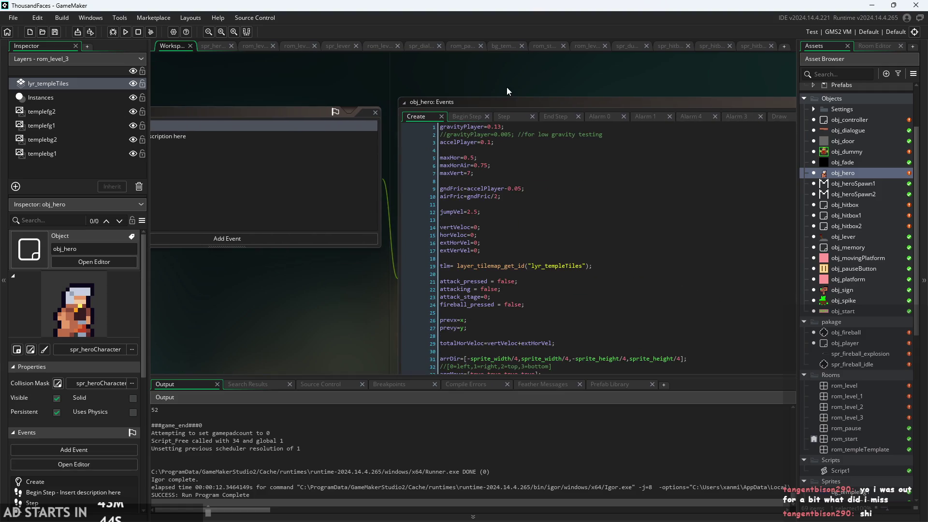
{"action": "left_click", "coordinate": [442, 117]}
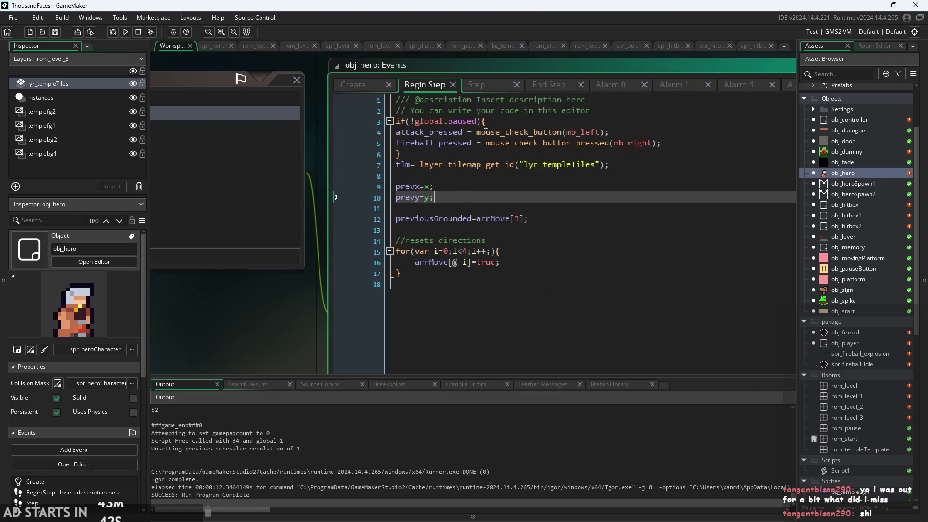
{"action": "left_click", "coordinate": [485, 125]}
{"action": "scroll", "coordinate": [485, 125], "scroll_direction": "up", "scroll_amount": 2}
{"action": "key", "text": "Home"}
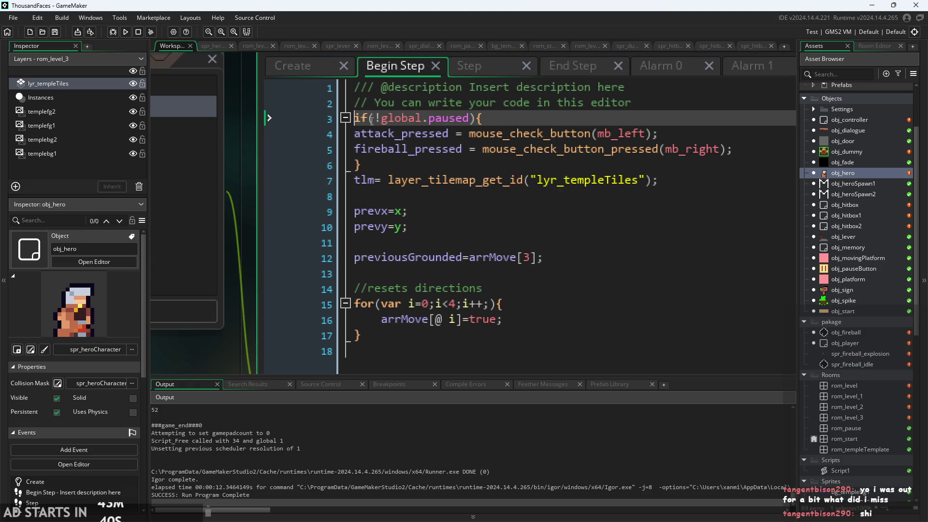
{"action": "left_click", "coordinate": [466, 118]}
- Indent the attack_pressed and fireball_pressed lines inside the pause check block
{"action": "mouse_move", "coordinate": [529, 143]}
{"action": "left_click", "coordinate": [358, 134]}
{"action": "key", "text": "Tab"}
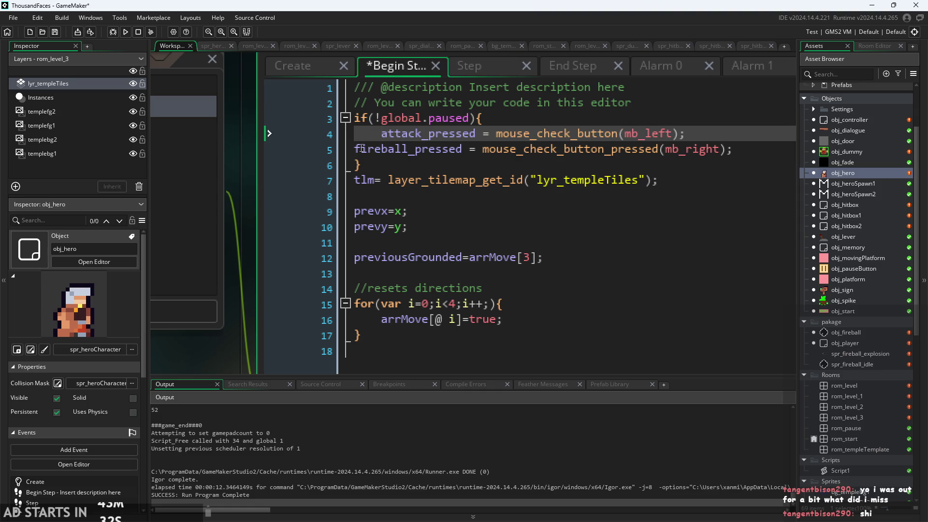
{"action": "left_click", "coordinate": [362, 148]}
{"action": "key", "text": "Tab"}
{"action": "key", "text": "BackSpace"}
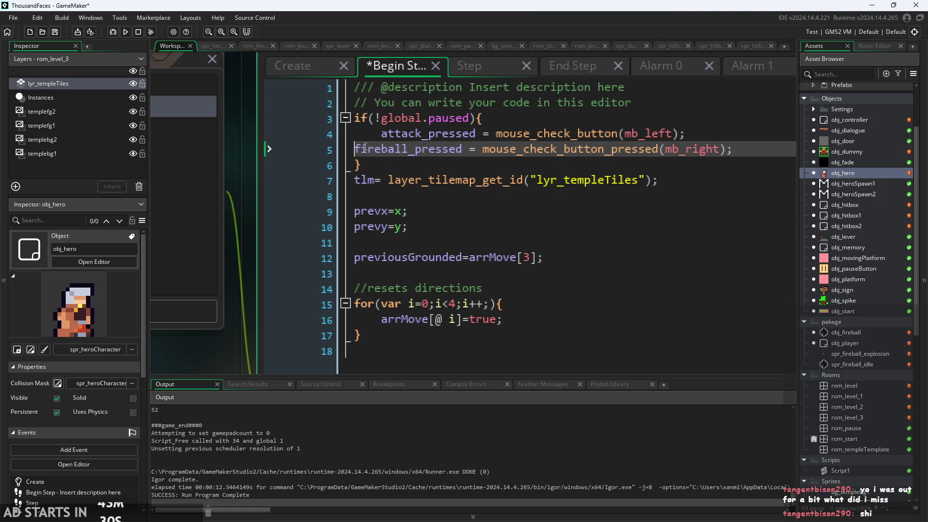
{"action": "key", "text": "Tab"}
{"action": "left_click_drag", "start_coordinate": [240, 175], "coordinate": [221, 211]}
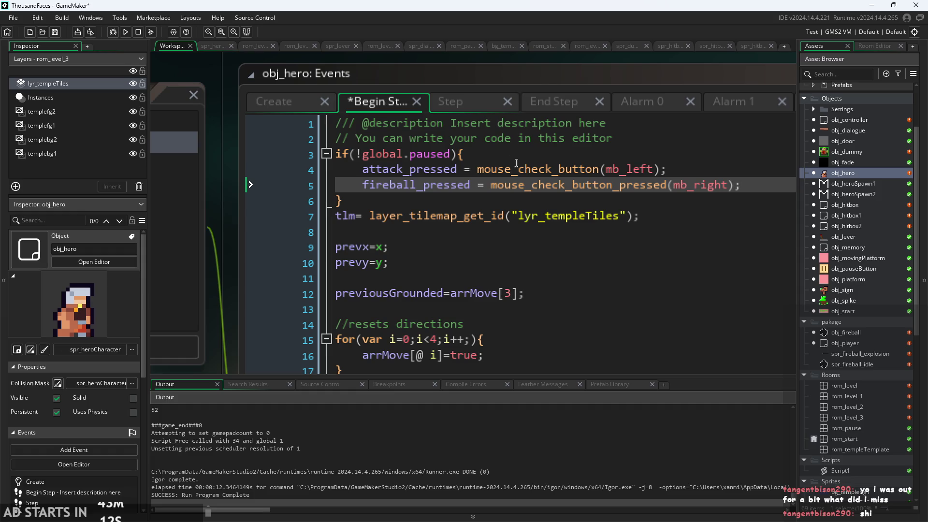
- Append ||room=rom_pause to the if condition in obj_hero's Begin Step
{"action": "mouse_move", "coordinate": [538, 163]}
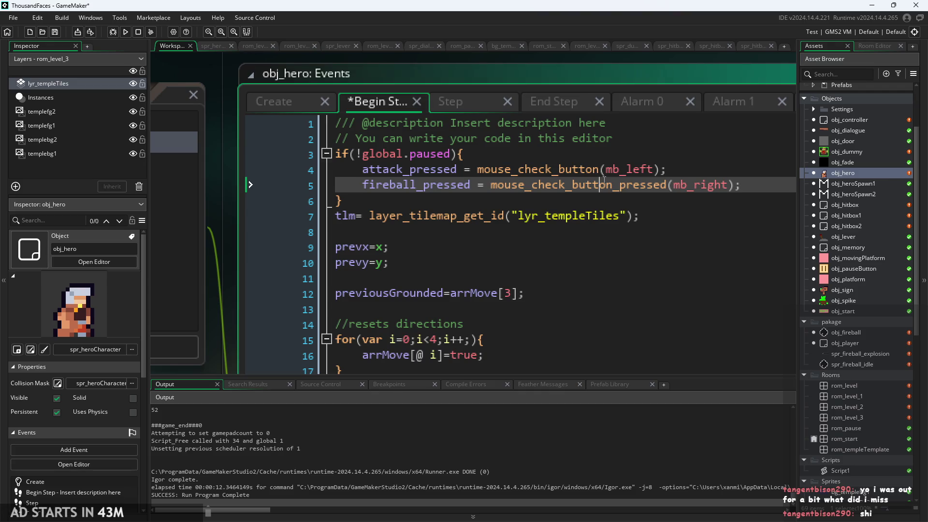
{"action": "key", "text": "Up"}
{"action": "key", "text": "Up"}
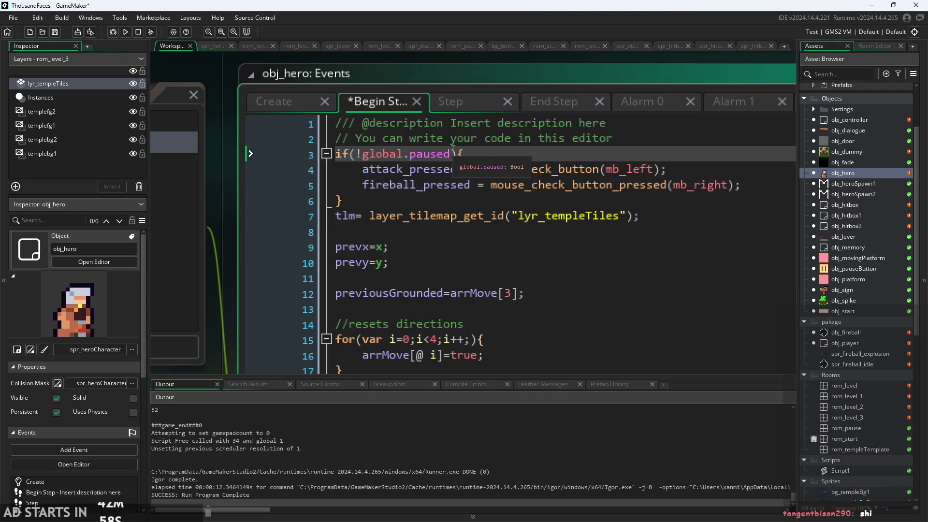
{"action": "left_click", "coordinate": [452, 153]}
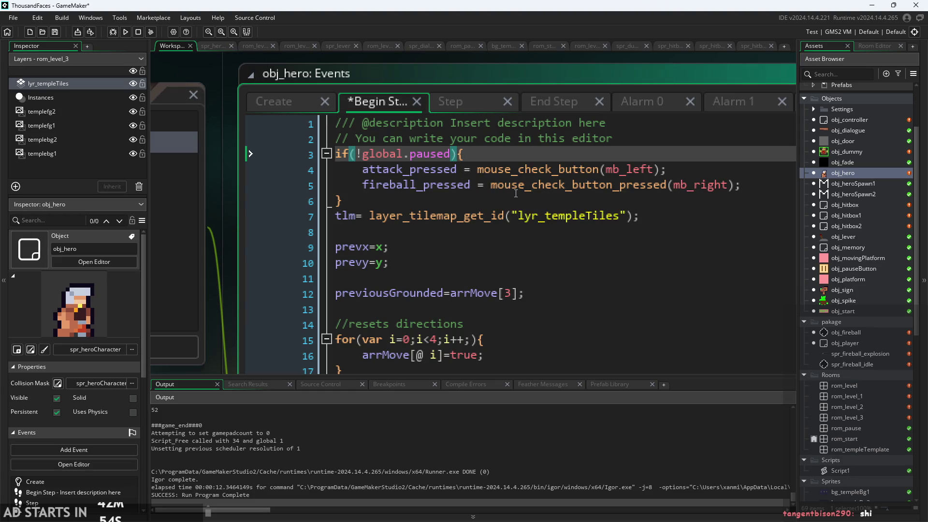
{"action": "type", "text": "||"}
{"action": "type", "text": "room=s"}
{"action": "type", "text": "tart"}
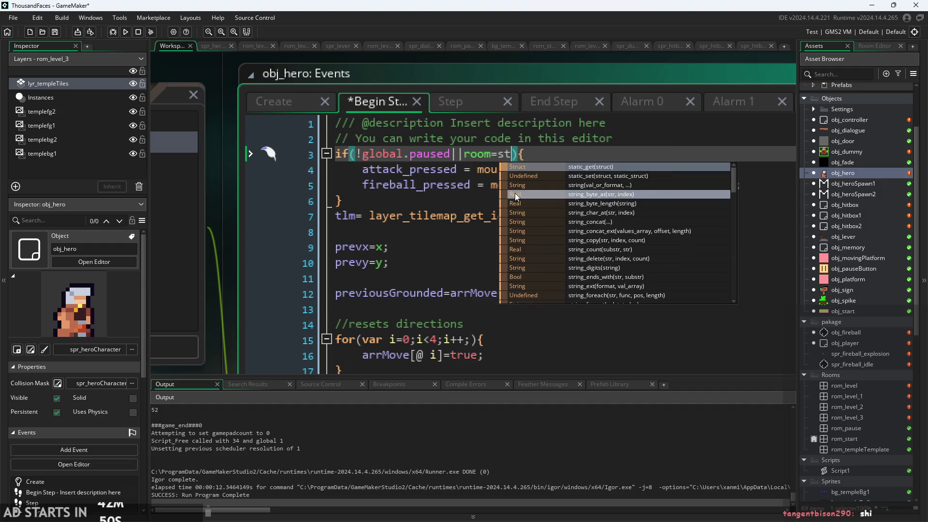
{"action": "key", "text": "BackSpace"}
{"action": "key", "text": "BackSpace"}
{"action": "key", "text": "BackSpace"}
{"action": "type", "text": "rom"}
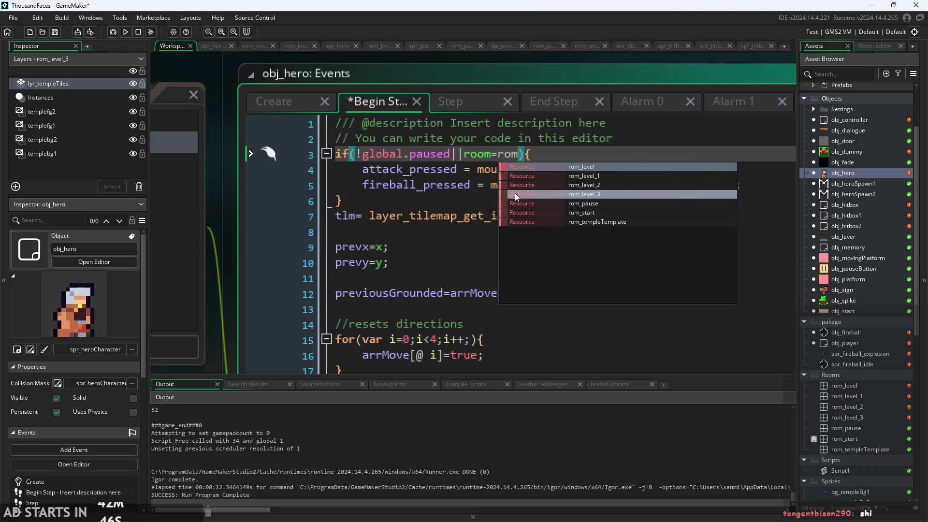
{"action": "left_click", "coordinate": [558, 203]}
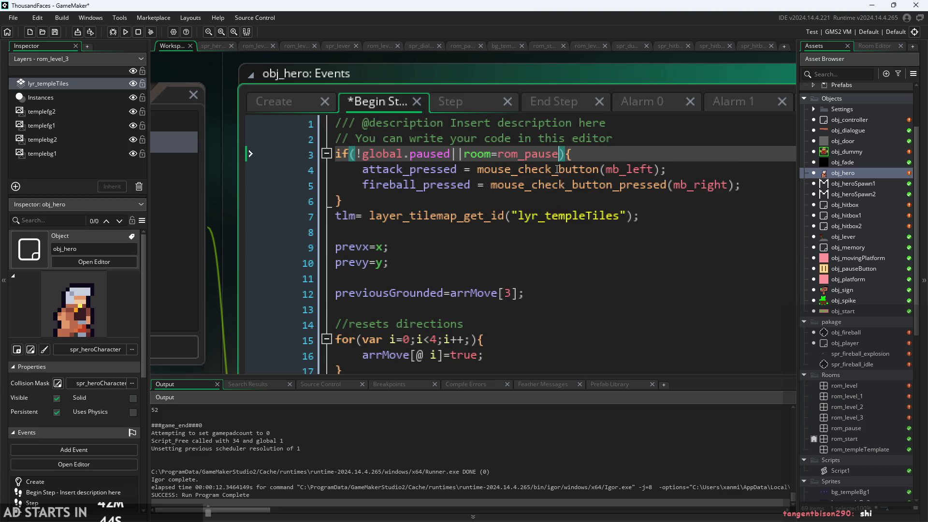
- Add ||room=rom_start to the condition, save the event and run the game with F5
{"action": "type", "text": "||room="}
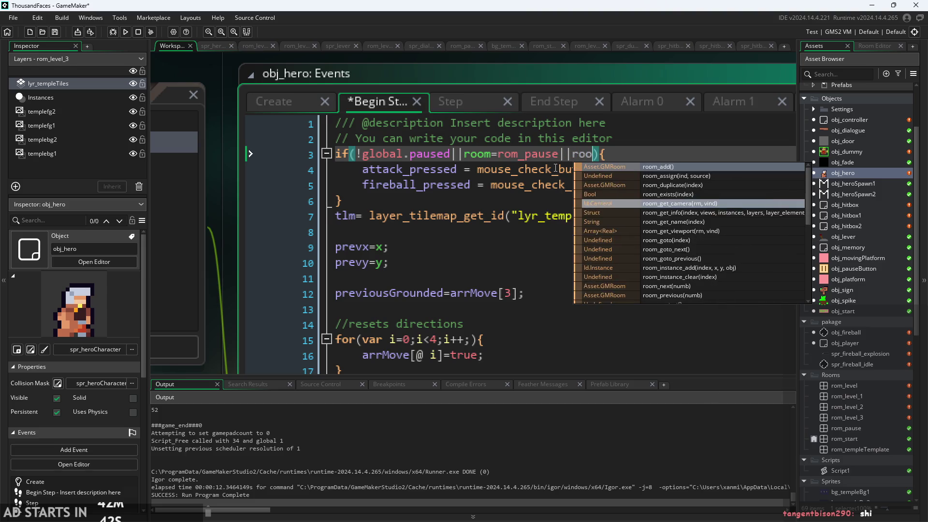
{"action": "type", "text": "rom_p"}
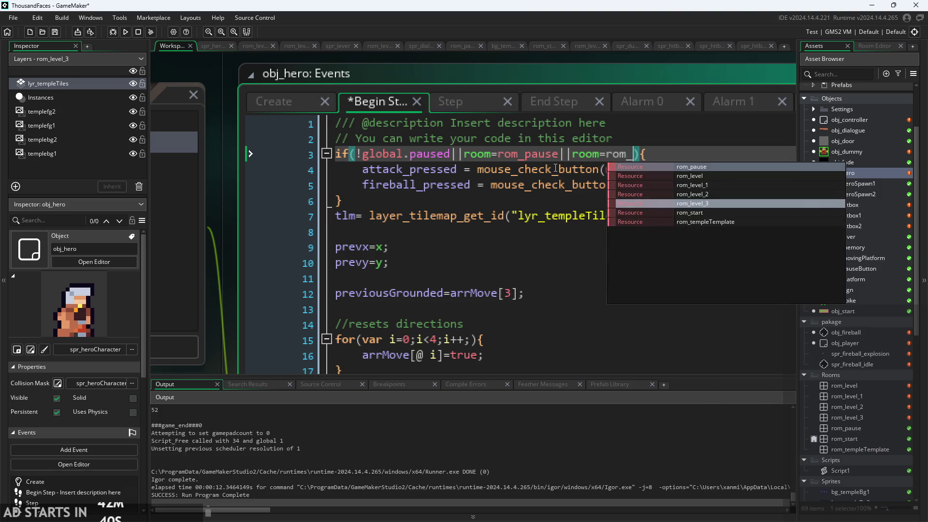
{"action": "key", "text": "BackSpace"}
{"action": "type", "text": "start"}
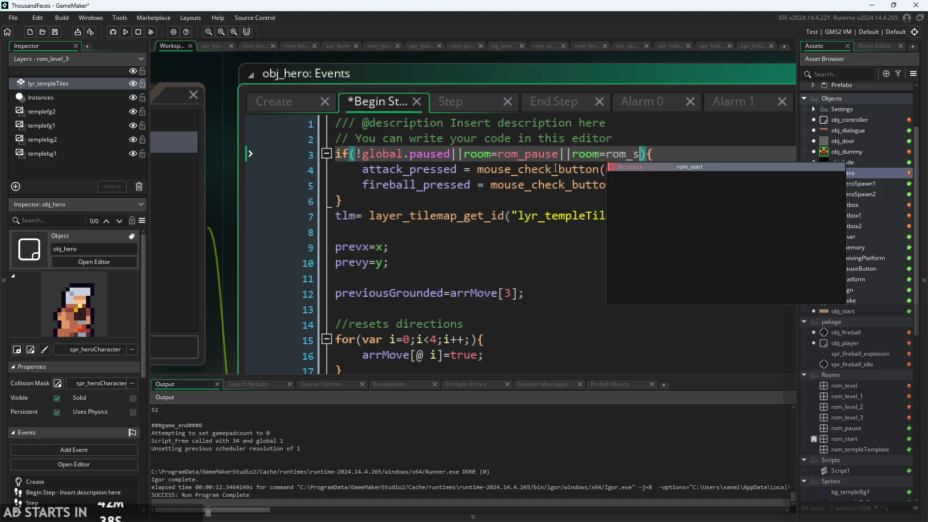
{"action": "left_click", "coordinate": [698, 162]}
{"action": "key", "text": "ctrl+s"}
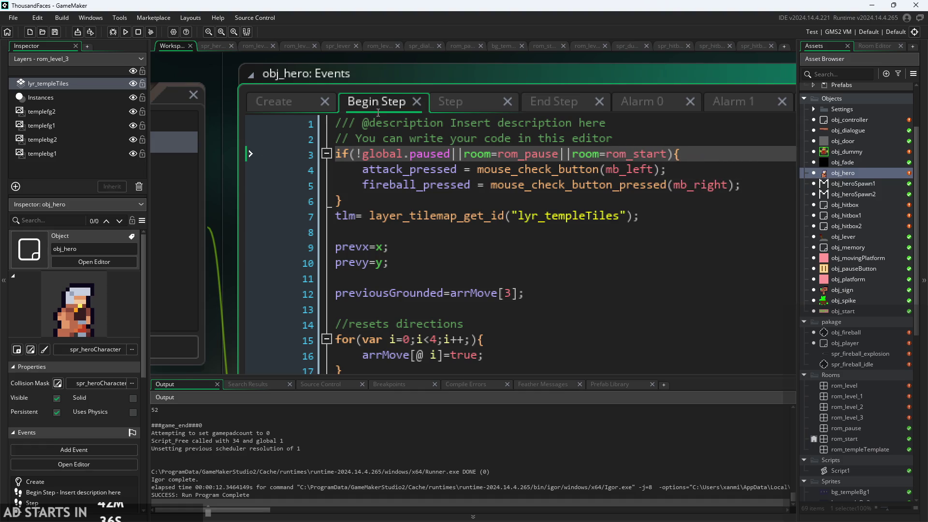
{"action": "key", "text": "F5"}
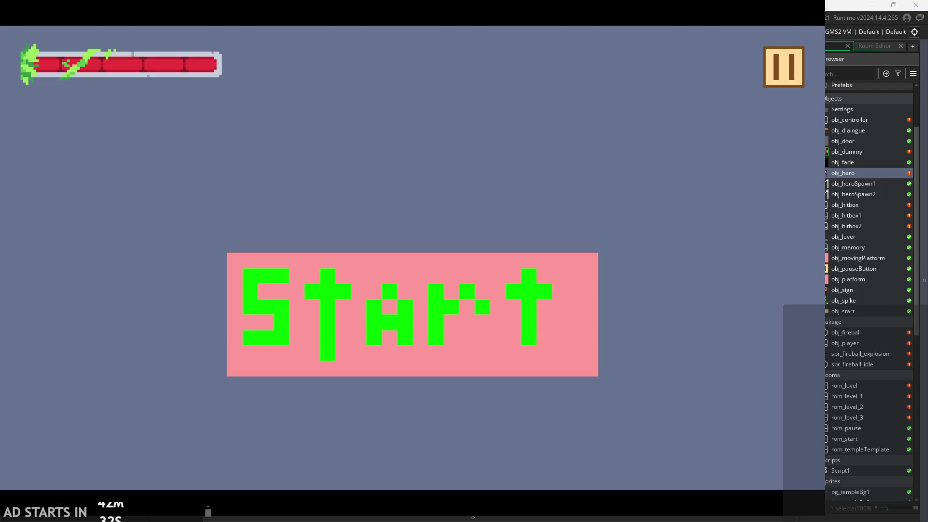
{"action": "left_click", "coordinate": [491, 344]}
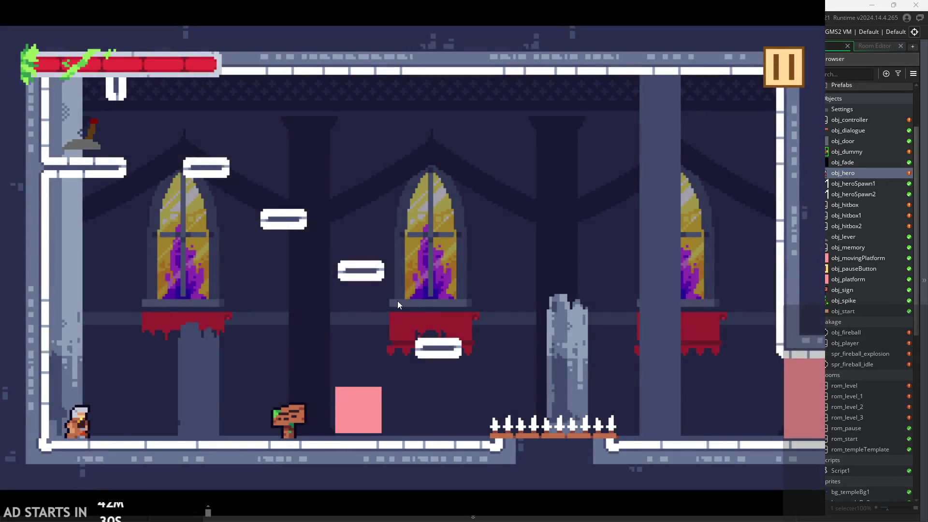
{"action": "left_click", "coordinate": [764, 81]}
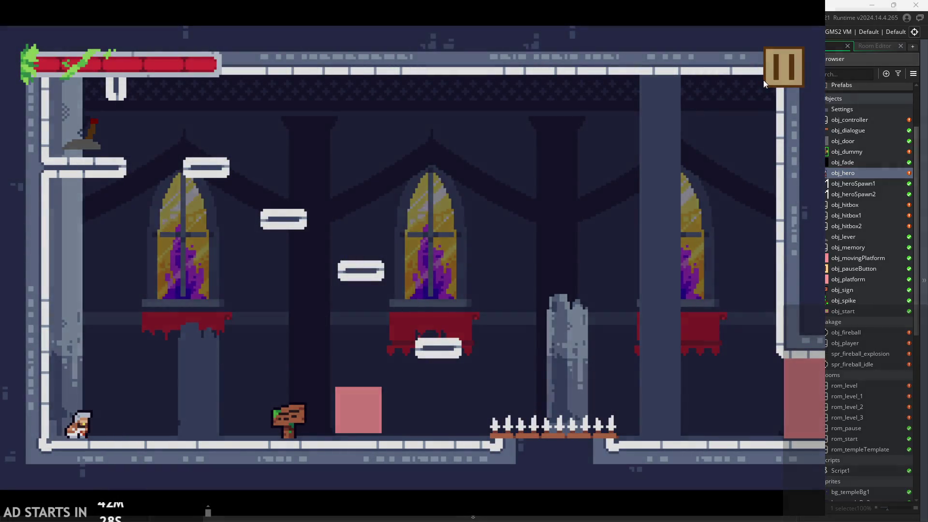
{"action": "left_click", "coordinate": [724, 401]}
{"action": "scroll", "coordinate": [576, 85], "scroll_direction": "up", "scroll_amount": 2}
{"action": "left_click", "coordinate": [233, 112]}
{"action": "left_click", "coordinate": [289, 106]}
{"action": "scroll", "coordinate": [520, 61], "scroll_direction": "down", "scroll_amount": 1}
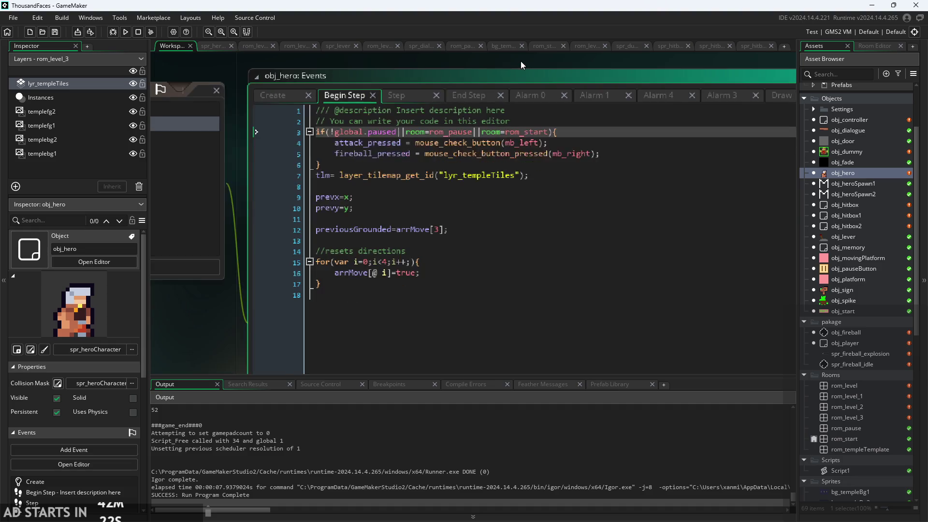
{"action": "left_click_drag", "start_coordinate": [520, 61], "coordinate": [831, 77]}
{"action": "scroll", "coordinate": [427, 324], "scroll_direction": "down", "scroll_amount": 1}
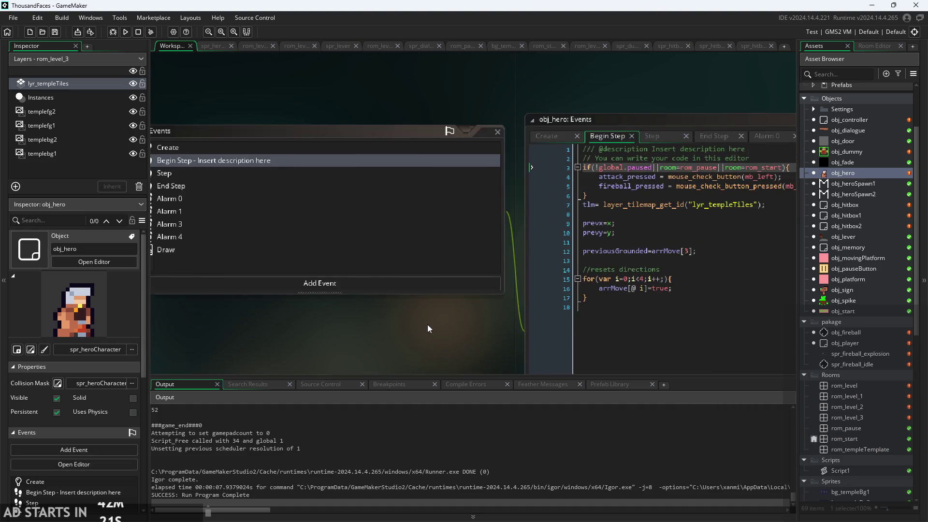
{"action": "double_click", "coordinate": [701, 111]}
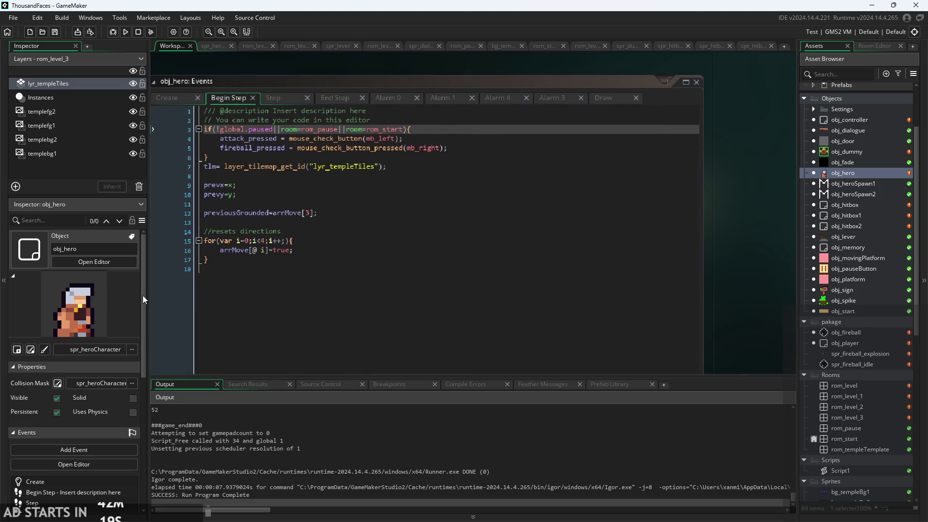
- Rework the room checks into a bracketed group joined with && and a negation
{"action": "left_click", "coordinate": [364, 160]}
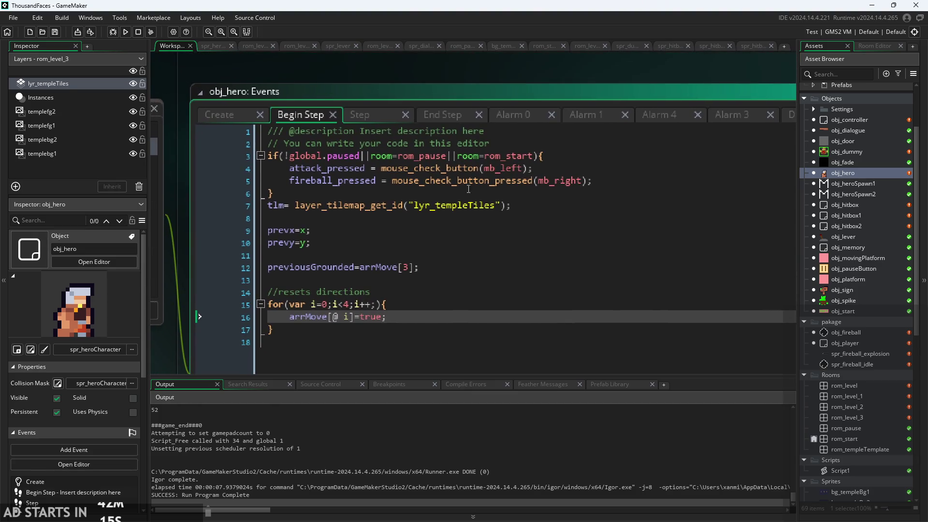
{"action": "left_click", "coordinate": [436, 156]}
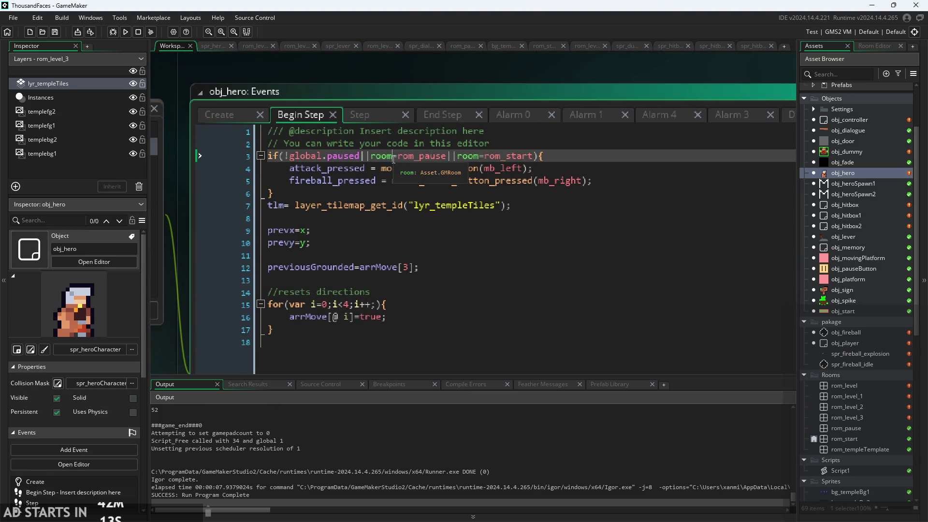
{"action": "left_click", "coordinate": [394, 157]}
{"action": "type", "text": "="}
{"action": "key", "text": "Escape"}
{"action": "key", "text": "Right"}
{"action": "key", "text": "Right"}
{"action": "key", "text": "Right"}
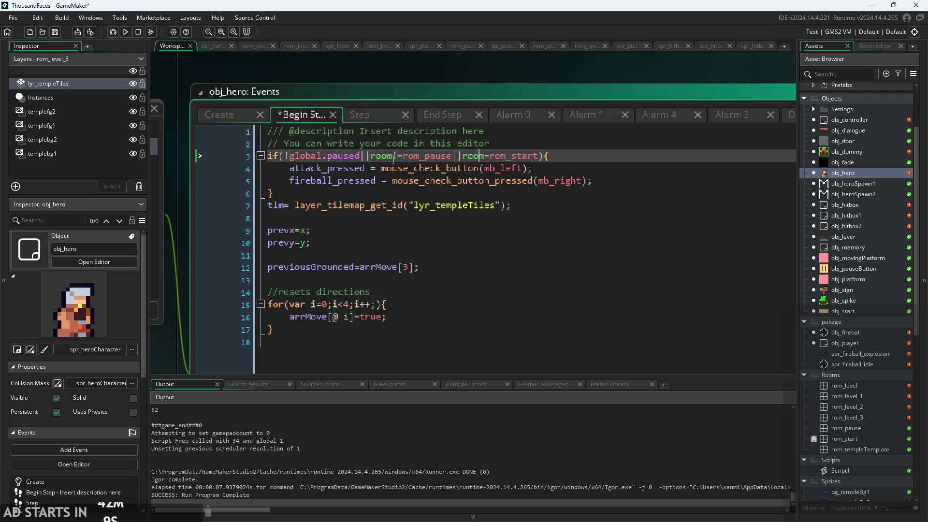
{"action": "type", "text": "!"}
{"action": "scroll", "coordinate": [447, 170], "scroll_direction": "up", "scroll_amount": 2}
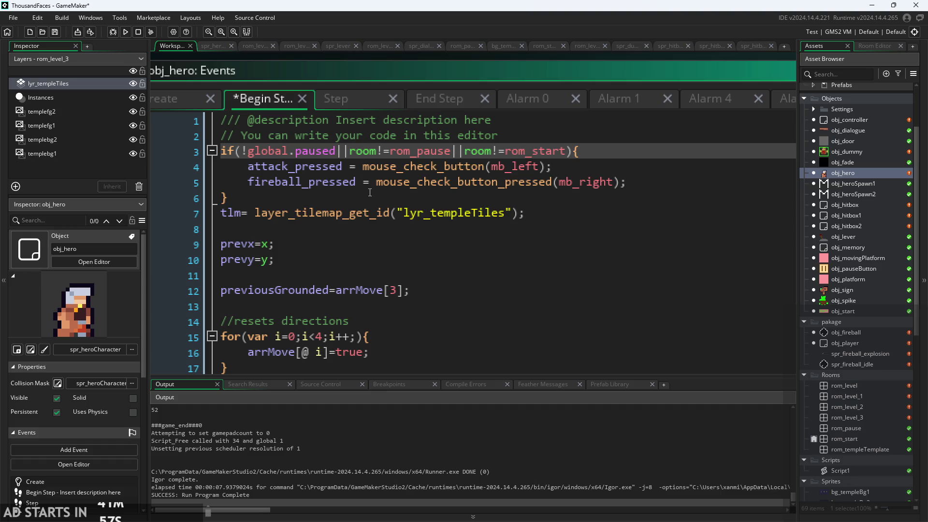
{"action": "type", "text": "("}
{"action": "type", "text": "|"}
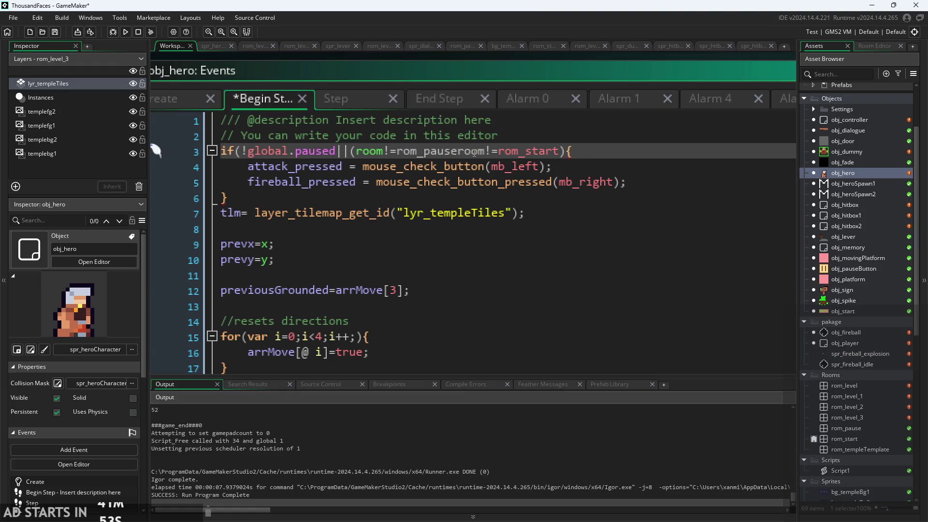
{"action": "type", "text": "&&"}
{"action": "key", "text": "Right"}
{"action": "key", "text": "Right"}
{"action": "key", "text": "Right"}
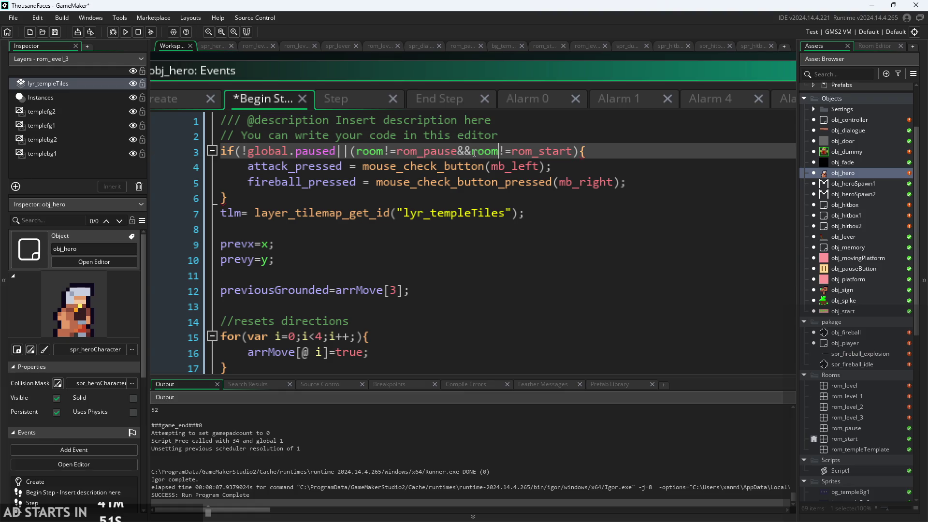
{"action": "key", "text": "Right"}
{"action": "key", "text": "Right"}
{"action": "key", "text": "Right"}
{"action": "type", "text": "_"}
{"action": "key", "text": "BackSpace"}
{"action": "type", "text": ")"}
- Replace the || before the room checks with &&, drop the extra bracket, make the first check room==rom_pause
{"action": "left_click", "coordinate": [350, 151]}
{"action": "key", "text": "BackSpace"}
{"action": "key", "text": "BackSpace"}
{"action": "key", "text": "Delete"}
{"action": "type", "text": "&&"}
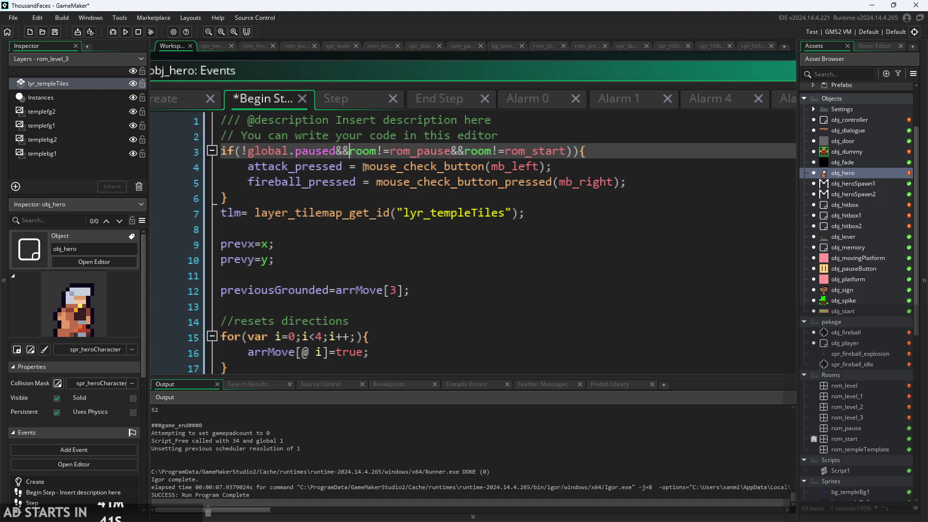
{"action": "left_click", "coordinate": [581, 153]}
{"action": "key", "text": "BackSpace"}
{"action": "left_click", "coordinate": [505, 152]}
{"action": "left_click", "coordinate": [442, 154]}
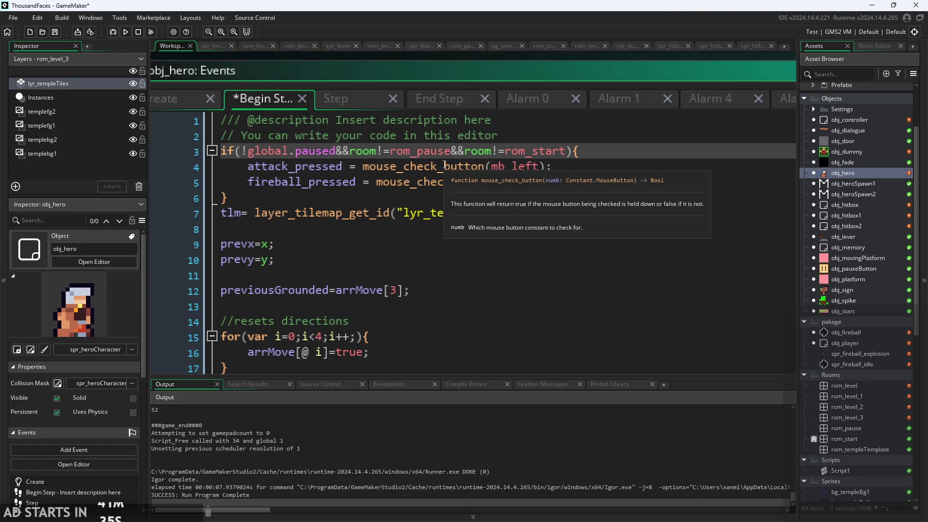
{"action": "left_click", "coordinate": [353, 152]}
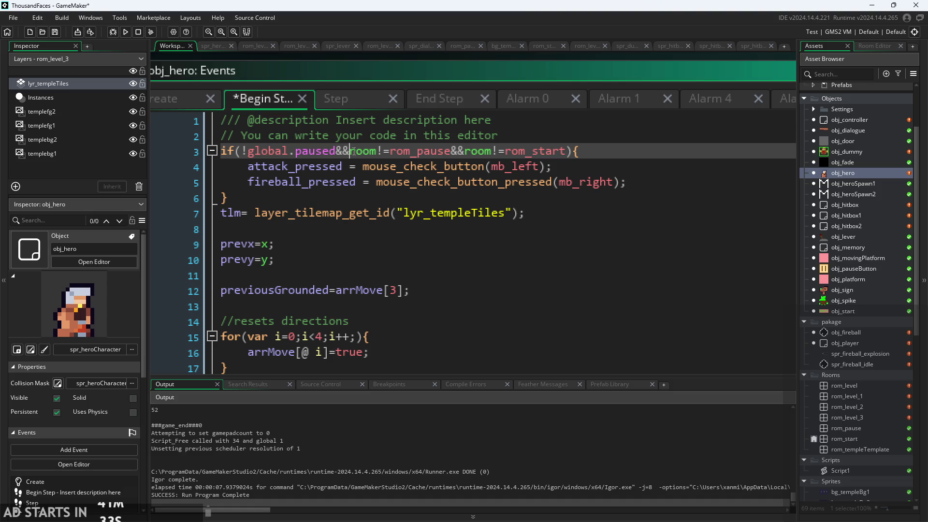
{"action": "left_click", "coordinate": [383, 151]}
{"action": "key", "text": "BackSpace"}
{"action": "type", "text": "="}
- Make the condition !global.paused&&!(room==rom_pause||room==rom_start) and save the event
{"action": "left_click", "coordinate": [498, 151]}
{"action": "key", "text": "BackSpace"}
{"action": "type", "text": "="}
{"action": "left_click", "coordinate": [465, 152]}
{"action": "key", "text": "BackSpace"}
{"action": "key", "text": "BackSpace"}
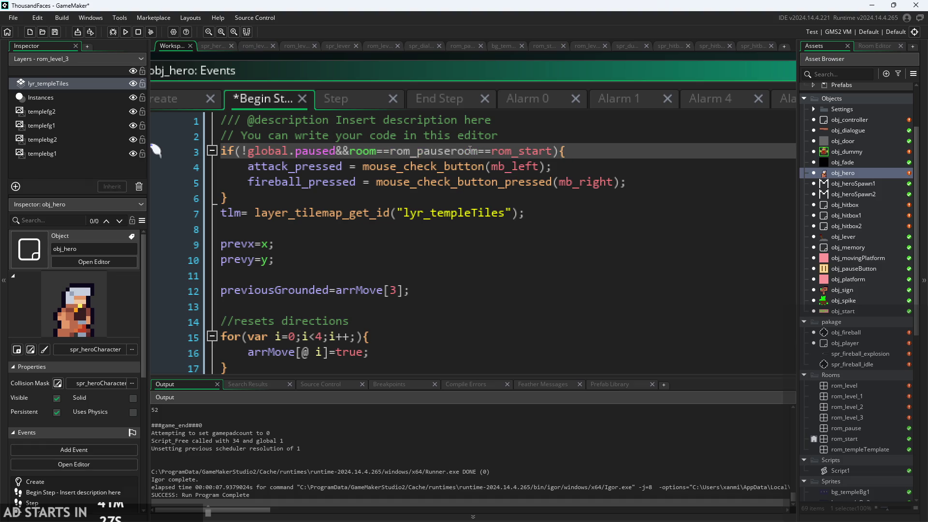
{"action": "type", "text": "||"}
{"action": "left_click", "coordinate": [349, 152]}
{"action": "type", "text": "!("}
{"action": "left_click", "coordinate": [580, 151]}
{"action": "type", "text": ")"}
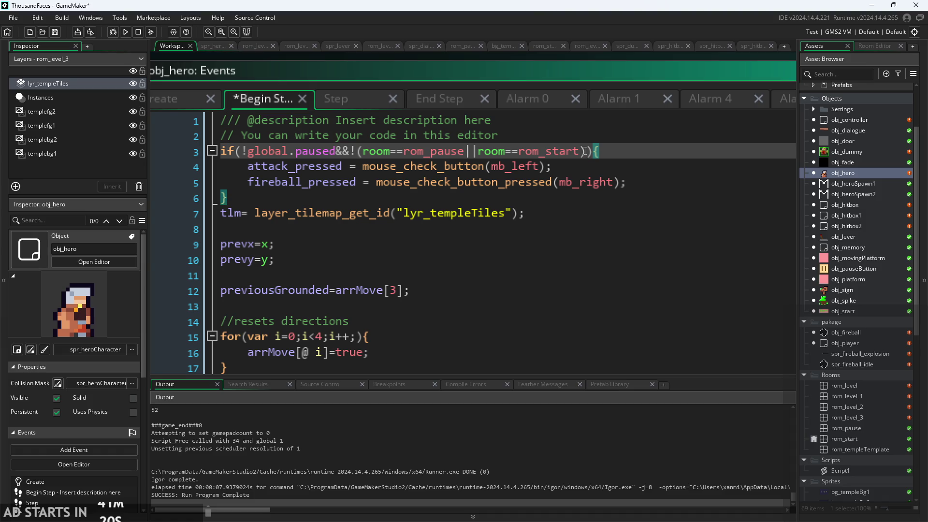
{"action": "left_click", "coordinate": [631, 168]}
{"action": "key", "text": "ctrl+s"}
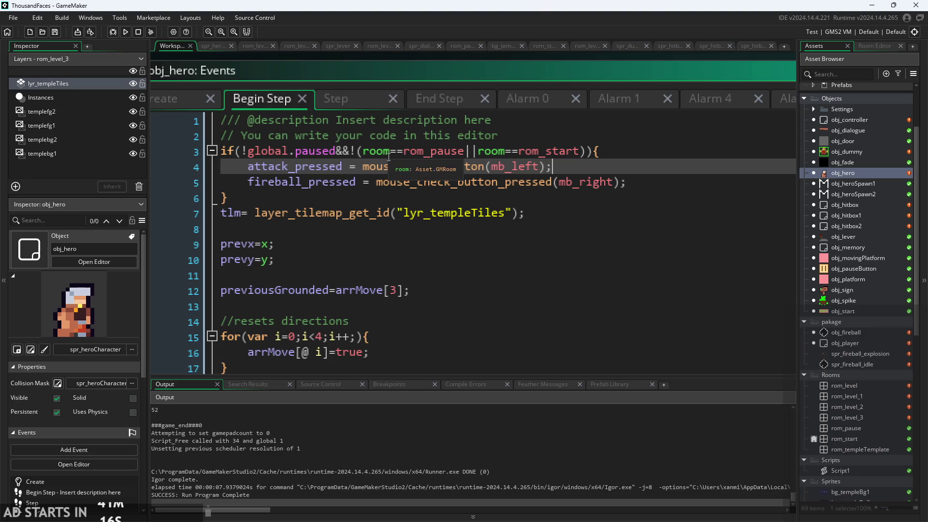
- Launch the game, start from the title screen, then pause and resume it
{"action": "left_click", "coordinate": [127, 32]}
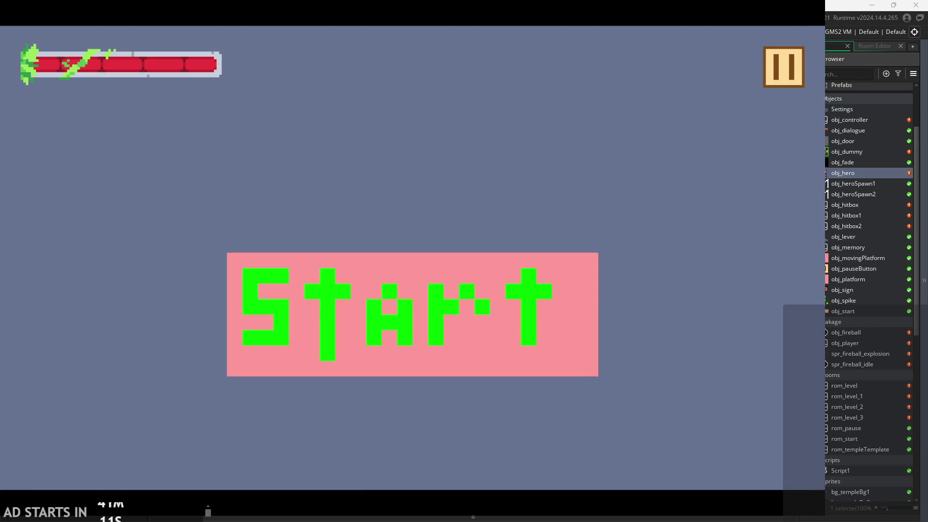
{"action": "left_click", "coordinate": [412, 292]}
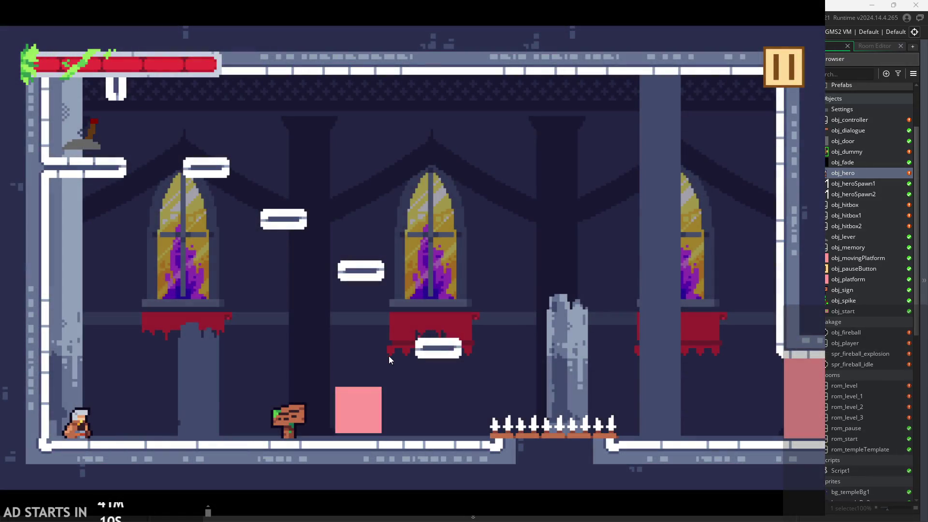
{"action": "left_click", "coordinate": [781, 75]}
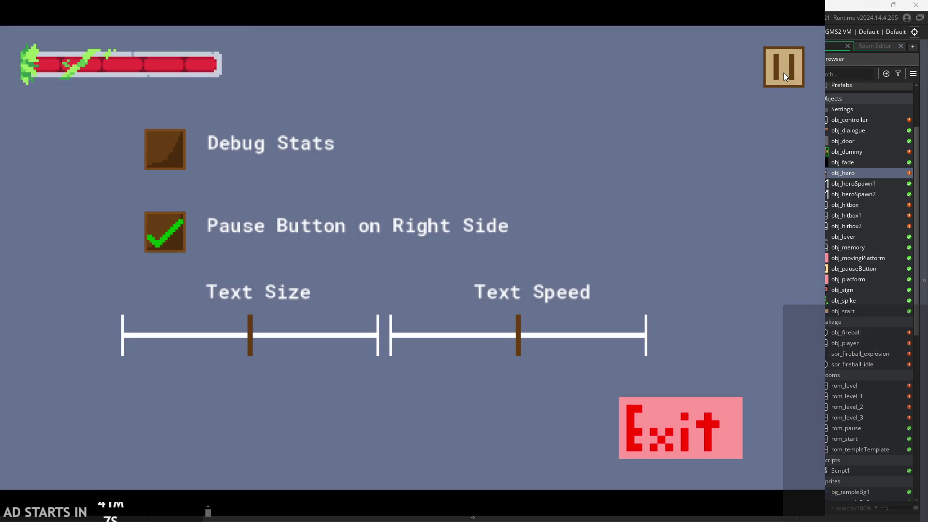
{"action": "left_click", "coordinate": [784, 74]}
- Run, jump and slash the hero's sword around the pink block, windows and platforms
{"action": "key", "text": "Right"}
{"action": "key", "text": "Up"}
{"action": "key", "text": "Left"}
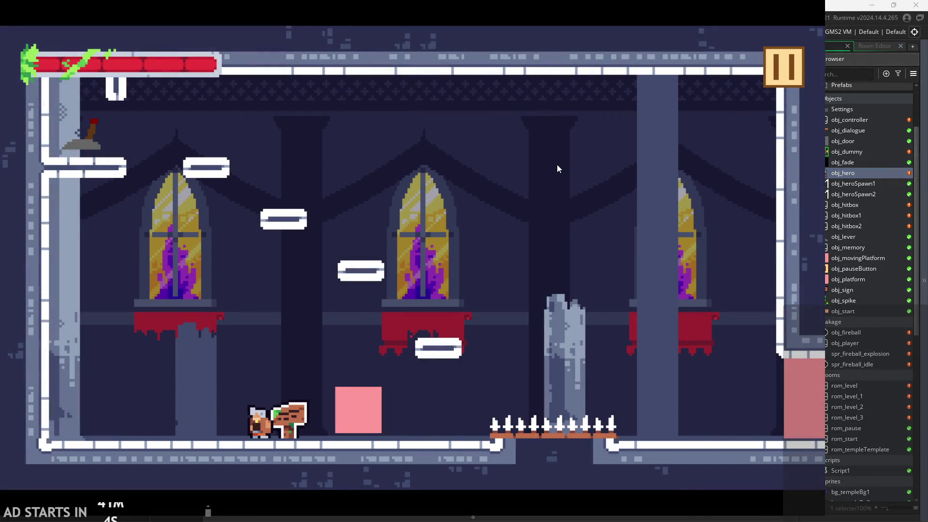
{"action": "key", "text": "x"}
{"action": "key", "text": "x"}
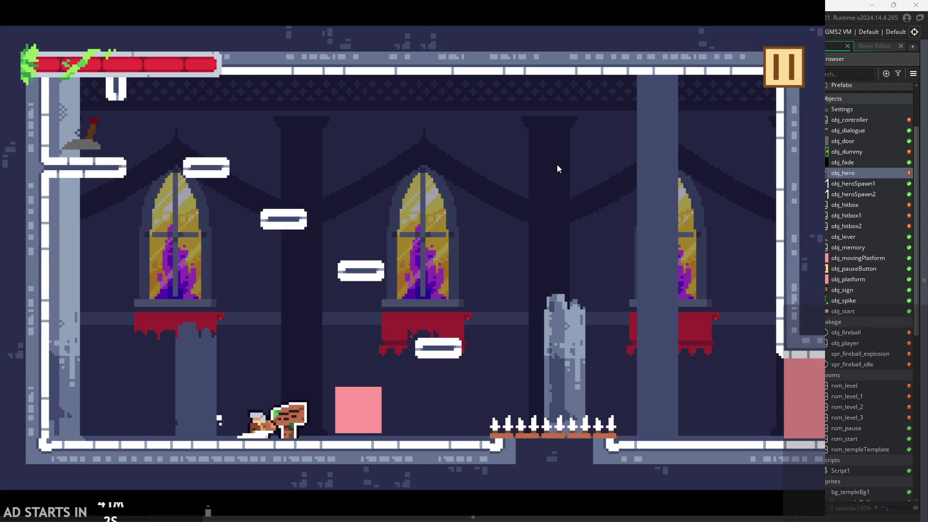
{"action": "key", "text": "Right"}
{"action": "key", "text": "Up"}
{"action": "key", "text": "Up"}
{"action": "key", "text": "x"}
{"action": "key", "text": "Left"}
{"action": "key", "text": "Up"}
{"action": "key", "text": "Right"}
{"action": "key", "text": "x"}
{"action": "key", "text": "Up"}
{"action": "key", "text": "Left"}
{"action": "key", "text": "Right"}
{"action": "key", "text": "Left"}
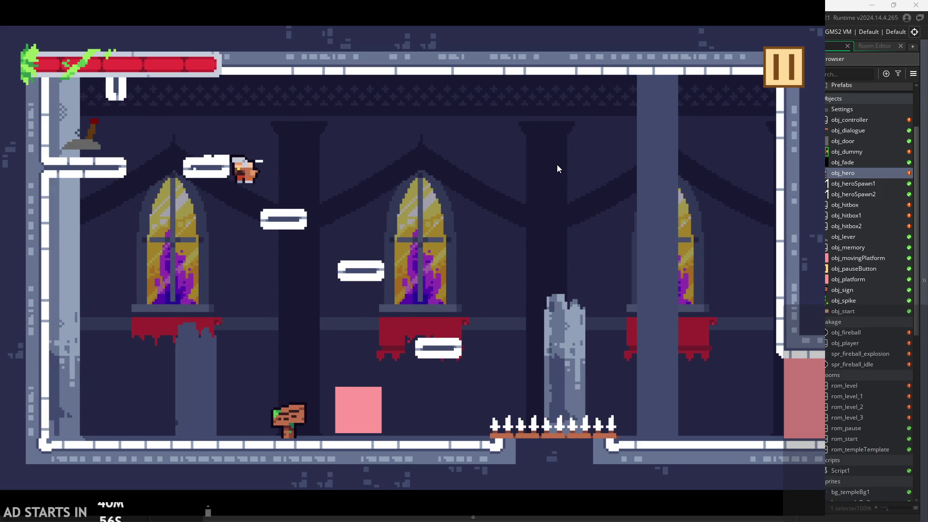
{"action": "key", "text": "Left"}
{"action": "key", "text": "Up"}
{"action": "key", "text": "Right"}
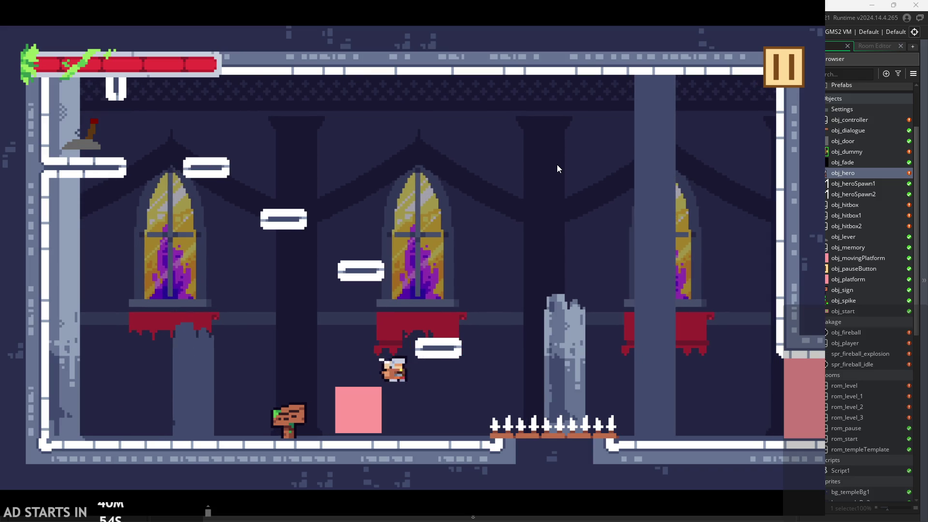
{"action": "key", "text": "Right"}
{"action": "key", "text": "Up"}
{"action": "key", "text": "Left"}
{"action": "key", "text": "x"}
{"action": "key", "text": "Right"}
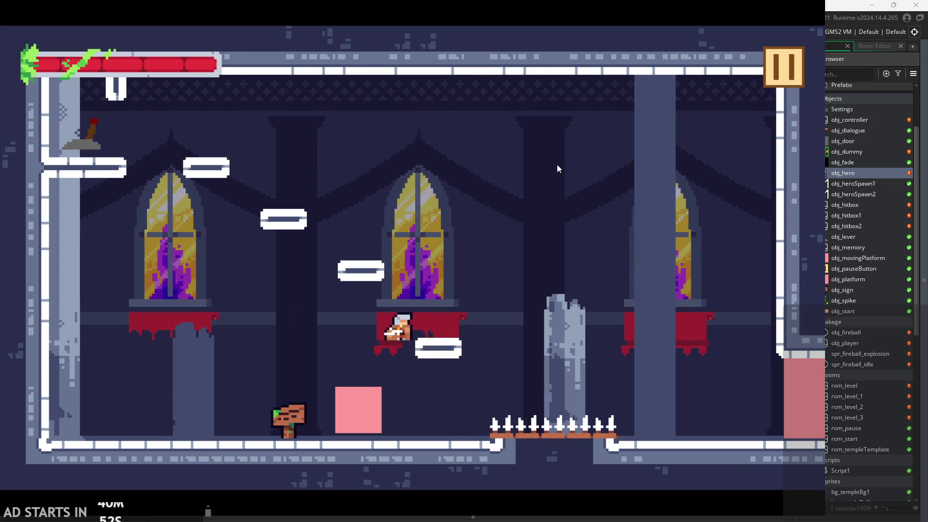
{"action": "key", "text": "Right"}
{"action": "key", "text": "Up"}
{"action": "key", "text": "x"}
- Keep slashing across the room, climb to the upper-left ledge, flip the lever and head right
{"action": "key", "text": "Left"}
{"action": "key", "text": "Up"}
{"action": "key", "text": "Left"}
{"action": "key", "text": "x"}
{"action": "key", "text": "Right"}
{"action": "key", "text": "Up"}
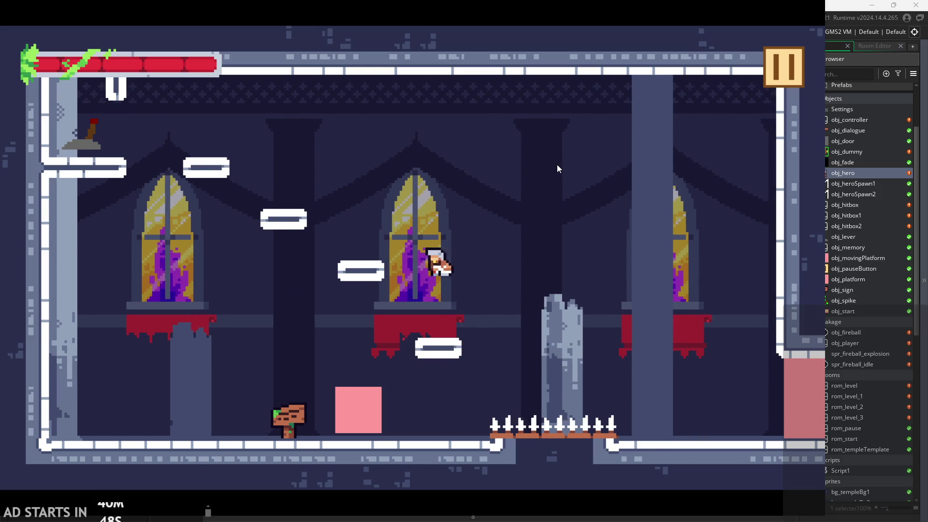
{"action": "key", "text": "Right"}
{"action": "key", "text": "x"}
{"action": "key", "text": "Left"}
{"action": "key", "text": "Right"}
{"action": "key", "text": "Up"}
{"action": "key", "text": "x"}
{"action": "key", "text": "Left"}
{"action": "key", "text": "x"}
{"action": "key", "text": "Right"}
{"action": "key", "text": "x"}
{"action": "key", "text": "Left"}
{"action": "key", "text": "Up"}
{"action": "key", "text": "x"}
{"action": "key", "text": "x"}
{"action": "key", "text": "Left"}
{"action": "key", "text": "Up"}
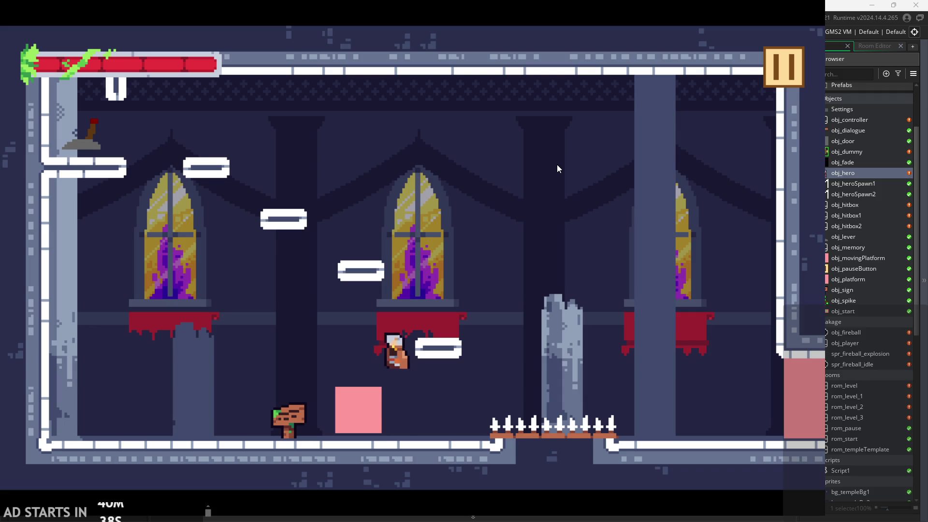
{"action": "key", "text": "Up"}
{"action": "key", "text": "Right"}
{"action": "key", "text": "Up"}
{"action": "key", "text": "Left"}
{"action": "key", "text": "Up"}
{"action": "key", "text": "Left"}
{"action": "key", "text": "x"}
{"action": "key", "text": "Right"}
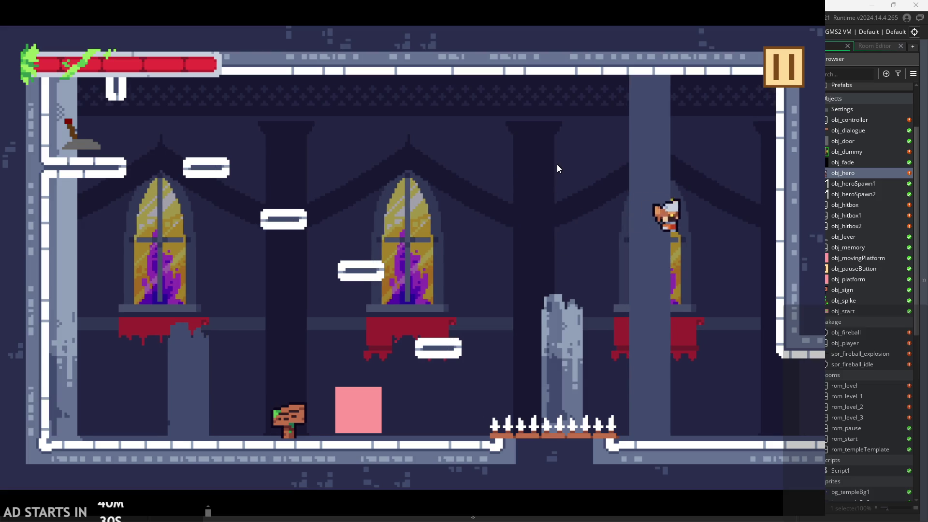
{"action": "key", "text": "Right"}
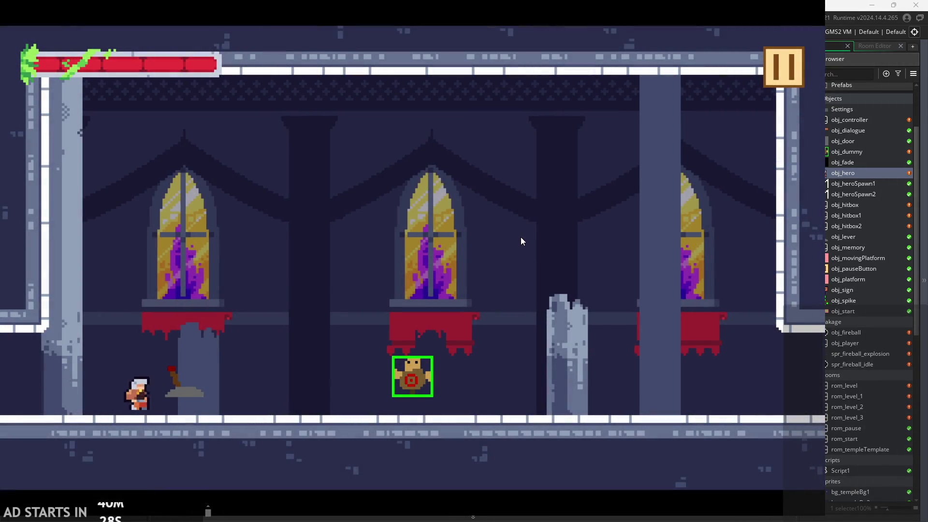
{"action": "key", "text": "Right"}
- Strike the training dummy, then exit the game from the pause menu back to the editor
{"action": "key", "text": "x"}
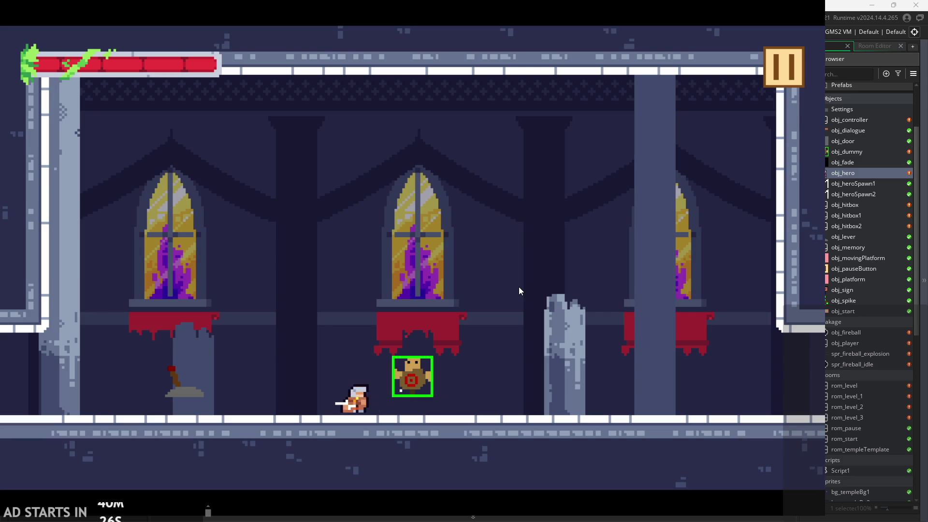
{"action": "key", "text": "x"}
{"action": "key", "text": "x"}
{"action": "left_click", "coordinate": [794, 72]}
{"action": "left_click", "coordinate": [683, 444]}
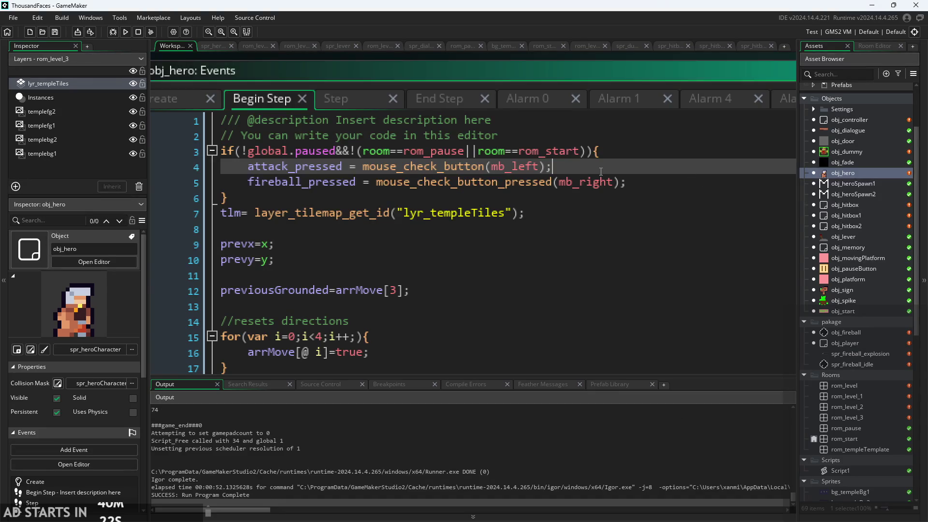
{"action": "scroll", "coordinate": [600, 172], "scroll_direction": "down", "scroll_amount": 2, "text": "ctrl"}
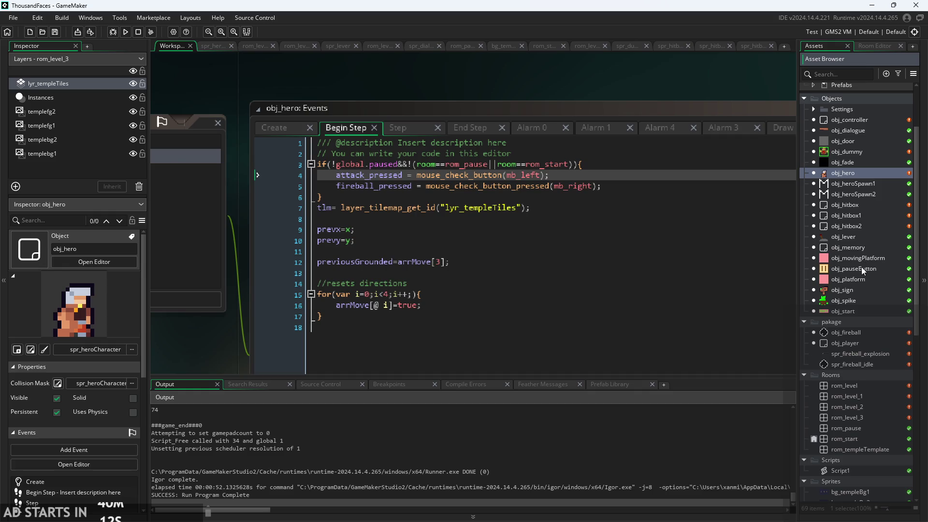
- Open obj_fade and obj_dummy's Draw code, then show obj_hero's Create event code
{"action": "double_click", "coordinate": [838, 161]}
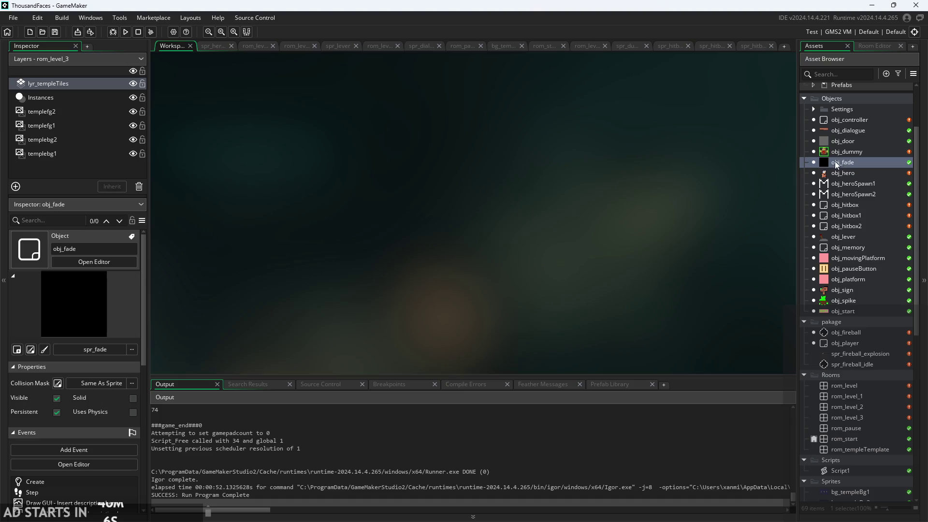
{"action": "double_click", "coordinate": [840, 151]}
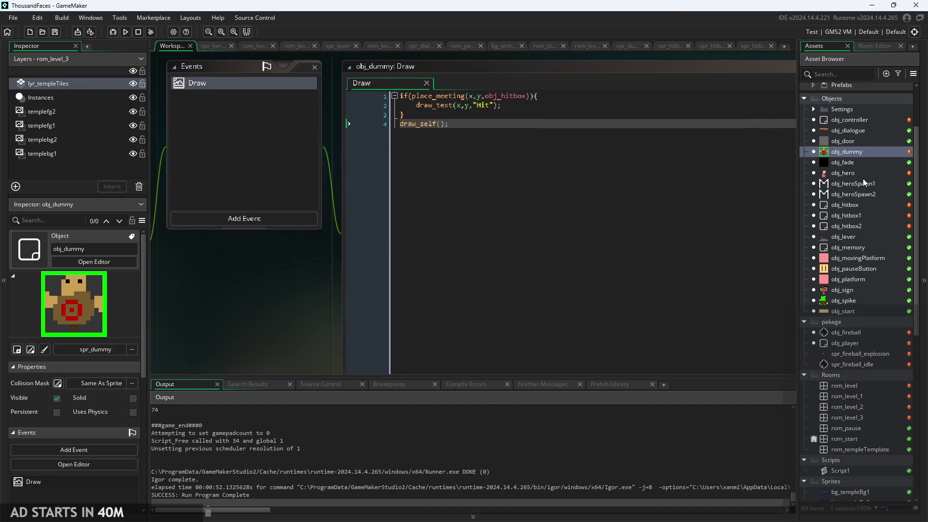
{"action": "double_click", "coordinate": [863, 173]}
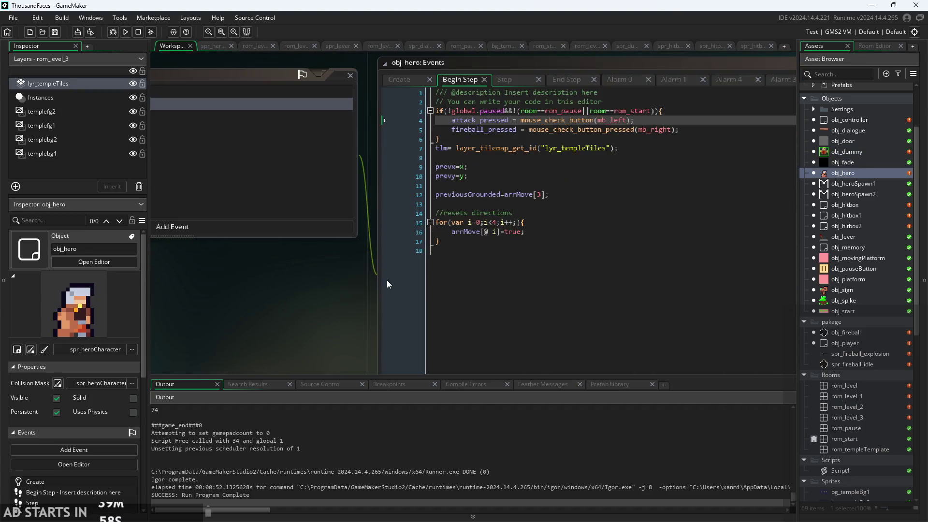
{"action": "left_click", "coordinate": [300, 64]}
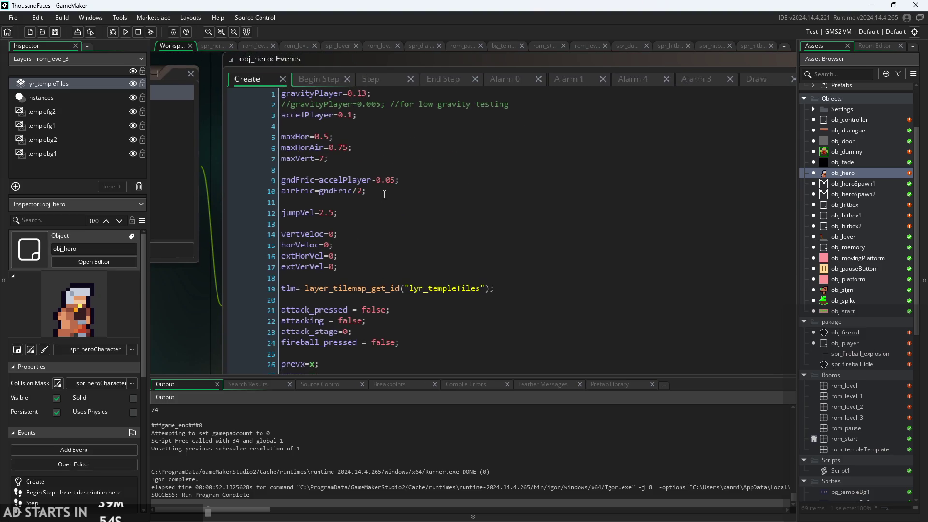
- Move from obj_hero's Create and Begin Step to its Step code, lines 50-54 spawning obj_hitbox1
{"action": "left_click", "coordinate": [361, 150]}
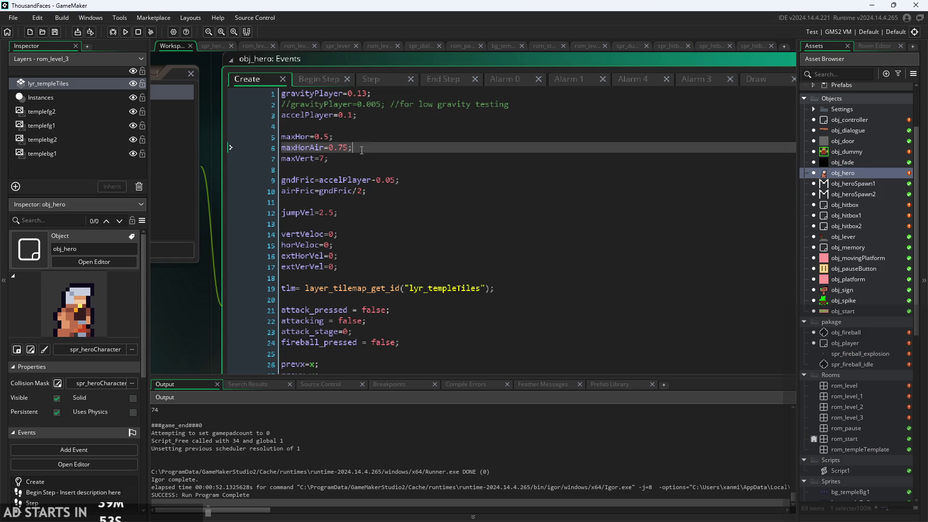
{"action": "left_click", "coordinate": [318, 83]}
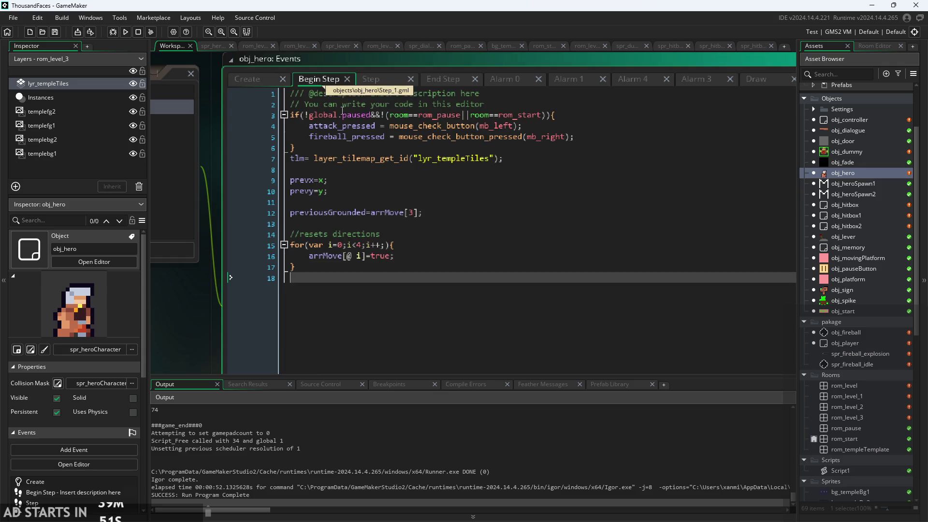
{"action": "left_click", "coordinate": [374, 79]}
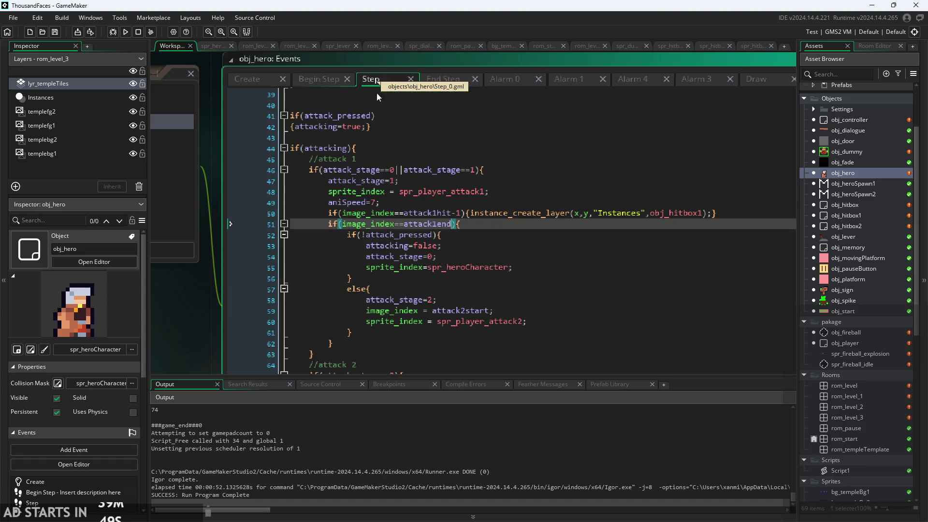
{"action": "scroll", "coordinate": [399, 190], "scroll_direction": "down", "scroll_amount": 1}
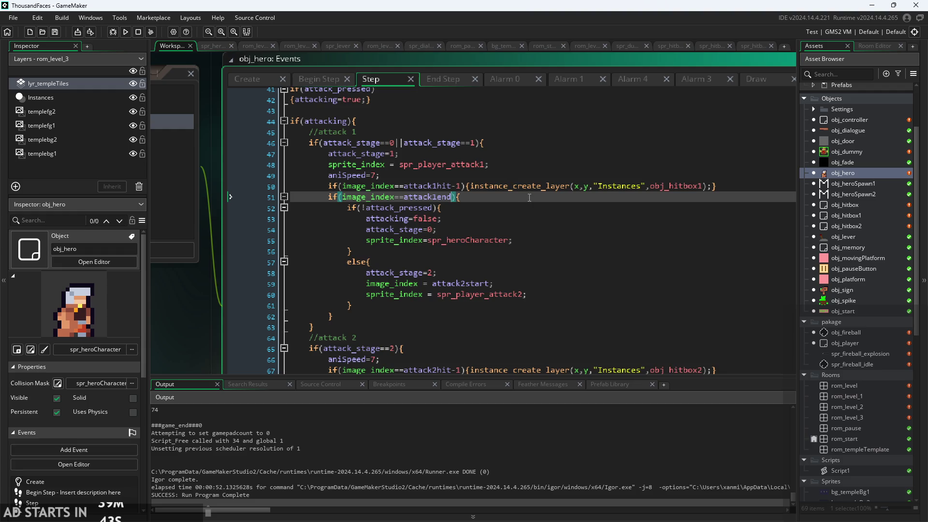
{"action": "scroll", "coordinate": [548, 209], "scroll_direction": "up", "scroll_amount": 1}
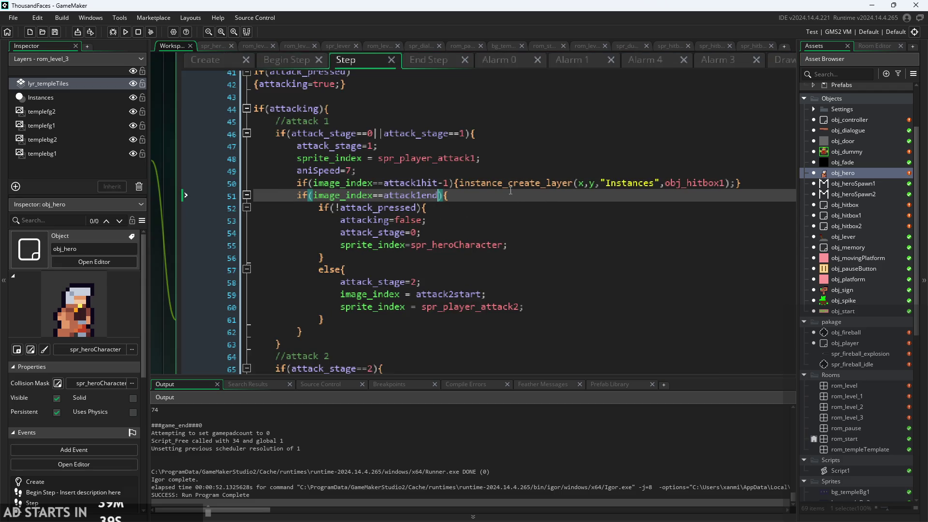
{"action": "left_click", "coordinate": [740, 185]}
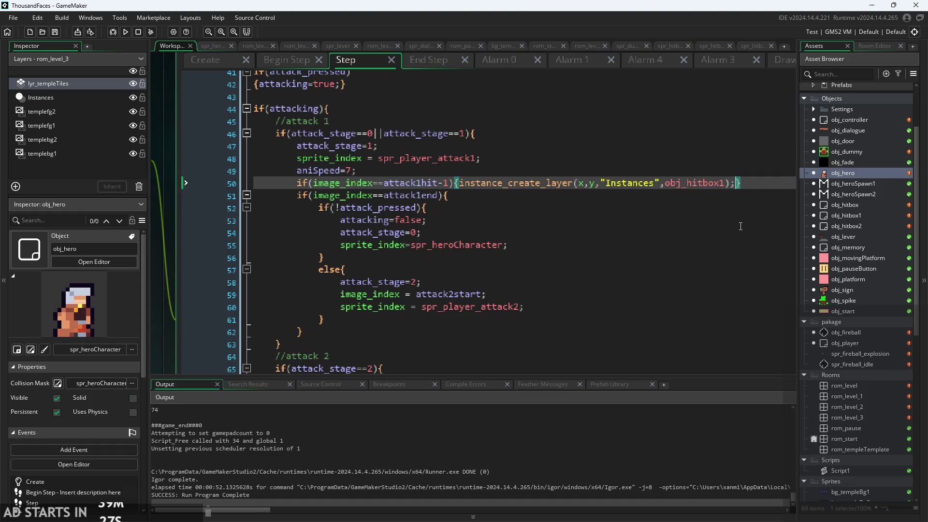
{"action": "left_click", "coordinate": [718, 233]}
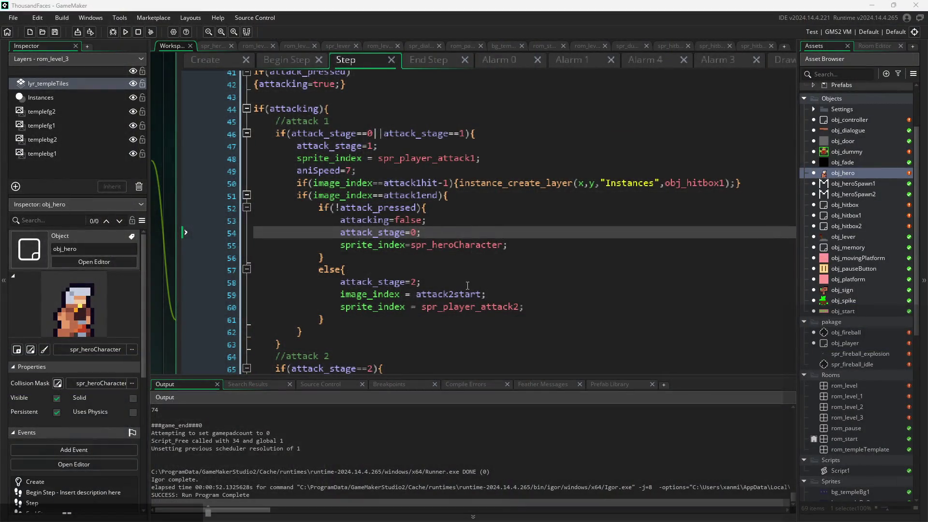
- Review attack lines 51-58 of obj_hero's Step code, then build and run the game
{"action": "left_click", "coordinate": [474, 281]}
{"action": "left_click", "coordinate": [532, 221]}
{"action": "left_click", "coordinate": [560, 243]}
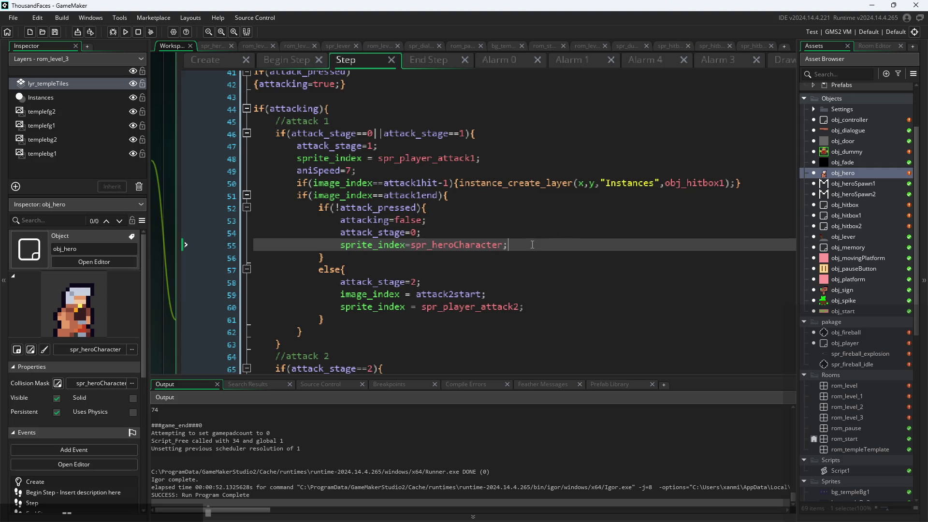
{"action": "scroll", "coordinate": [530, 232], "scroll_direction": "right", "scroll_amount": 3}
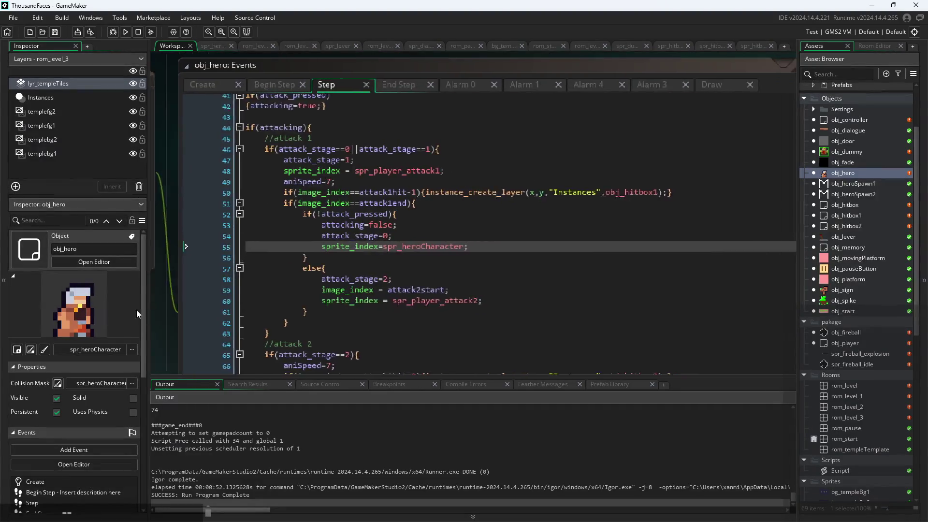
{"action": "left_click", "coordinate": [469, 184]}
{"action": "left_click", "coordinate": [478, 206]}
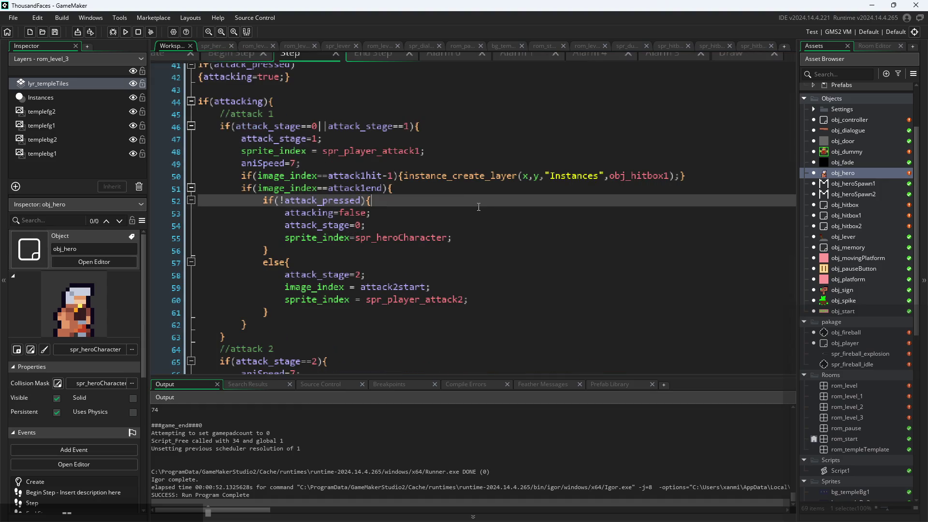
{"action": "left_click", "coordinate": [459, 225]}
{"action": "left_click", "coordinate": [315, 212]}
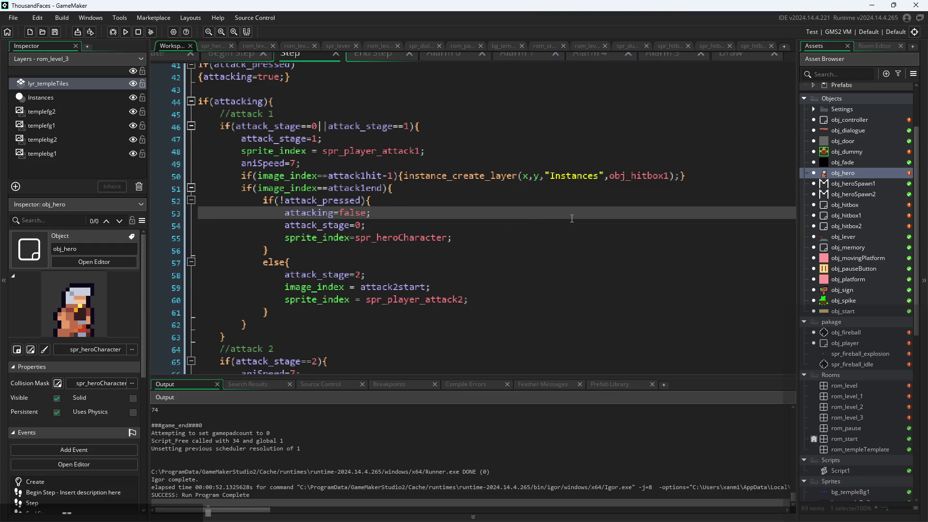
{"action": "left_click", "coordinate": [330, 213]}
{"action": "scroll", "coordinate": [358, 213], "scroll_direction": "down", "scroll_amount": 1}
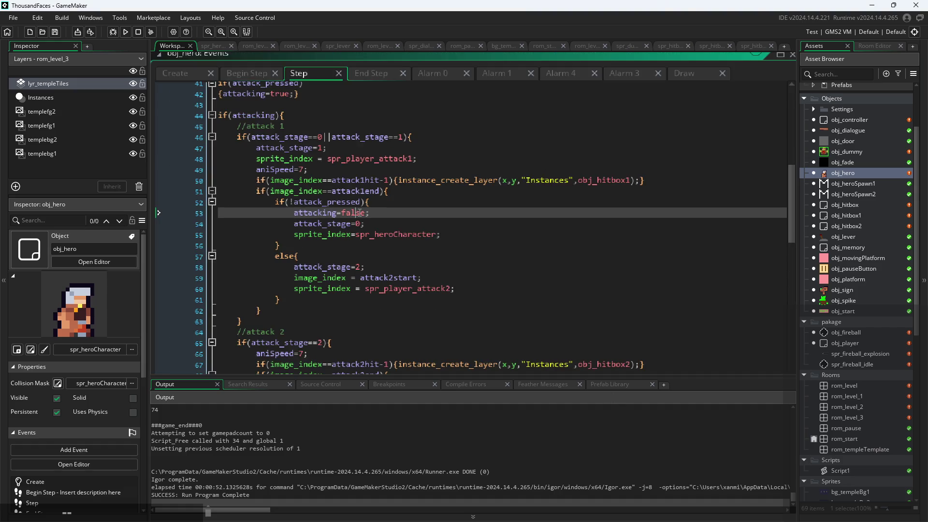
{"action": "left_click", "coordinate": [125, 31]}
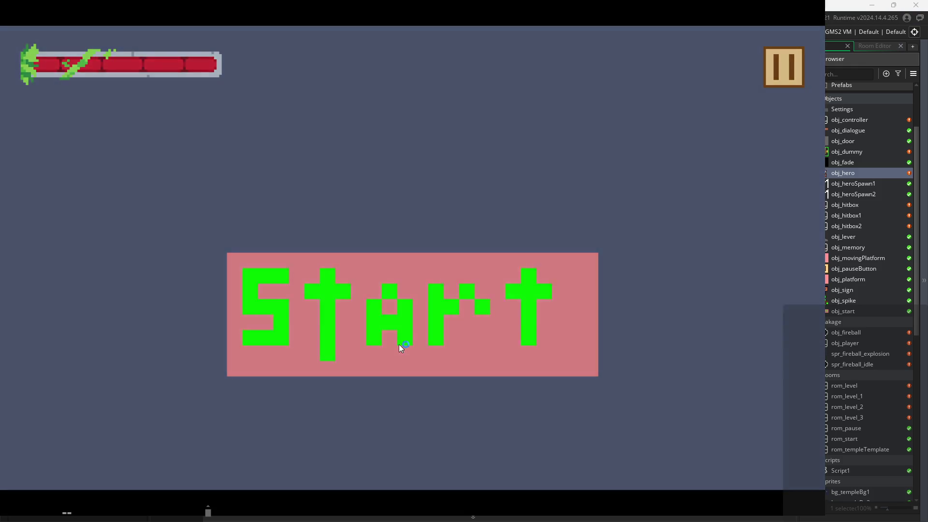
- Start the game, jump the pink block and climb the platforms toward the top-left corner
{"action": "left_click", "coordinate": [398, 345]}
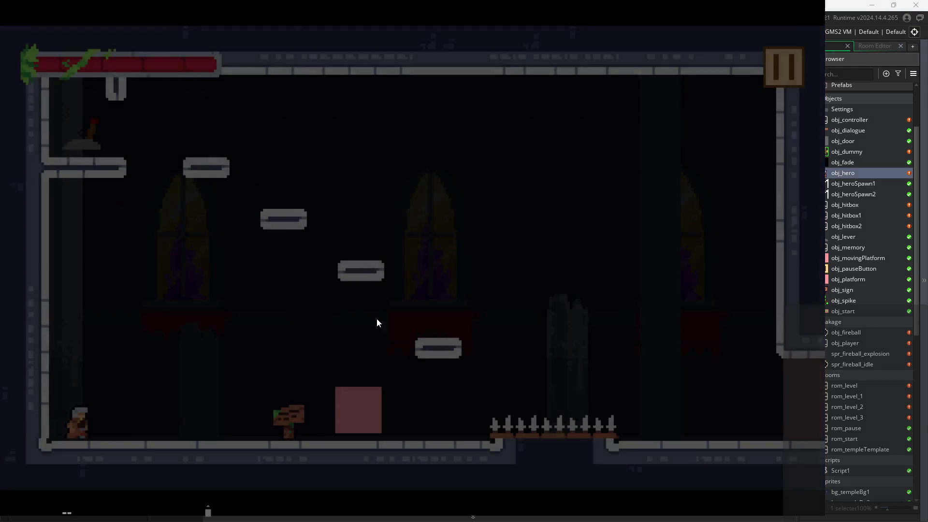
{"action": "key", "text": "Right"}
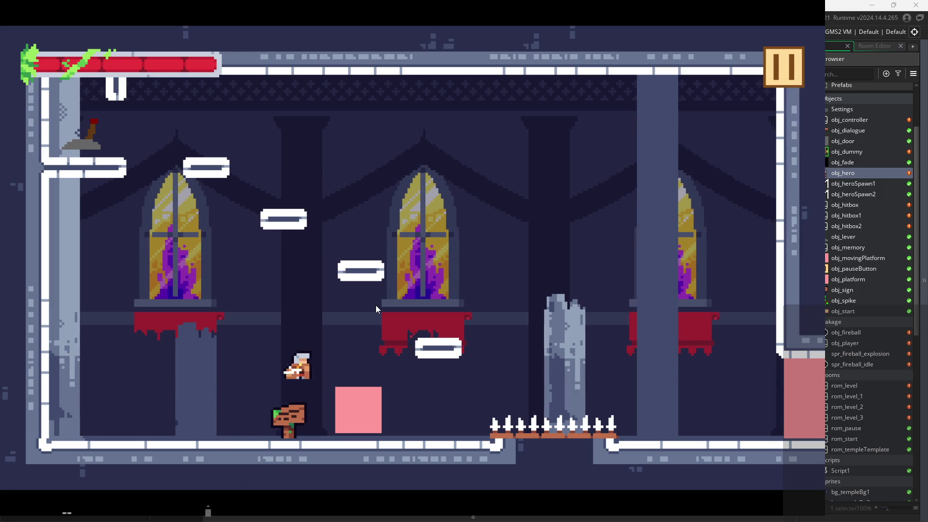
{"action": "key", "text": "Right"}
{"action": "key", "text": "space"}
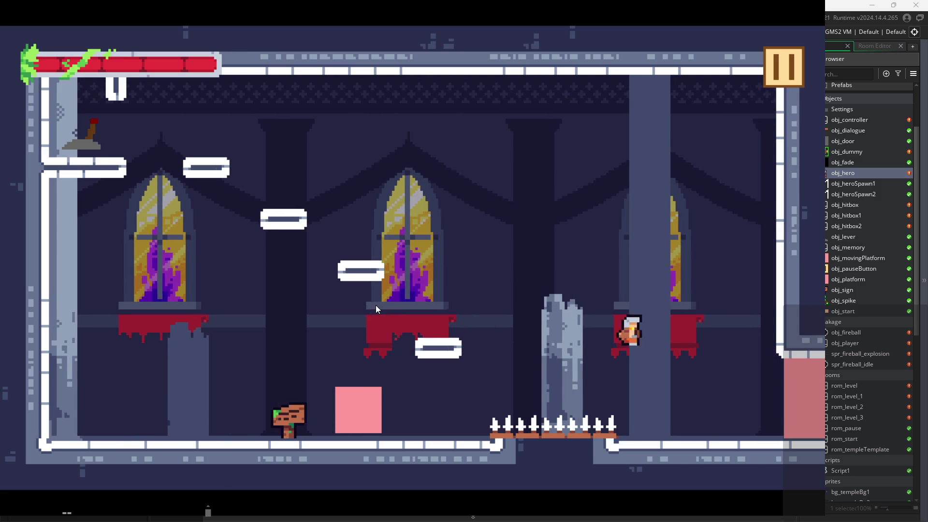
{"action": "key", "text": "Left"}
{"action": "key", "text": "space"}
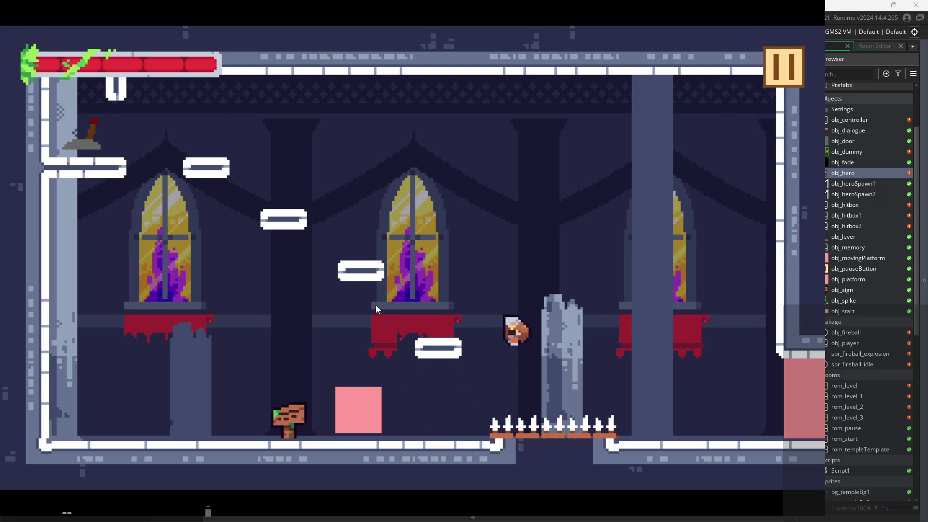
{"action": "key", "text": "Left"}
{"action": "key", "text": "space"}
{"action": "key", "text": "Right"}
{"action": "key", "text": "Left"}
{"action": "key", "text": "space"}
{"action": "key", "text": "space"}
{"action": "key", "text": "space"}
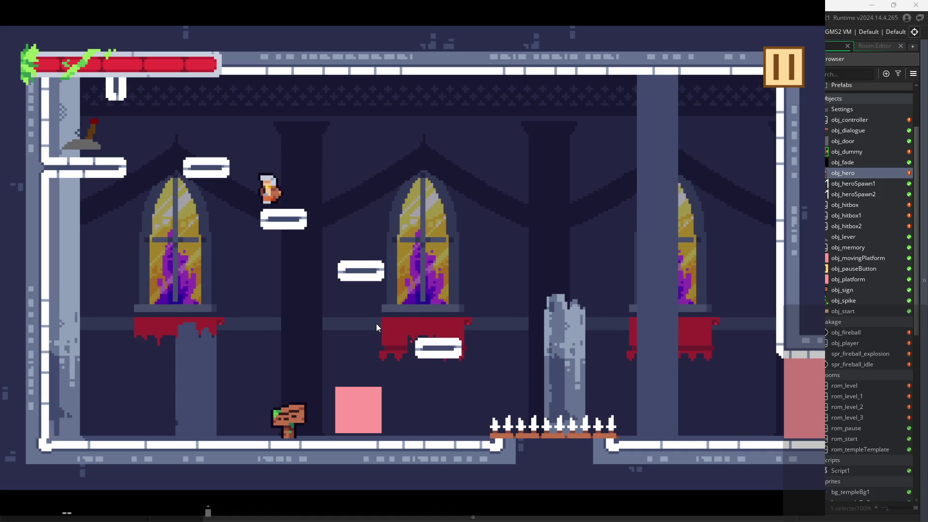
- Flip the lever, drop back down and run out the lower-right exit
{"action": "key", "text": "Left"}
{"action": "key", "text": "x"}
{"action": "key", "text": "Right"}
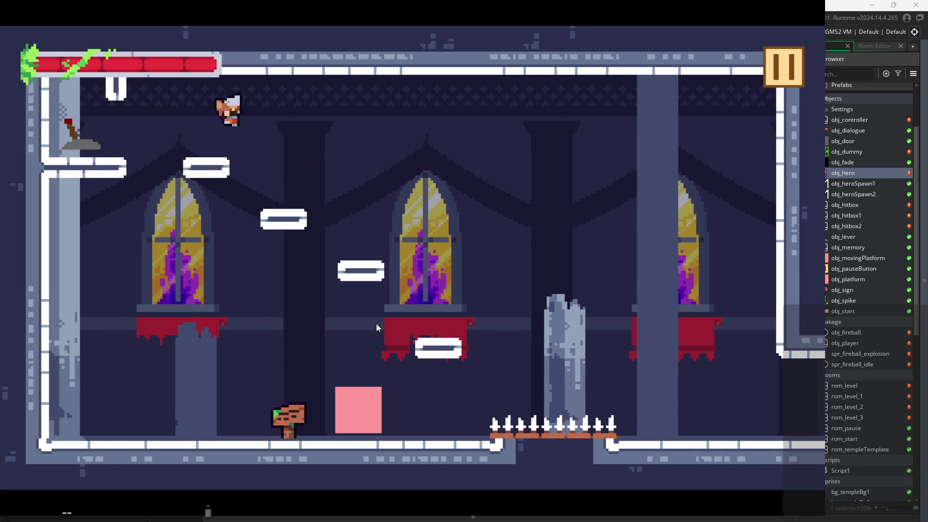
{"action": "key", "text": "space"}
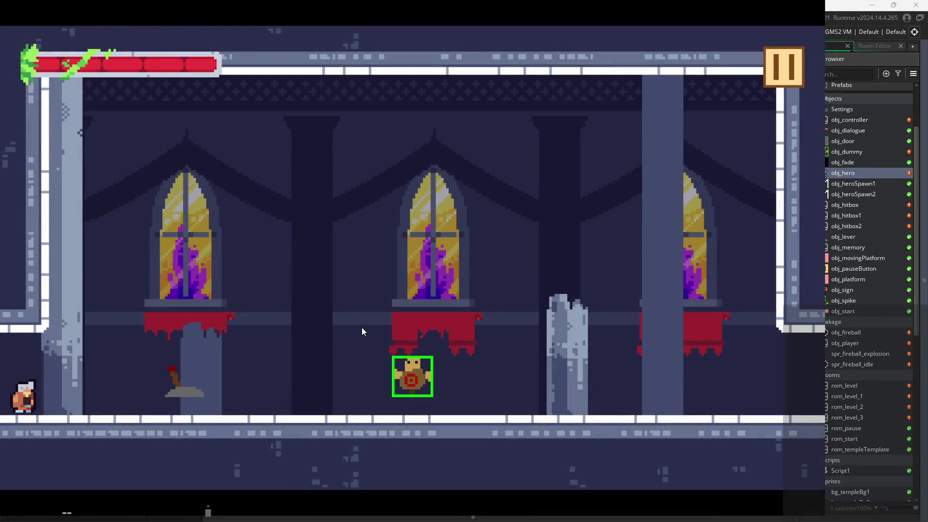
- Walk the hero into the next room and slash the training dummy repeatedly
{"action": "key", "text": "Right"}
{"action": "key", "text": "Right"}
{"action": "key", "text": "space"}
{"action": "key", "text": "x"}
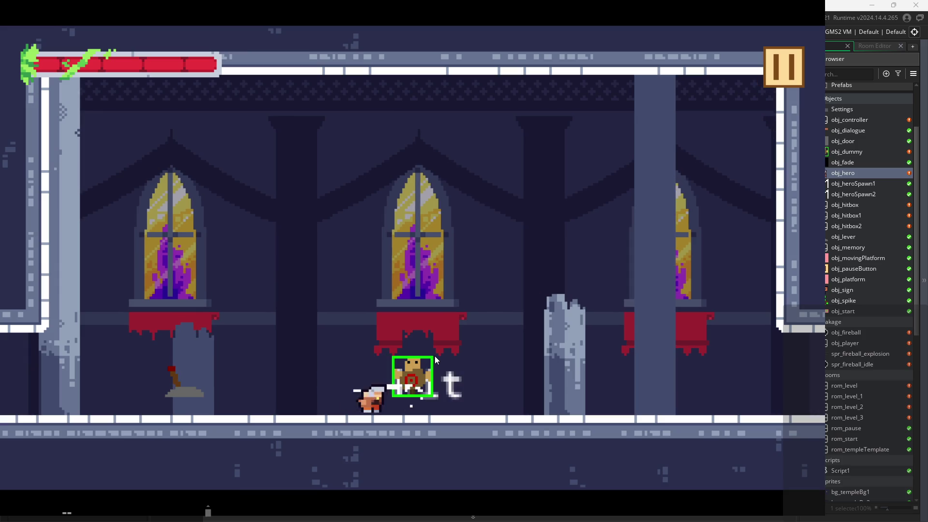
{"action": "key", "text": "x"}
{"action": "key", "text": "x"}
{"action": "key", "text": "x"}
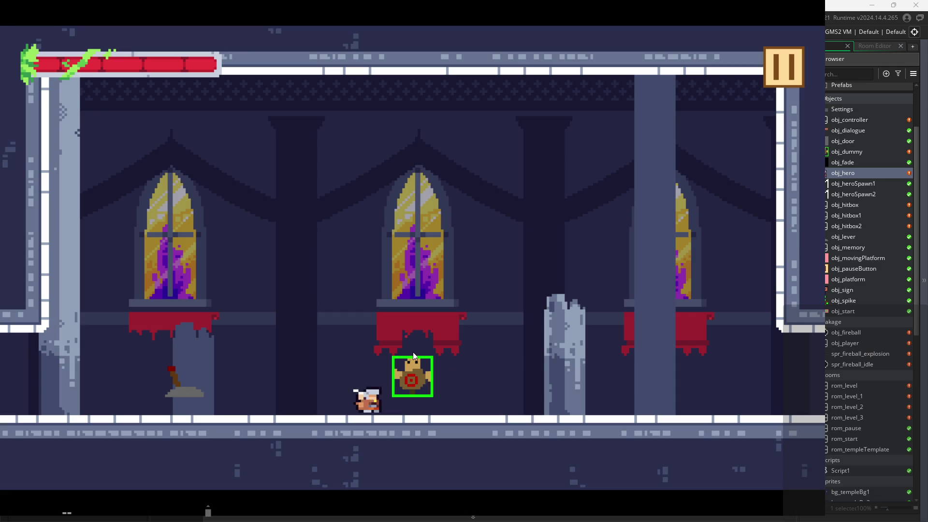
{"action": "key", "text": "x"}
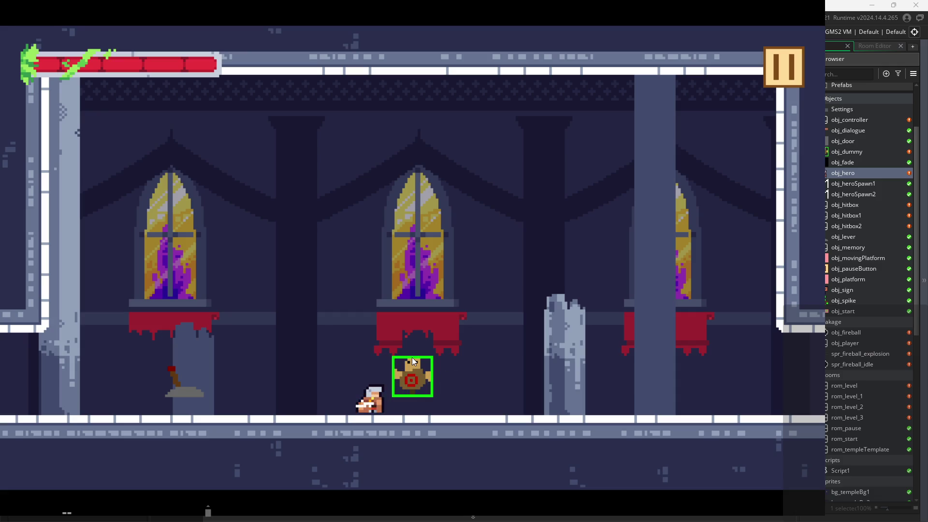
{"action": "key", "text": "x"}
{"action": "key", "text": "x"}
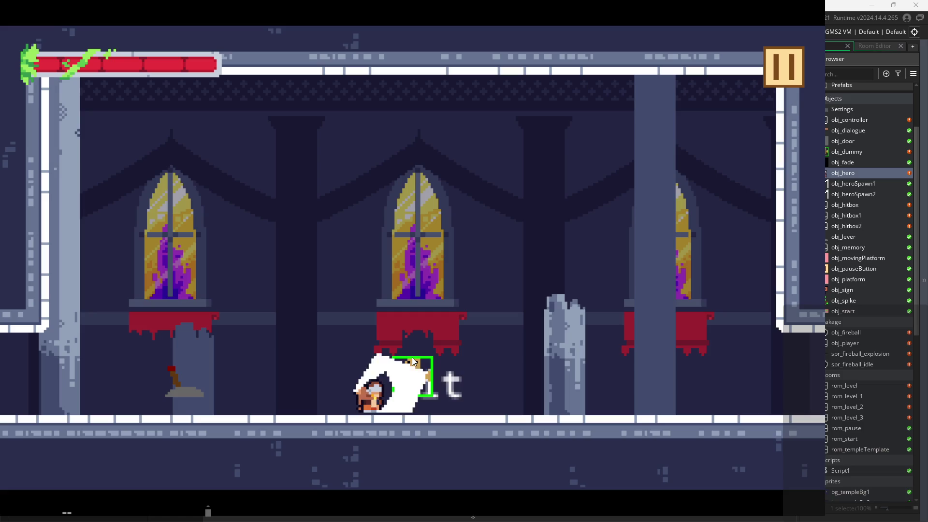
{"action": "key", "text": "x"}
{"action": "key", "text": "x"}
- Dash past the dummy and turn back, slashing it from both sides
{"action": "key", "text": "x"}
{"action": "key", "text": "Right"}
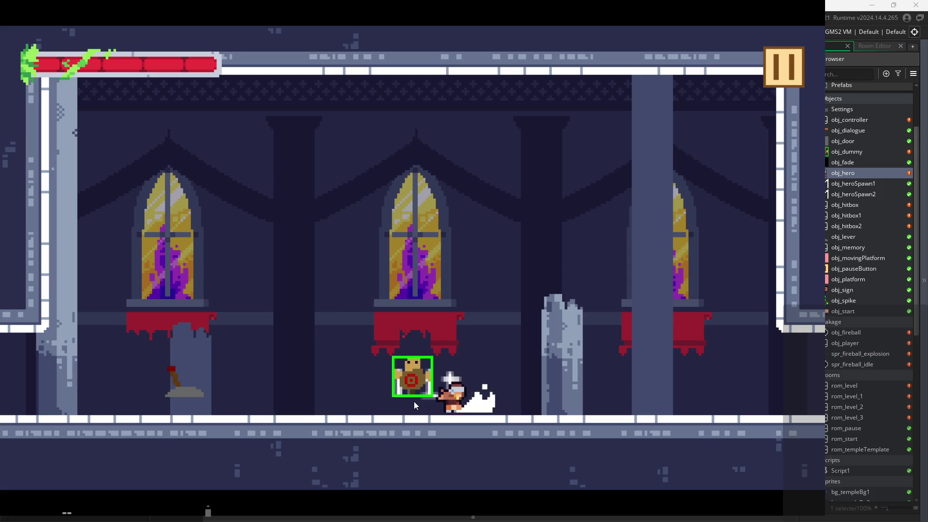
{"action": "key", "text": "Left"}
{"action": "key", "text": "x"}
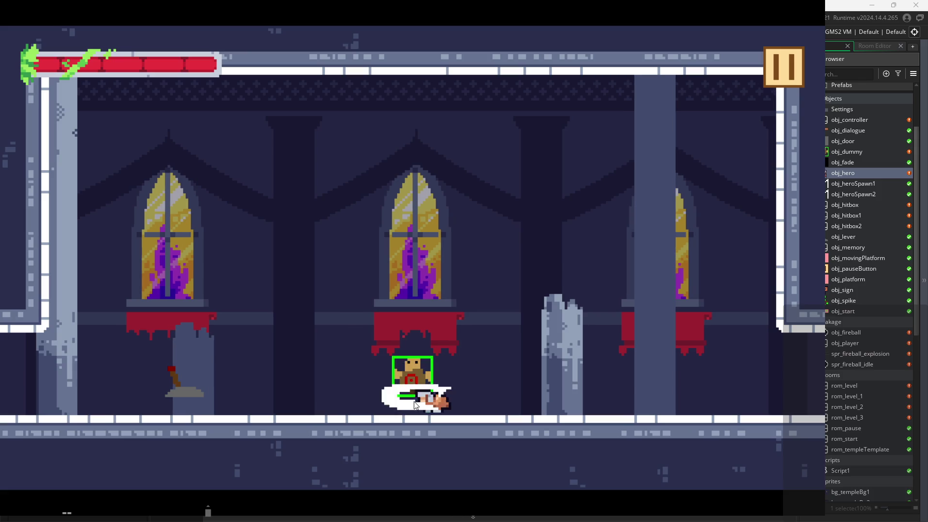
{"action": "key", "text": "x"}
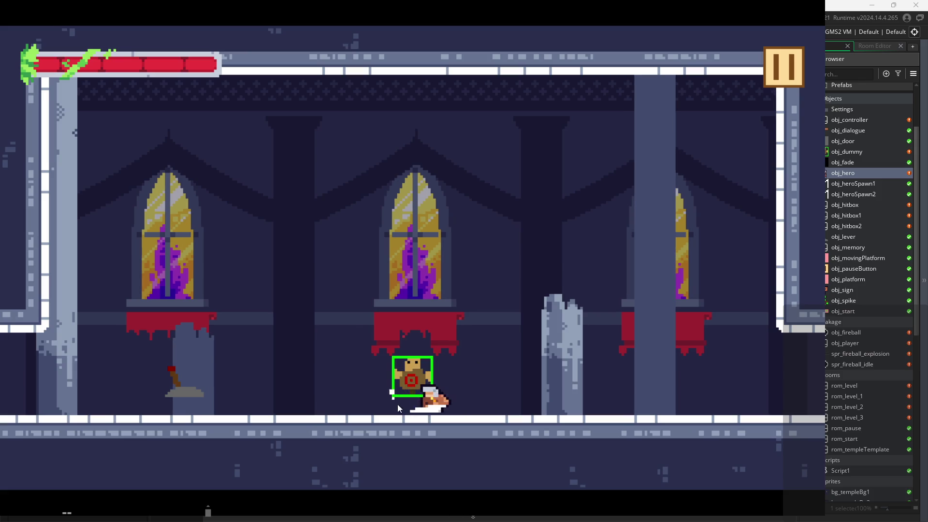
{"action": "key", "text": "x"}
{"action": "key", "text": "Left"}
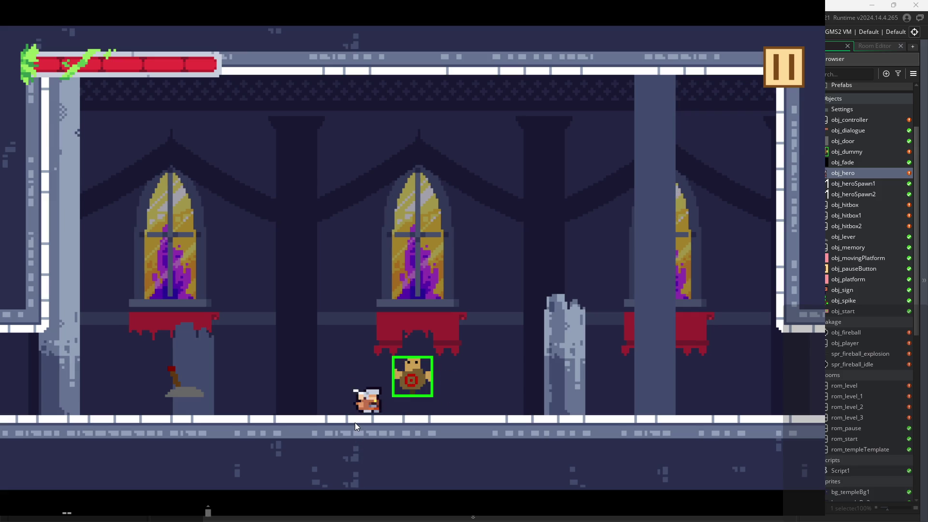
{"action": "key", "text": "x"}
{"action": "key", "text": "x"}
{"action": "key", "text": "x"}
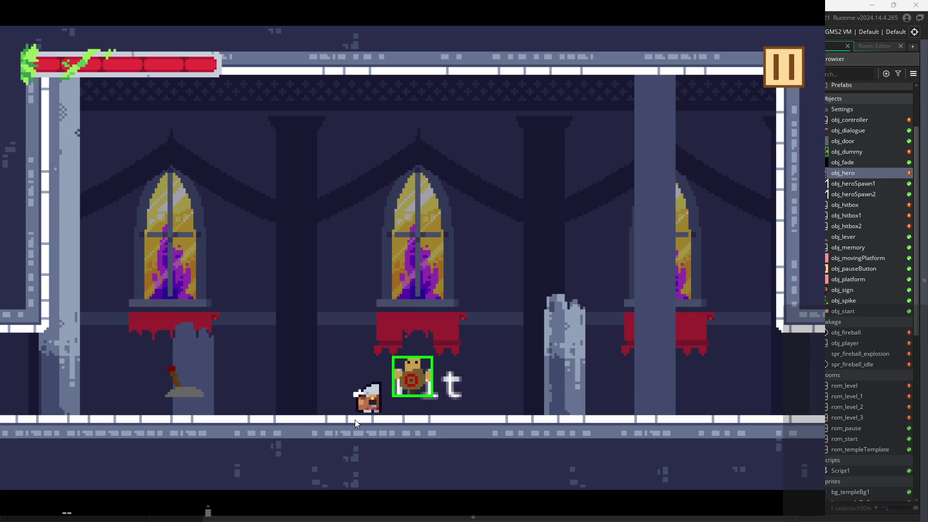
{"action": "key", "text": "x"}
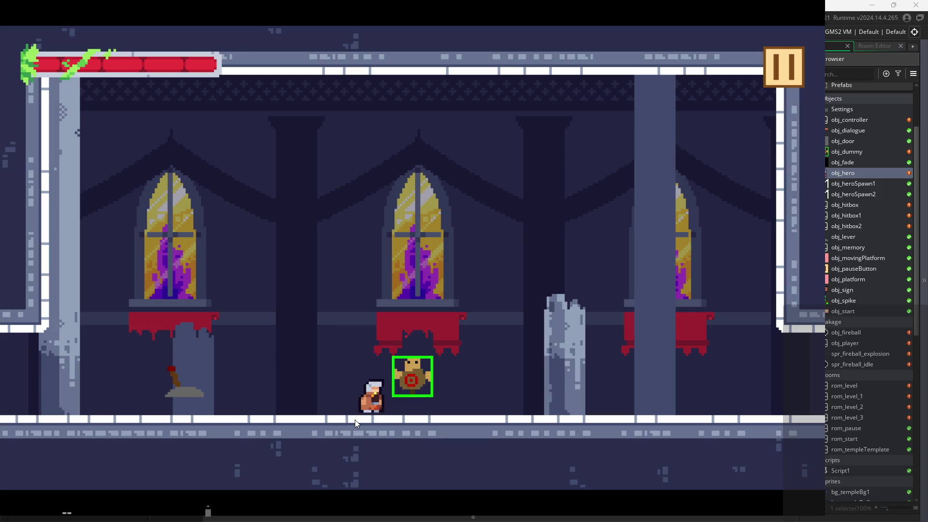
{"action": "key", "text": "x"}
{"action": "key", "text": "x"}
- Keep swinging at the dummy to check its hit reaction and wind-ups
{"action": "key", "text": "x"}
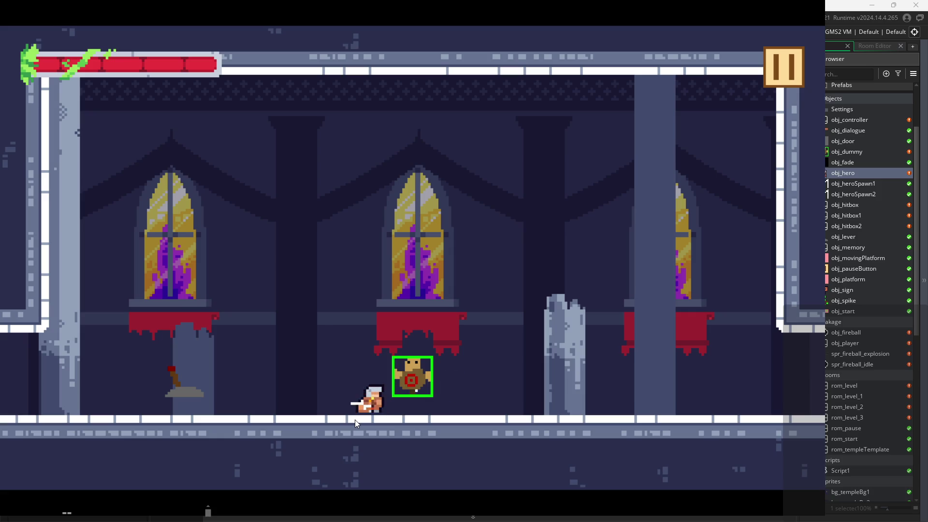
{"action": "key", "text": "x"}
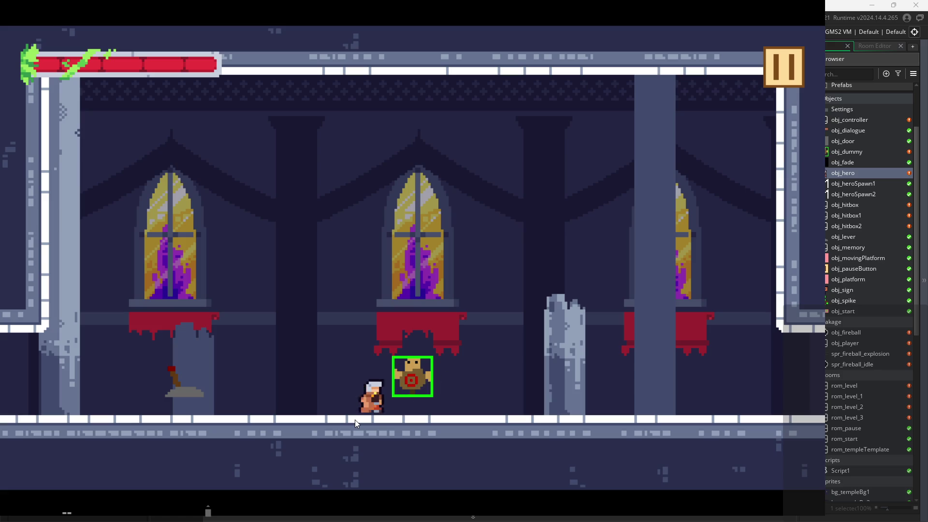
{"action": "key", "text": "x"}
{"action": "key", "text": "x"}
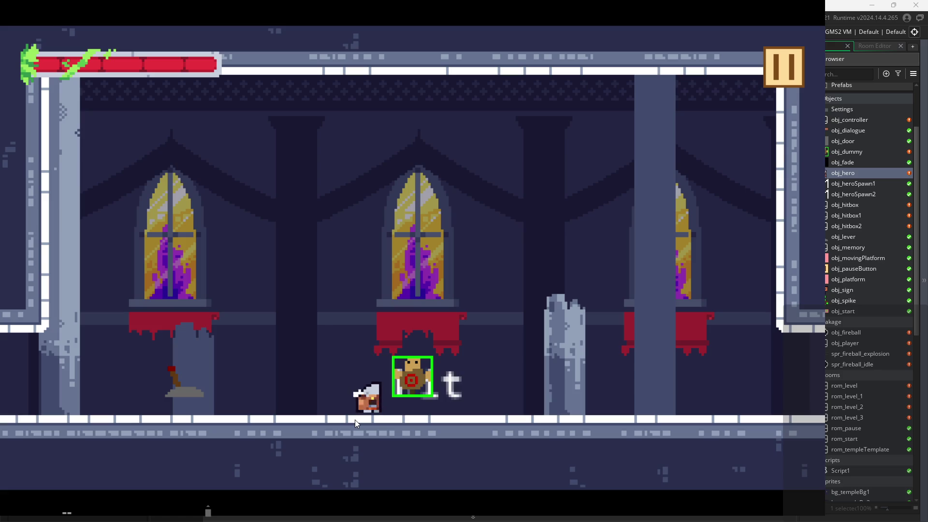
{"action": "key", "text": "x"}
{"action": "key", "text": "x"}
{"action": "key", "text": "Left"}
{"action": "key", "text": "x"}
{"action": "key", "text": "x"}
{"action": "key", "text": "x"}
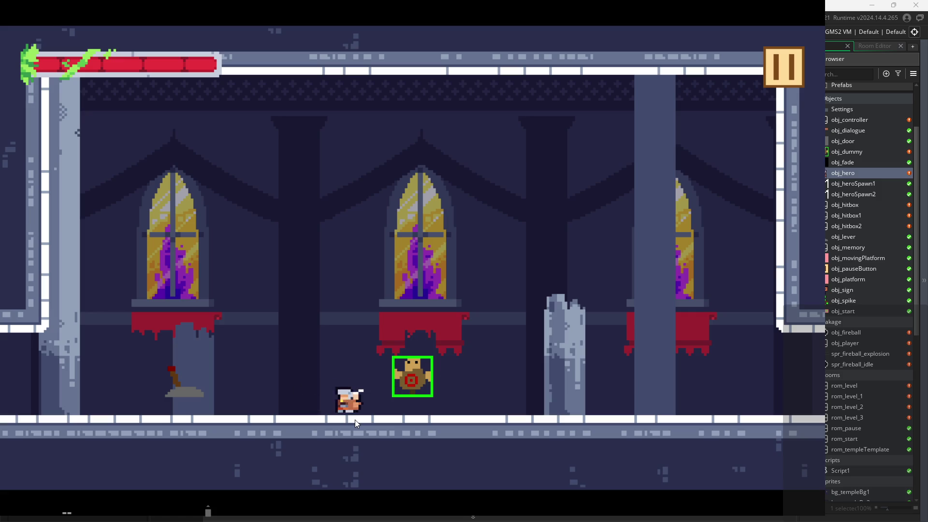
{"action": "key", "text": "x"}
{"action": "key", "text": "x"}
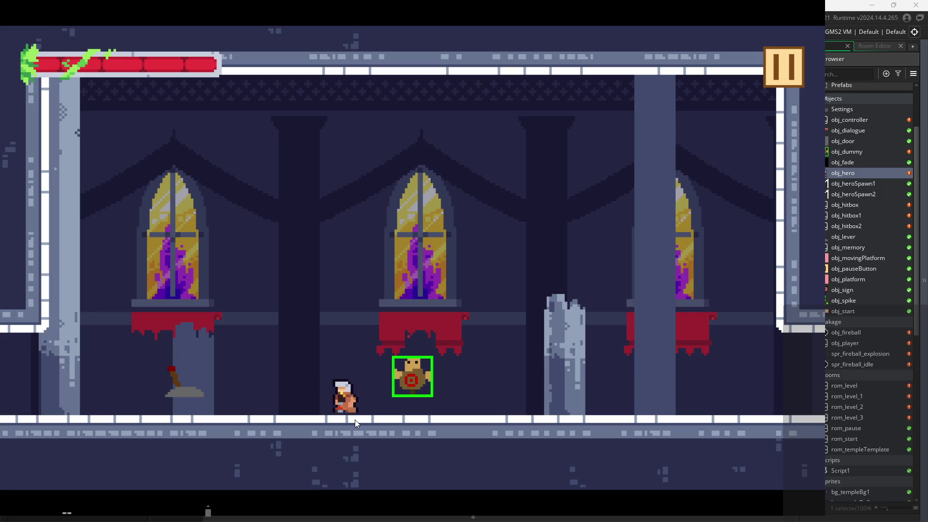
{"action": "key", "text": "x"}
{"action": "key", "text": "x"}
{"action": "key", "text": "x"}
{"action": "key", "text": "x"}
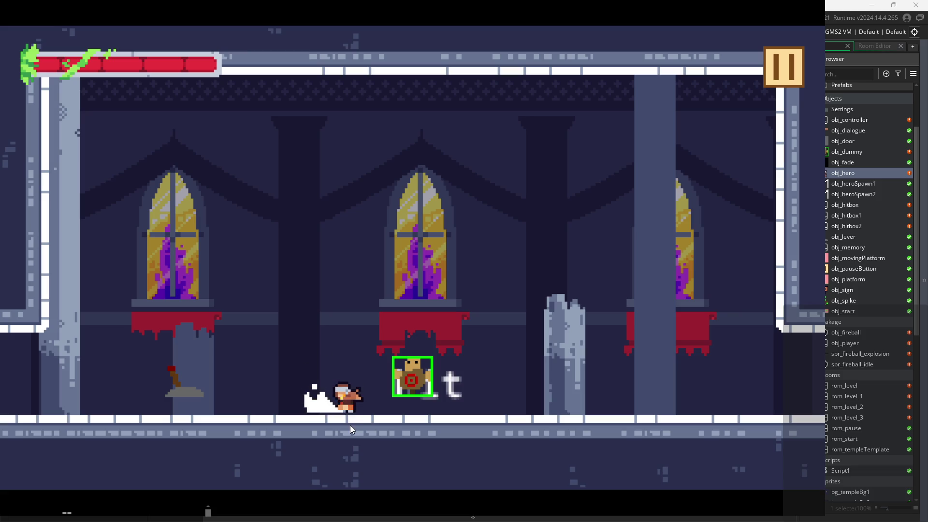
{"action": "key", "text": "x"}
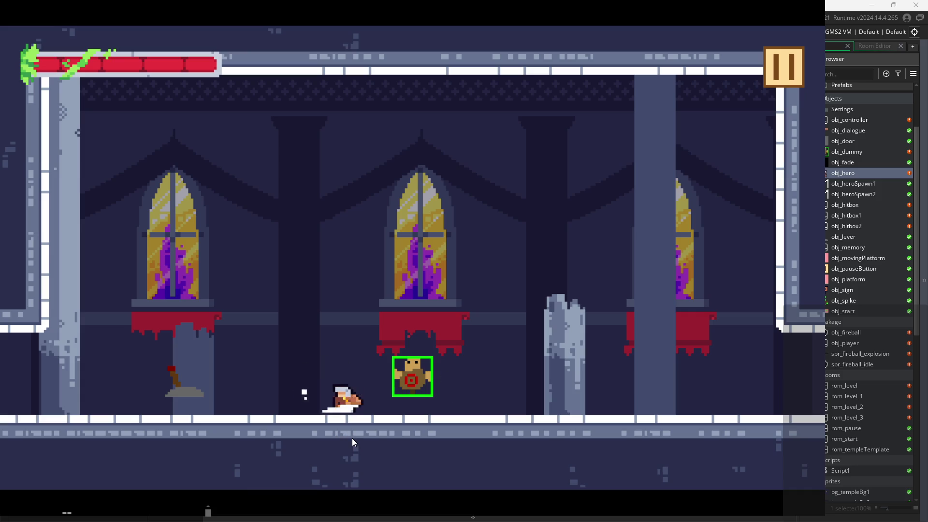
{"action": "key", "text": "x"}
{"action": "key", "text": "x"}
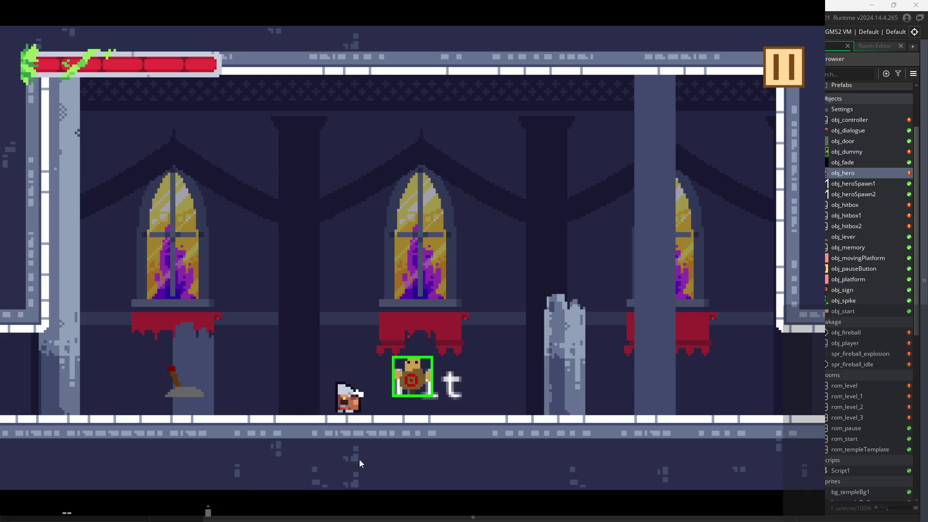
{"action": "key", "text": "x"}
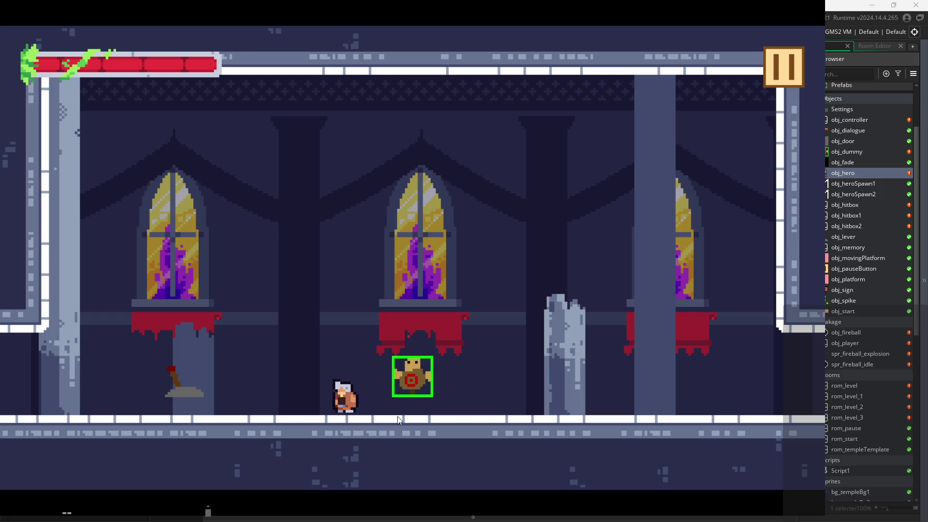
{"action": "key", "text": "x"}
{"action": "key", "text": "x"}
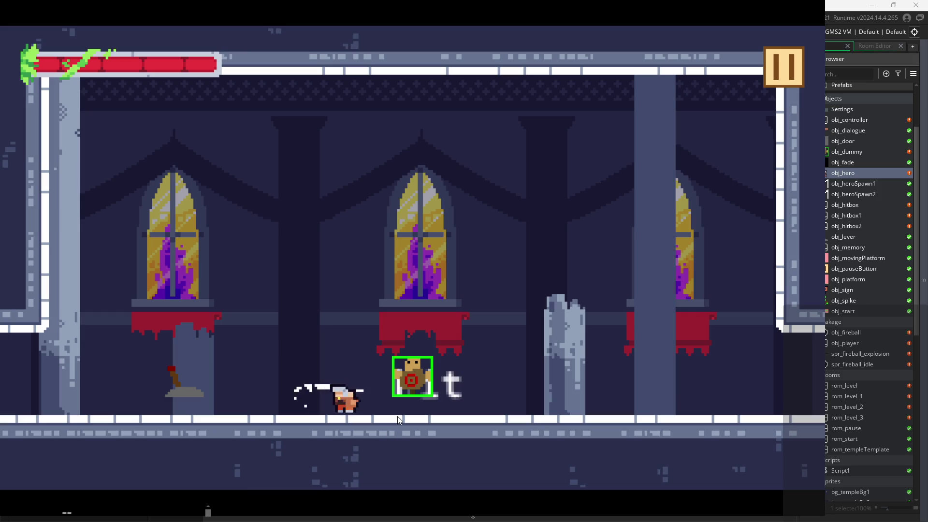
{"action": "key", "text": "x"}
{"action": "key", "text": "x"}
- Pause the game, enable Debug Stats, resume and keep slashing the dummy
{"action": "key", "text": "x"}
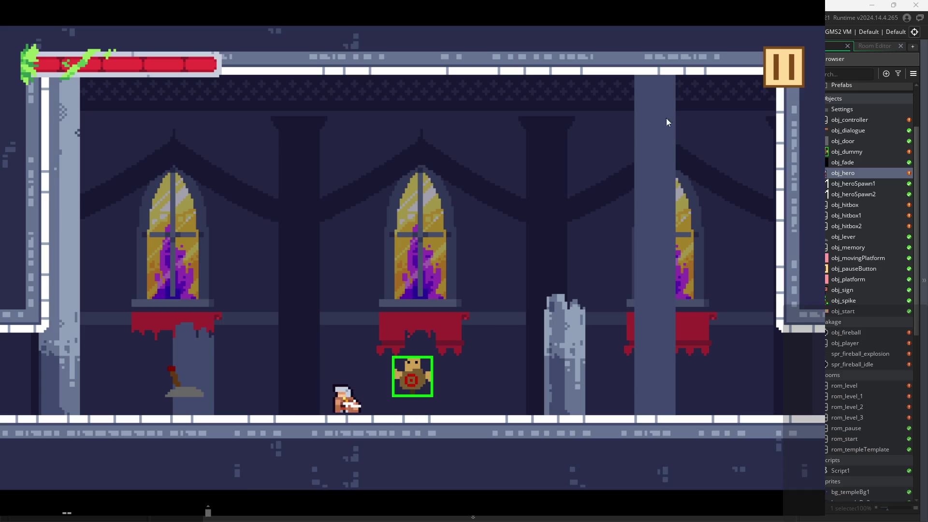
{"action": "left_click", "coordinate": [787, 68]}
{"action": "left_click", "coordinate": [164, 149]}
{"action": "left_click", "coordinate": [787, 74]}
{"action": "key", "text": "x"}
{"action": "key", "text": "x"}
{"action": "key", "text": "x"}
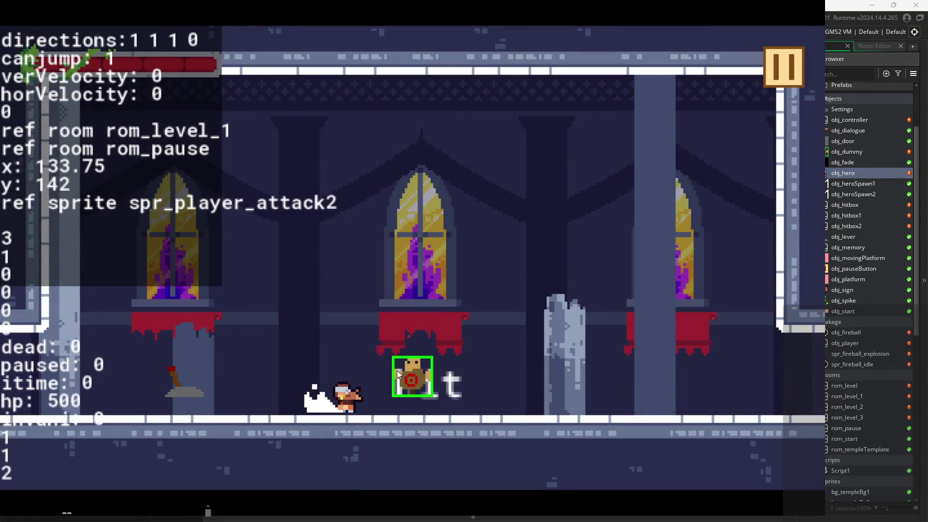
{"action": "key", "text": "x"}
{"action": "key", "text": "x"}
{"action": "key", "text": "Right"}
{"action": "key", "text": "space"}
{"action": "key", "text": "Left"}
{"action": "key", "text": "x"}
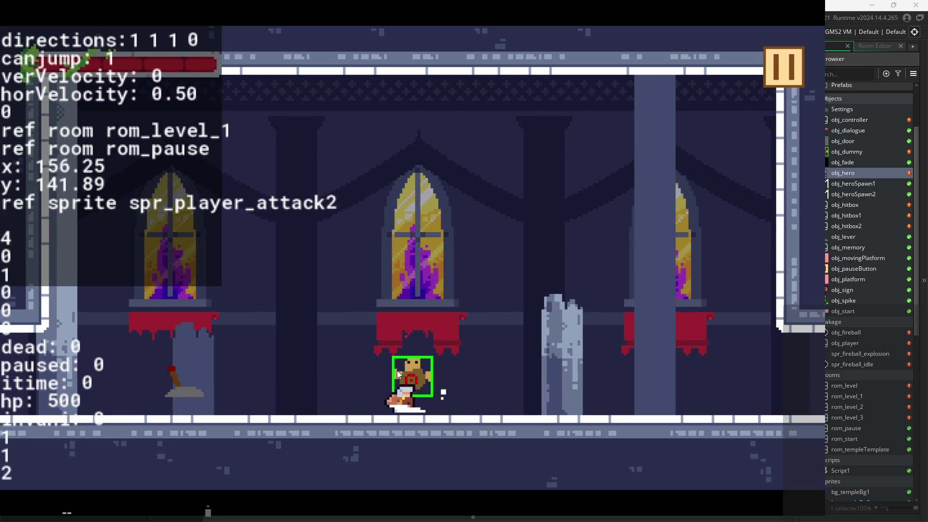
{"action": "key", "text": "x"}
{"action": "key", "text": "x"}
{"action": "key", "text": "Left"}
{"action": "key", "text": "x"}
{"action": "key", "text": "x"}
{"action": "key", "text": "Right"}
{"action": "key", "text": "x"}
{"action": "key", "text": "x"}
{"action": "key", "text": "Right"}
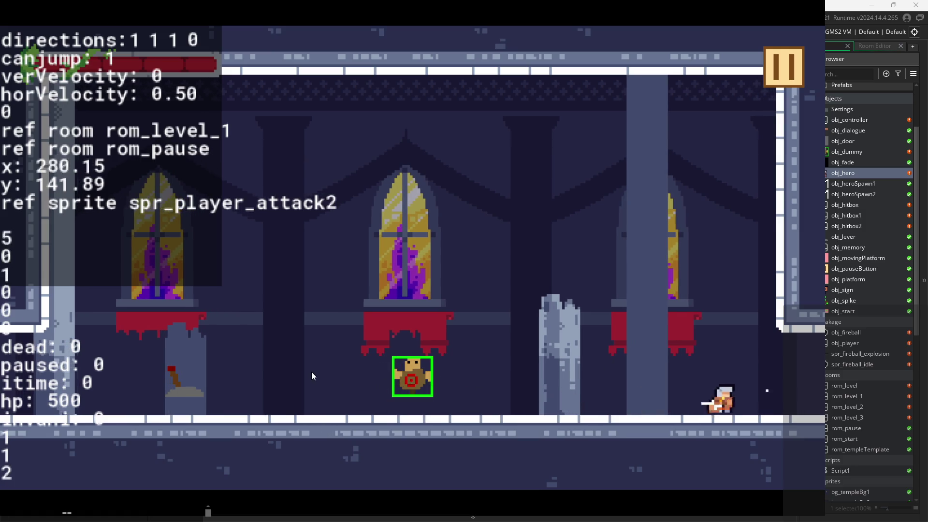
{"action": "key", "text": "x"}
{"action": "key", "text": "Left"}
{"action": "key", "text": "x"}
{"action": "key", "text": "x"}
{"action": "key", "text": "Right"}
{"action": "key", "text": "x"}
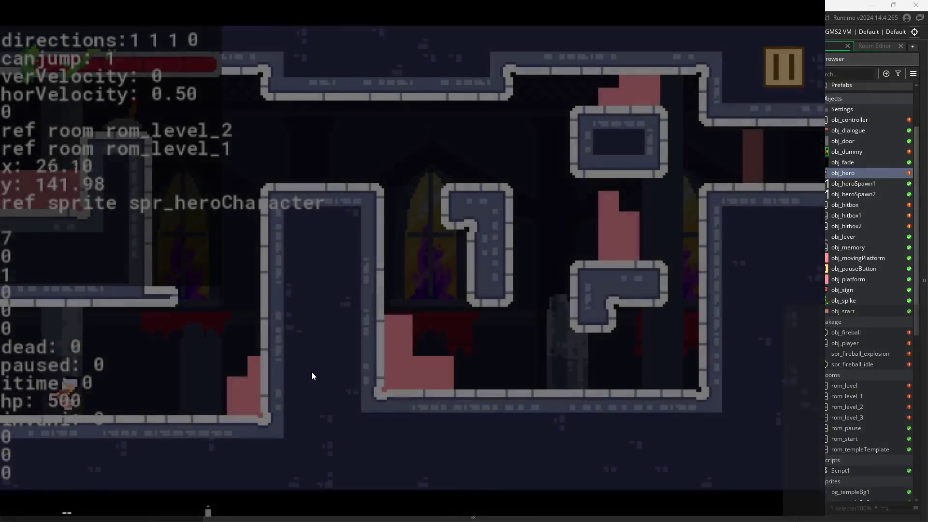
{"action": "key", "text": "Right"}
{"action": "key", "text": "Left"}
{"action": "key", "text": "x"}
{"action": "key", "text": "x"}
{"action": "key", "text": "Right"}
{"action": "key", "text": "x"}
{"action": "key", "text": "x"}
{"action": "key", "text": "Left"}
{"action": "key", "text": "x"}
{"action": "key", "text": "x"}
{"action": "key", "text": "x"}
{"action": "key", "text": "Up"}
{"action": "key", "text": "Right"}
{"action": "key", "text": "Left"}
{"action": "key", "text": "x"}
{"action": "key", "text": "x"}
{"action": "key", "text": "x"}
{"action": "key", "text": "x"}
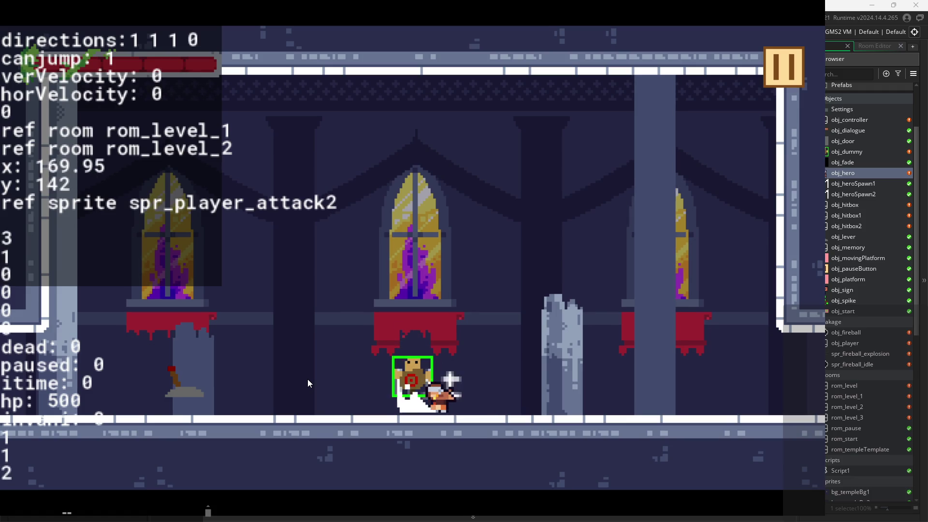
{"action": "key", "text": "x"}
{"action": "key", "text": "x"}
{"action": "key", "text": "x"}
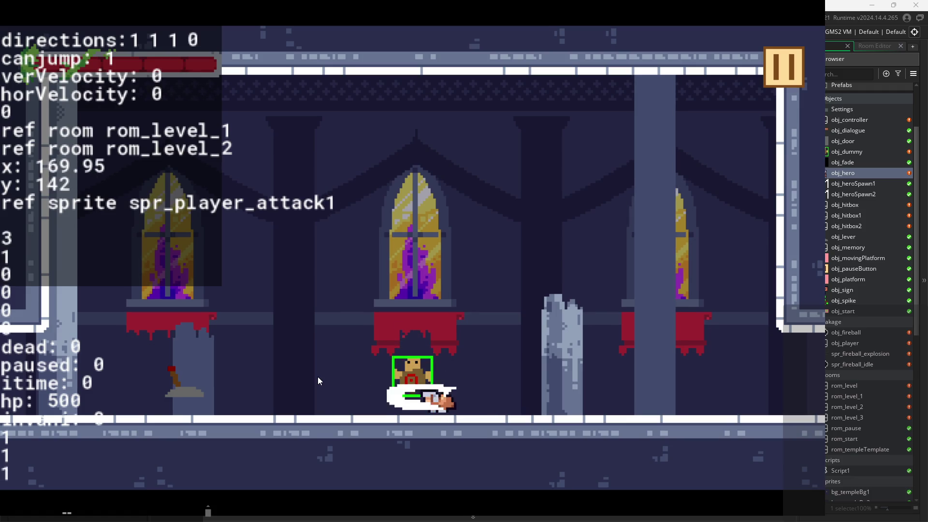
{"action": "key", "text": "x"}
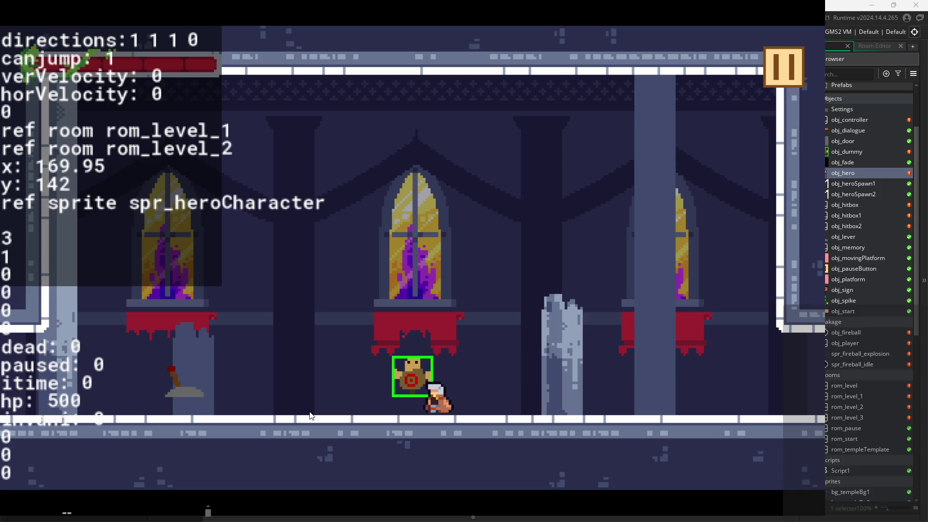
{"action": "left_click", "coordinate": [410, 364]}
{"action": "left_click", "coordinate": [411, 363]}
{"action": "left_click", "coordinate": [411, 363]}
{"action": "left_click", "coordinate": [410, 363]}
{"action": "left_click", "coordinate": [411, 363]}
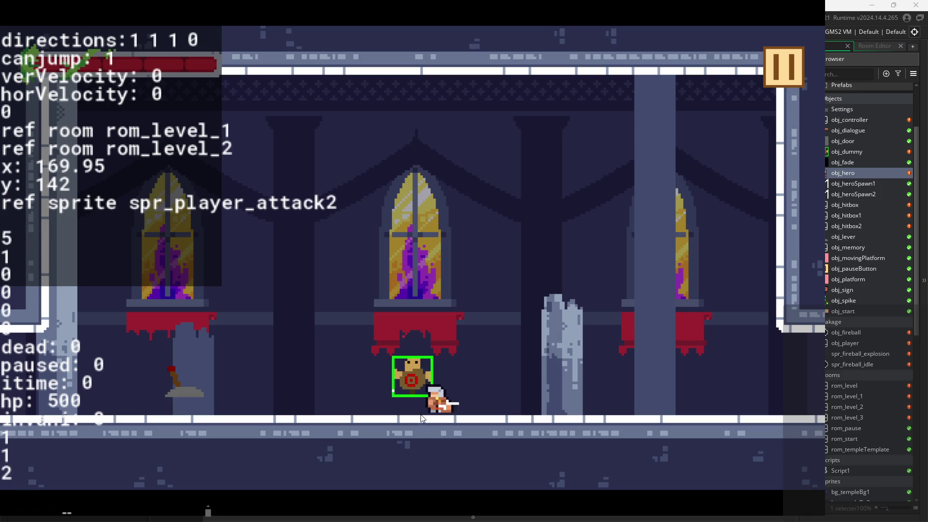
{"action": "left_click", "coordinate": [412, 364]}
{"action": "left_click", "coordinate": [405, 398]}
{"action": "left_click", "coordinate": [404, 399]}
{"action": "left_click", "coordinate": [405, 399]}
{"action": "left_click", "coordinate": [405, 398]}
{"action": "left_click", "coordinate": [404, 398]}
{"action": "left_click", "coordinate": [404, 398]}
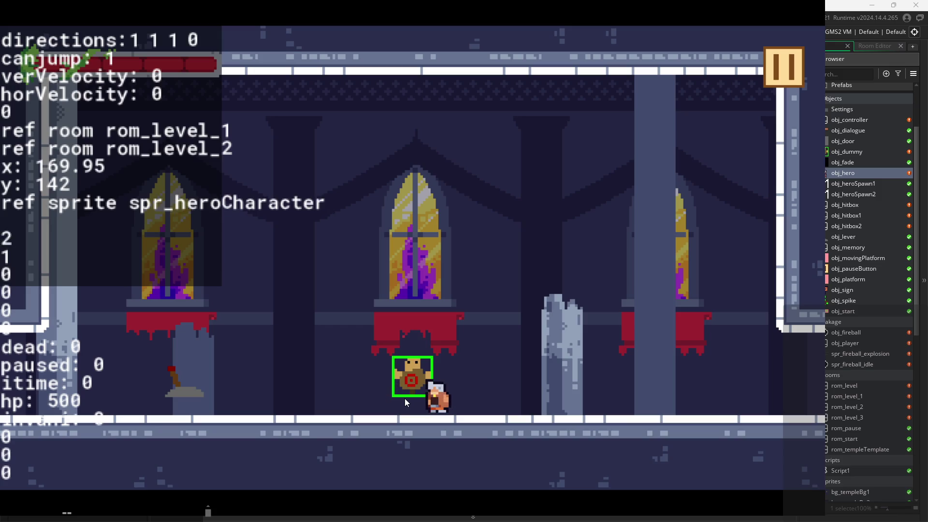
{"action": "left_click", "coordinate": [404, 398]}
{"action": "left_click", "coordinate": [404, 399]}
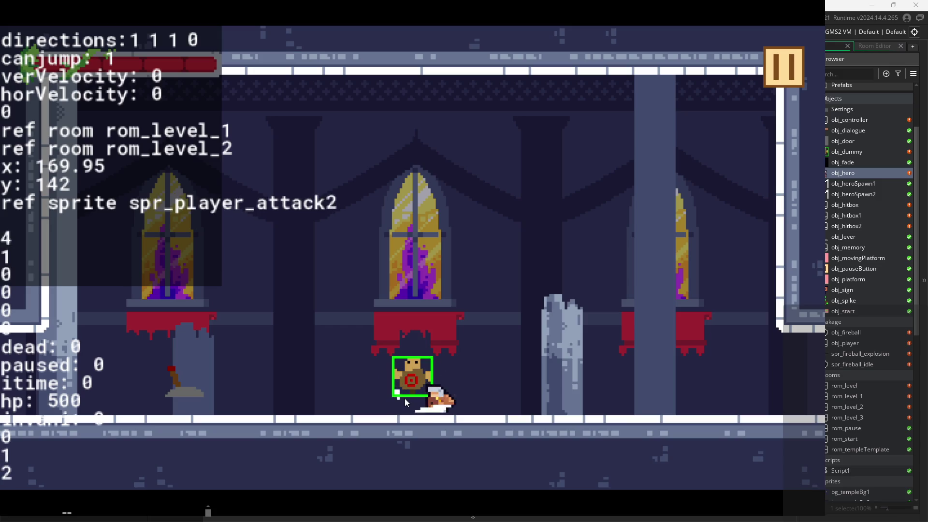
{"action": "left_click", "coordinate": [404, 398]}
{"action": "left_click", "coordinate": [404, 398]}
{"action": "key", "text": "Left"}
{"action": "key", "text": "Right"}
{"action": "left_click", "coordinate": [405, 398]}
{"action": "left_click", "coordinate": [404, 398]}
{"action": "left_click", "coordinate": [404, 398]}
{"action": "left_click", "coordinate": [404, 398]}
{"action": "left_click", "coordinate": [404, 398]}
{"action": "left_click", "coordinate": [404, 398]}
{"action": "left_click", "coordinate": [404, 398]}
{"action": "left_click", "coordinate": [405, 398]}
{"action": "left_click", "coordinate": [409, 395]}
{"action": "key", "text": "Left"}
{"action": "key", "text": "Left"}
{"action": "left_click", "coordinate": [419, 401]}
{"action": "left_click", "coordinate": [419, 401]}
{"action": "left_click", "coordinate": [418, 401]}
{"action": "left_click", "coordinate": [419, 401]}
{"action": "left_click", "coordinate": [419, 401]}
{"action": "key", "text": "Left"}
{"action": "left_click", "coordinate": [419, 401]}
{"action": "left_click", "coordinate": [419, 401]}
{"action": "left_click", "coordinate": [419, 401]}
{"action": "left_click", "coordinate": [414, 387]}
{"action": "left_click", "coordinate": [404, 390]}
{"action": "left_click", "coordinate": [404, 391]}
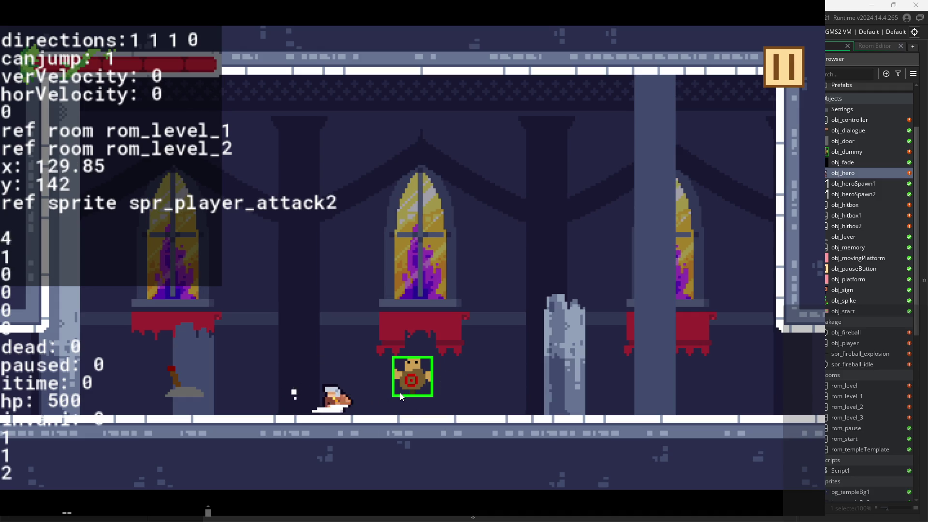
{"action": "left_click", "coordinate": [399, 393]}
{"action": "left_click", "coordinate": [399, 392]}
{"action": "key", "text": "Right"}
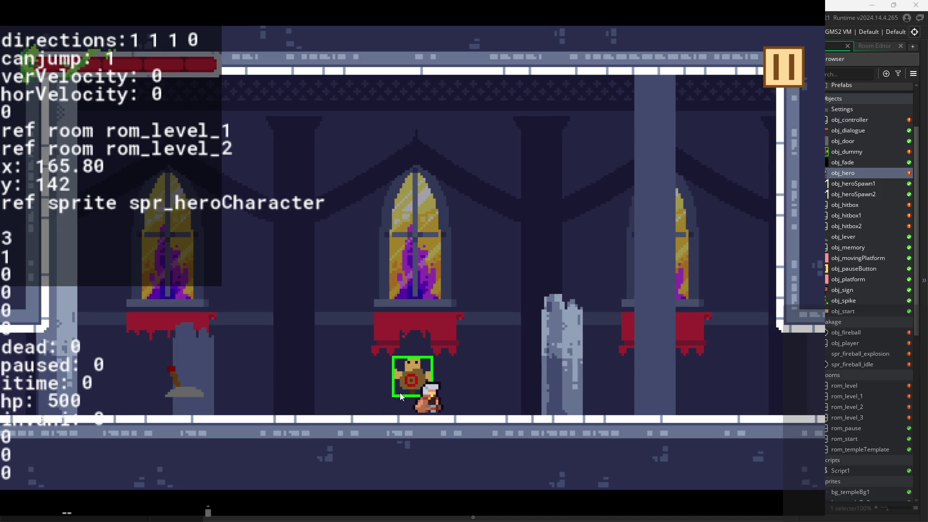
{"action": "left_click", "coordinate": [399, 393]}
{"action": "key", "text": "Right"}
{"action": "left_click", "coordinate": [399, 392]}
{"action": "left_click", "coordinate": [399, 392]}
{"action": "left_click", "coordinate": [411, 386]}
{"action": "left_click", "coordinate": [440, 366]}
{"action": "left_click", "coordinate": [469, 359]}
{"action": "left_click", "coordinate": [480, 378]}
{"action": "left_click", "coordinate": [482, 408]}
{"action": "left_click", "coordinate": [481, 403]}
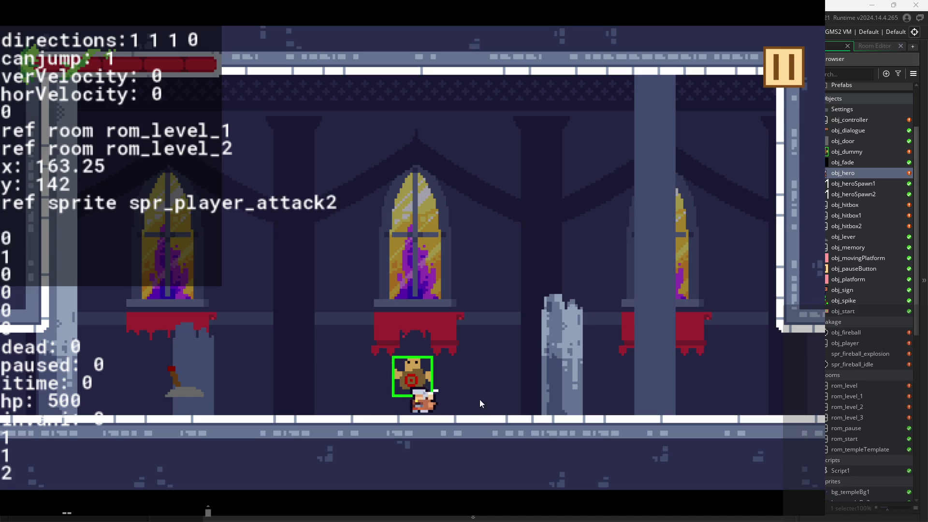
- Attack the dummy while hopping and in mid-air above it
{"action": "left_click", "coordinate": [489, 361]}
{"action": "left_click", "coordinate": [485, 372]}
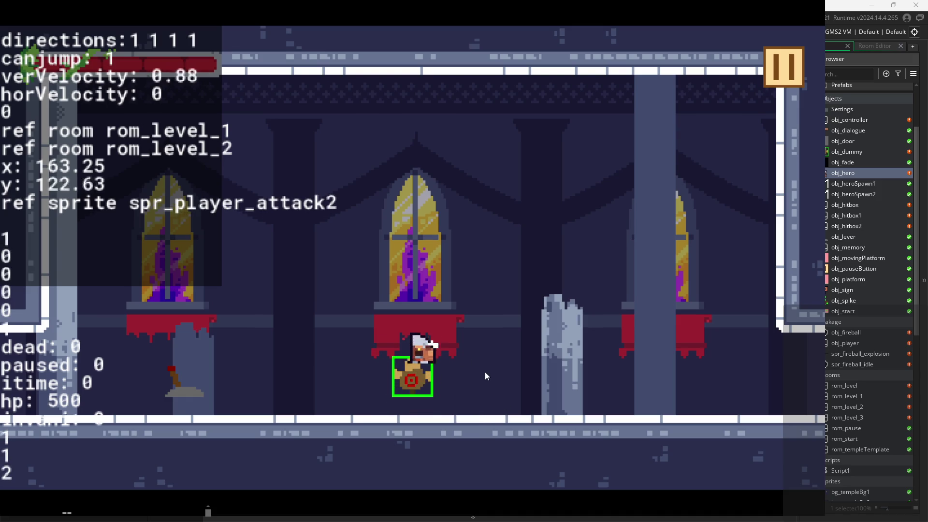
{"action": "left_click", "coordinate": [478, 377]}
{"action": "left_click", "coordinate": [480, 375]}
{"action": "left_click", "coordinate": [485, 369]}
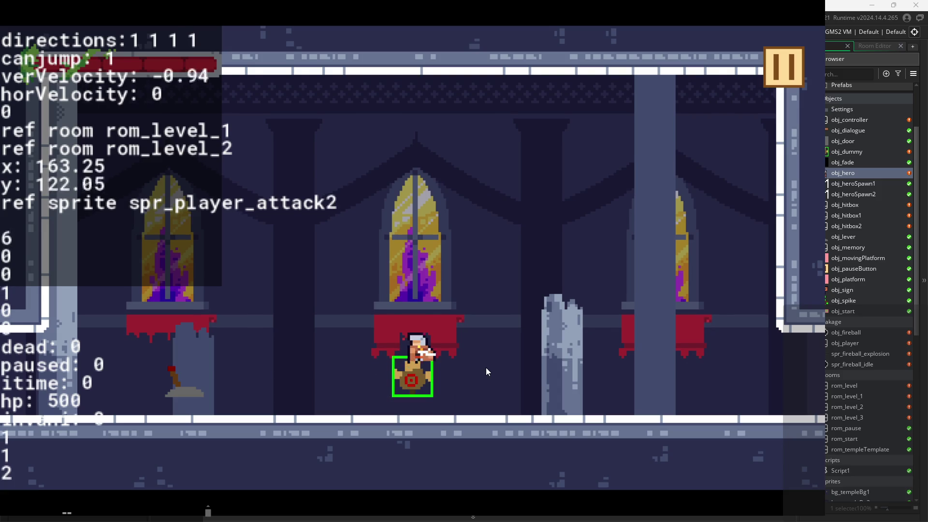
{"action": "left_click", "coordinate": [486, 367]}
{"action": "left_click", "coordinate": [486, 368]}
{"action": "left_click", "coordinate": [486, 368]}
{"action": "left_click", "coordinate": [486, 367]}
- Keep attacking in the air over the dummy, then pause and close the game
{"action": "left_click", "coordinate": [485, 367]}
{"action": "left_click", "coordinate": [486, 367]}
{"action": "left_click", "coordinate": [485, 373]}
{"action": "left_click", "coordinate": [486, 372]}
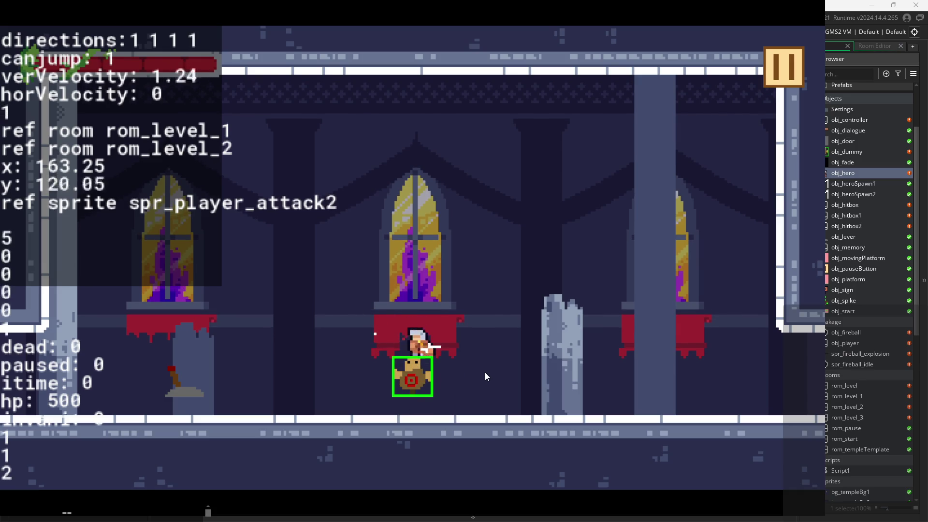
{"action": "left_click", "coordinate": [485, 372]}
{"action": "left_click", "coordinate": [485, 372]}
{"action": "left_click", "coordinate": [486, 372]}
{"action": "left_click", "coordinate": [485, 372]}
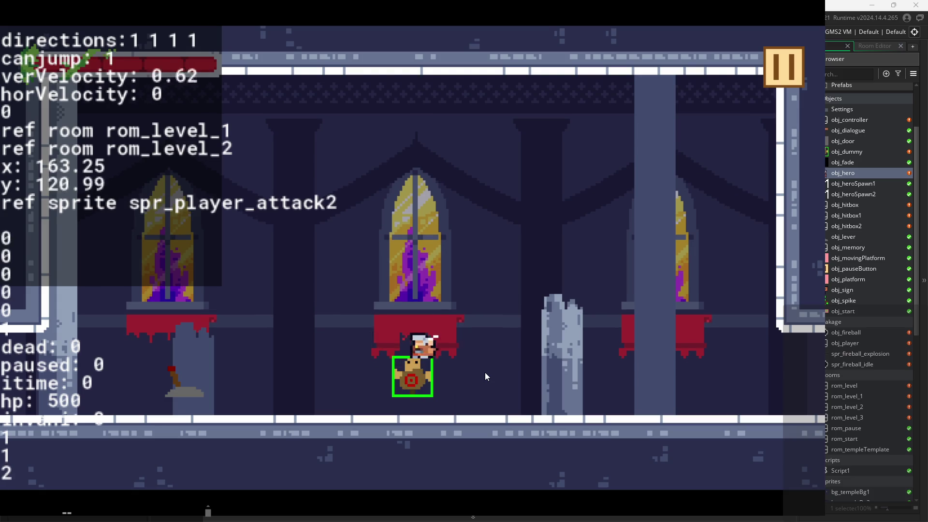
{"action": "left_click", "coordinate": [485, 372]}
{"action": "left_click", "coordinate": [485, 373]}
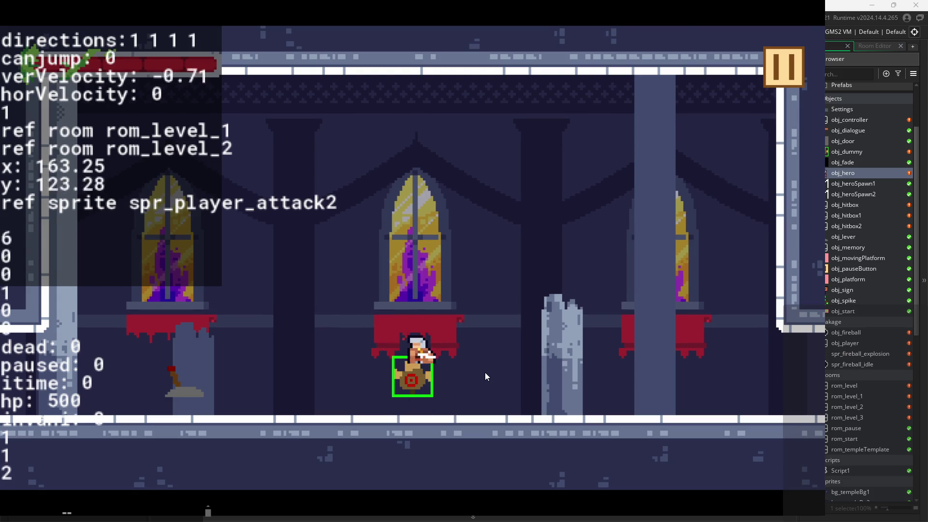
{"action": "left_click", "coordinate": [791, 56]}
{"action": "left_click", "coordinate": [732, 420]}
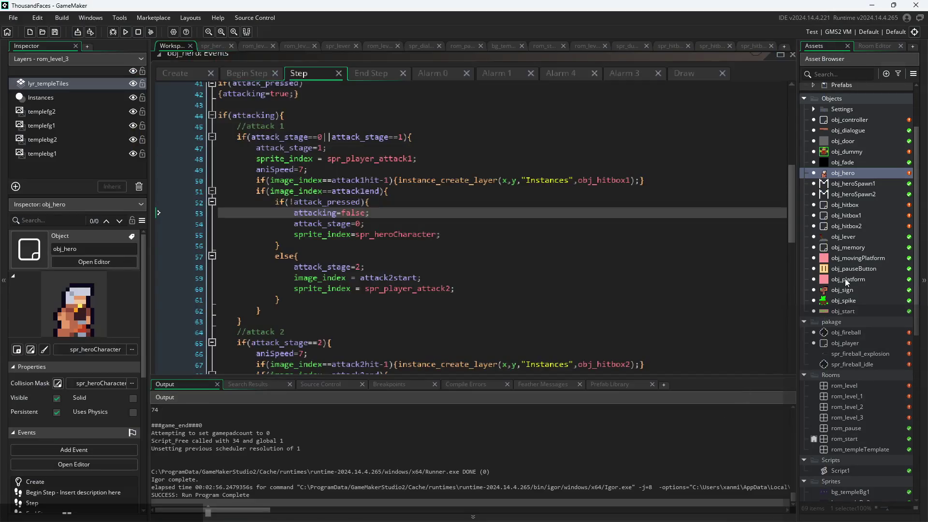
- Inspect the obj_hitbox1 and obj_hitbox Step code, then rebuild and start the game
{"action": "double_click", "coordinate": [846, 215]}
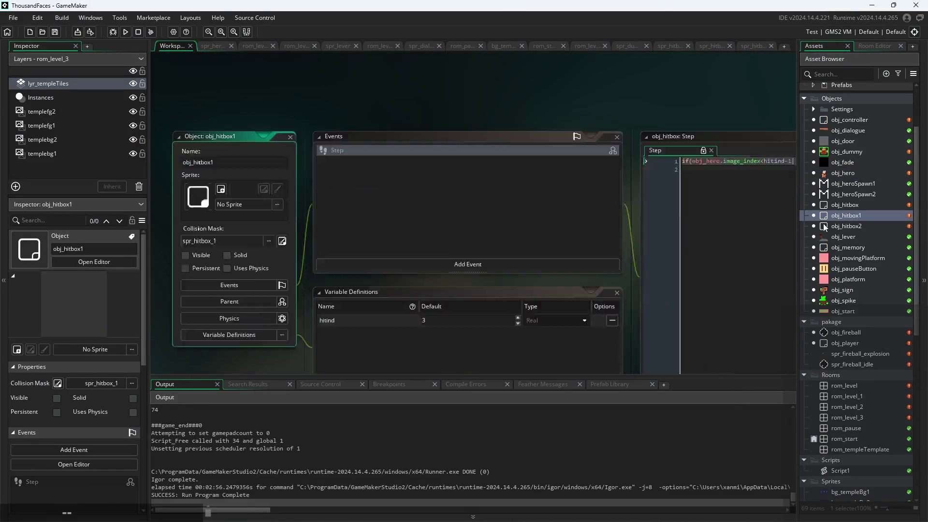
{"action": "left_click_drag", "start_coordinate": [612, 192], "coordinate": [257, 222]}
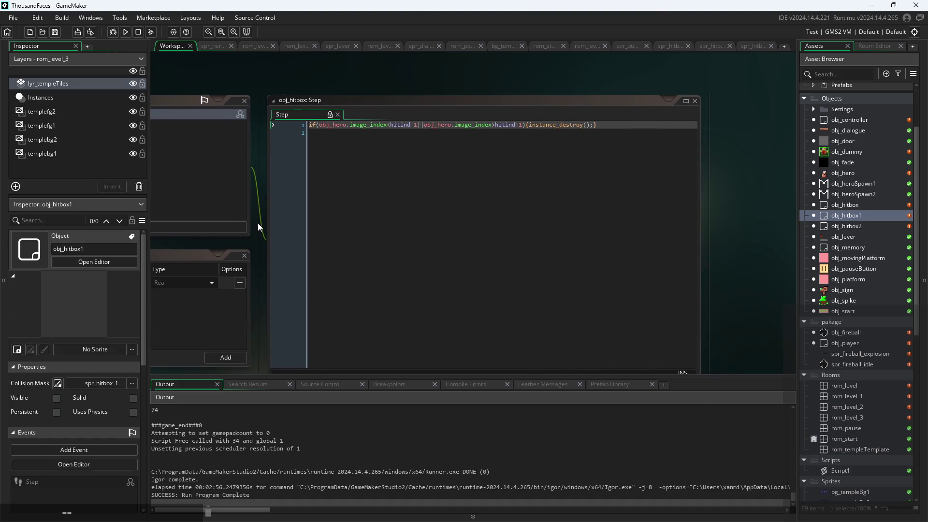
{"action": "scroll", "coordinate": [448, 93], "scroll_direction": "down", "scroll_amount": 2}
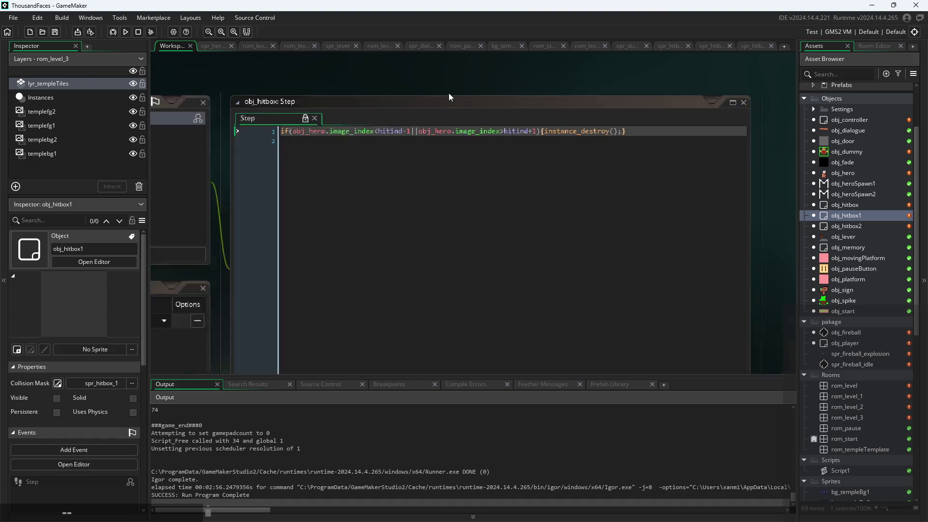
{"action": "double_click", "coordinate": [832, 206]}
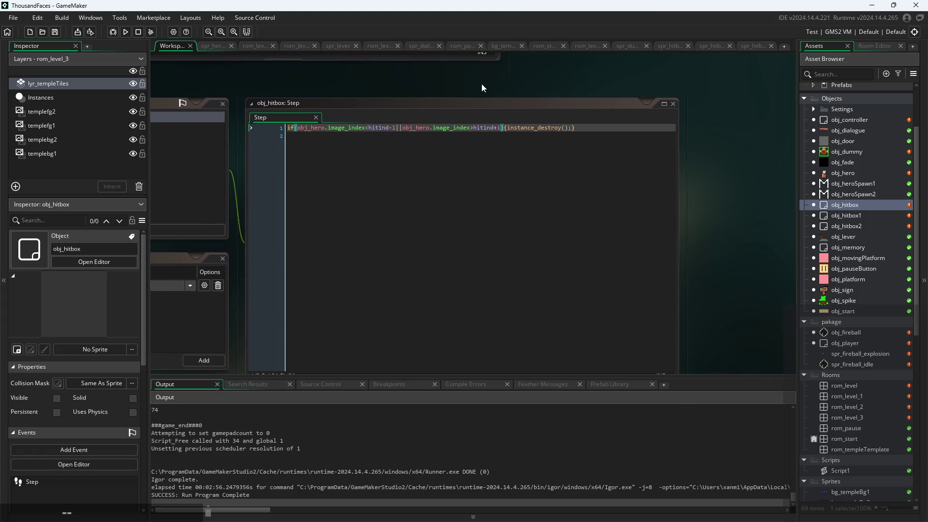
{"action": "left_click", "coordinate": [125, 32]}
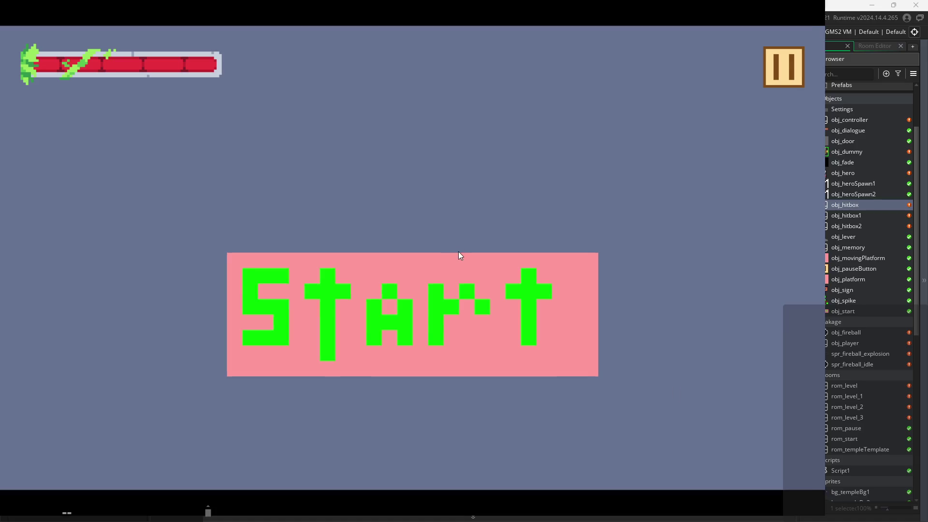
{"action": "left_click", "coordinate": [462, 278]}
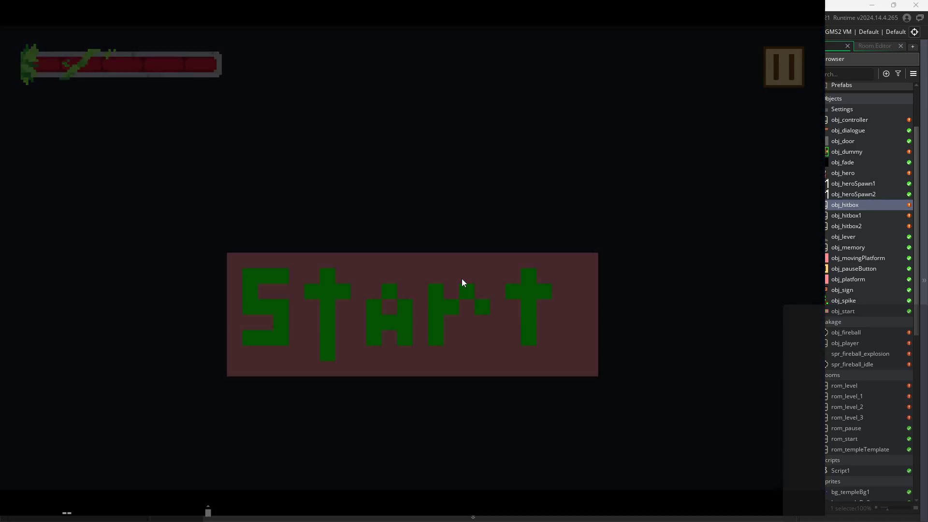
- Shuffle the hero left and right, dashing and slashing in both directions
{"action": "key", "text": "Left"}
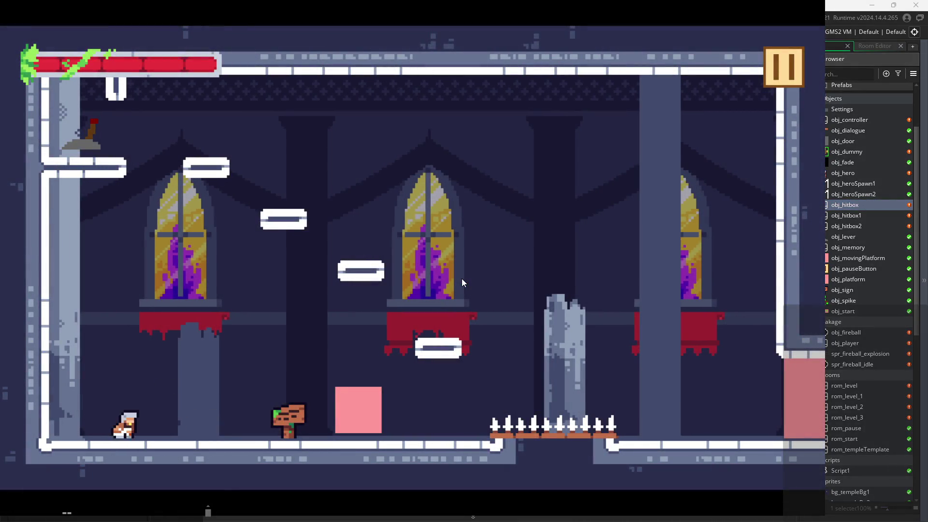
{"action": "key", "text": "Right"}
{"action": "key", "text": "Left"}
{"action": "key", "text": "shift"}
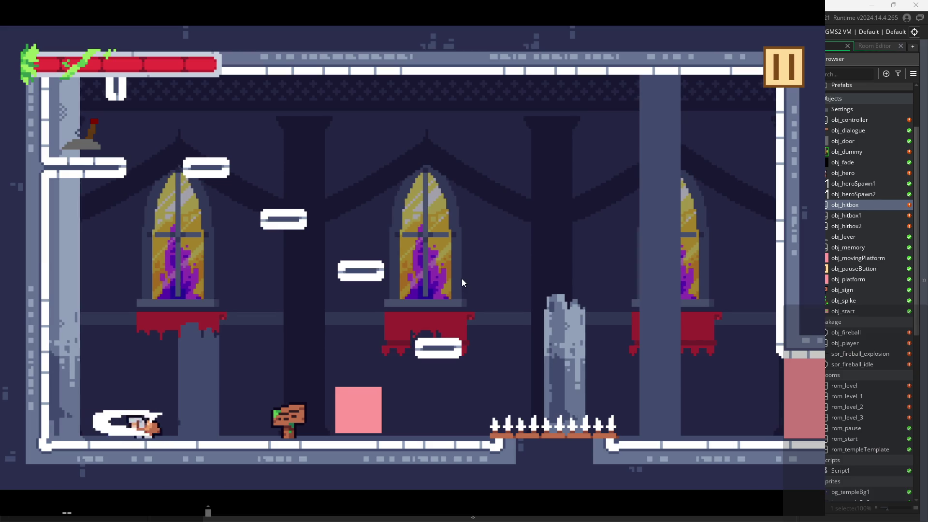
{"action": "key", "text": "Right"}
{"action": "key", "text": "Left"}
{"action": "key", "text": "Right"}
- Slash facing right a few more times, then pause and close the game
{"action": "key", "text": "Left"}
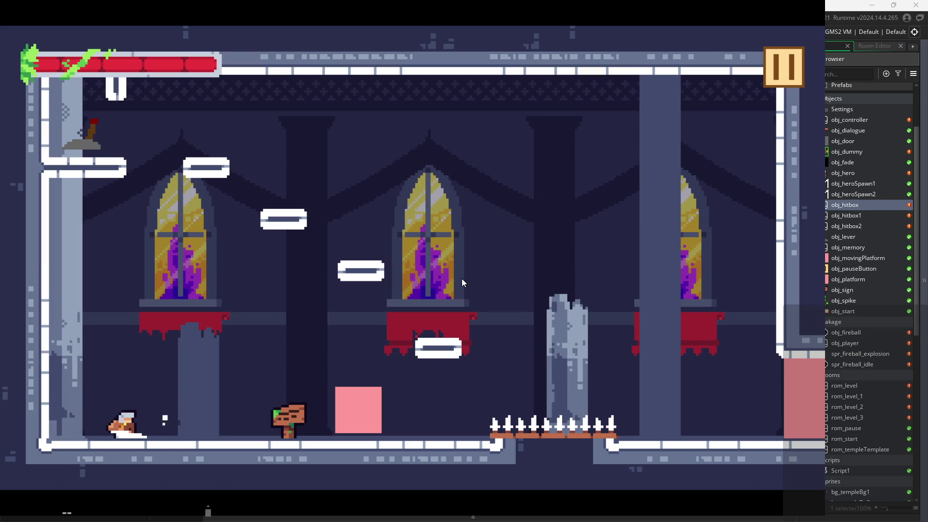
{"action": "key", "text": "Right"}
{"action": "key", "text": "shift"}
{"action": "key", "text": "Left"}
{"action": "key", "text": "Right"}
{"action": "key", "text": "Left"}
{"action": "key", "text": "shift"}
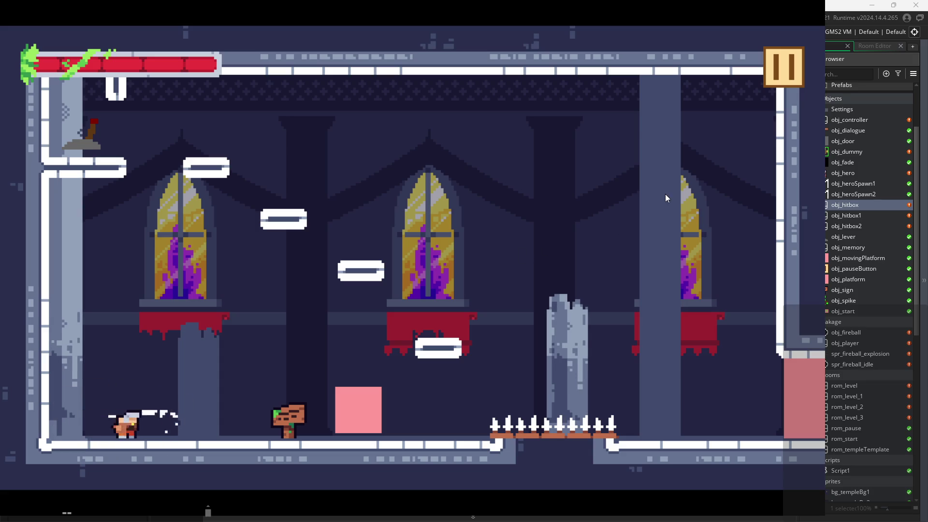
{"action": "left_click", "coordinate": [778, 83]}
{"action": "left_click", "coordinate": [685, 423]}
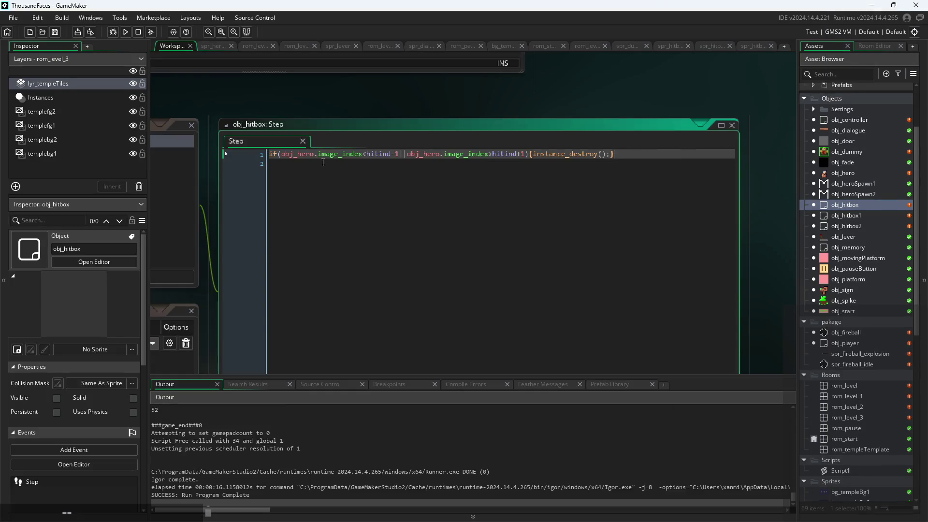
- Open an empty first line in obj_hitbox's Step code and begin typing image_xscale
{"action": "left_click_drag", "start_coordinate": [439, 107], "coordinate": [527, 118]}
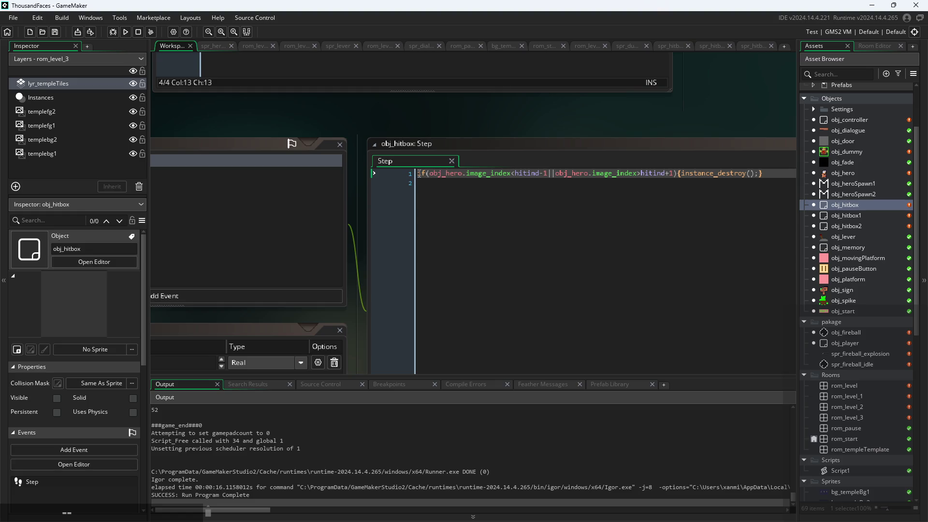
{"action": "left_click", "coordinate": [470, 211]}
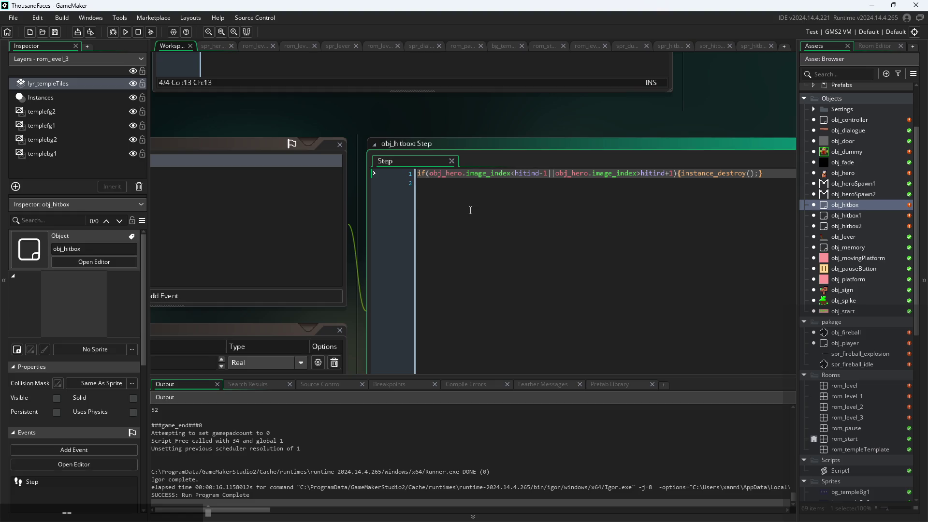
{"action": "key", "text": "Return"}
{"action": "key", "text": "Up"}
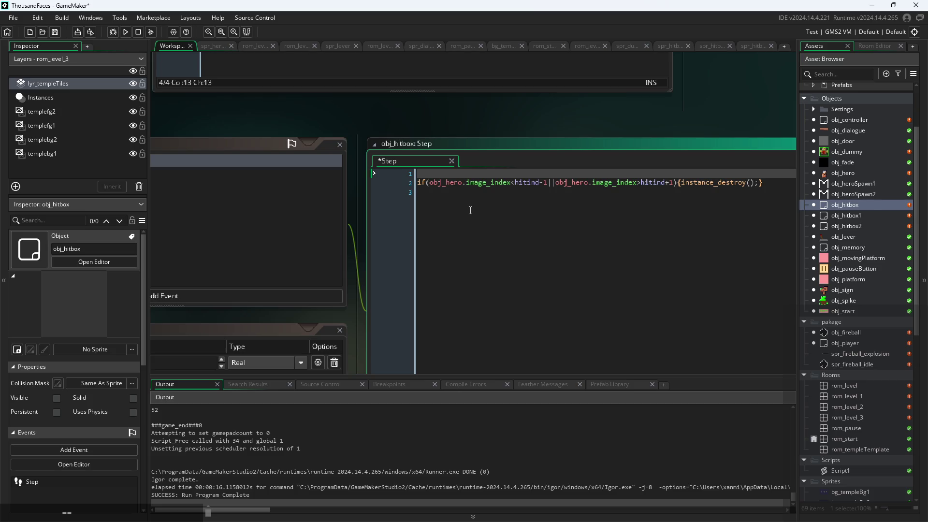
{"action": "type", "text": "imag"}
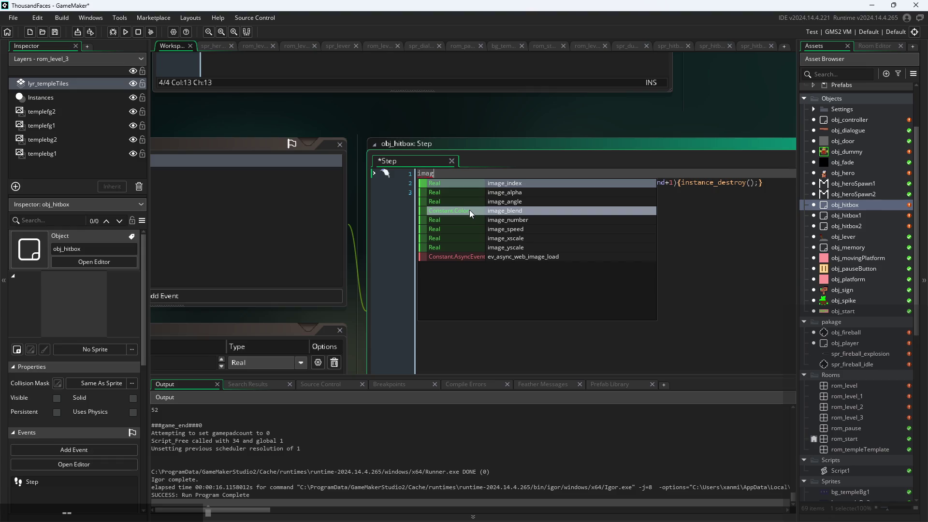
{"action": "left_click", "coordinate": [504, 239]}
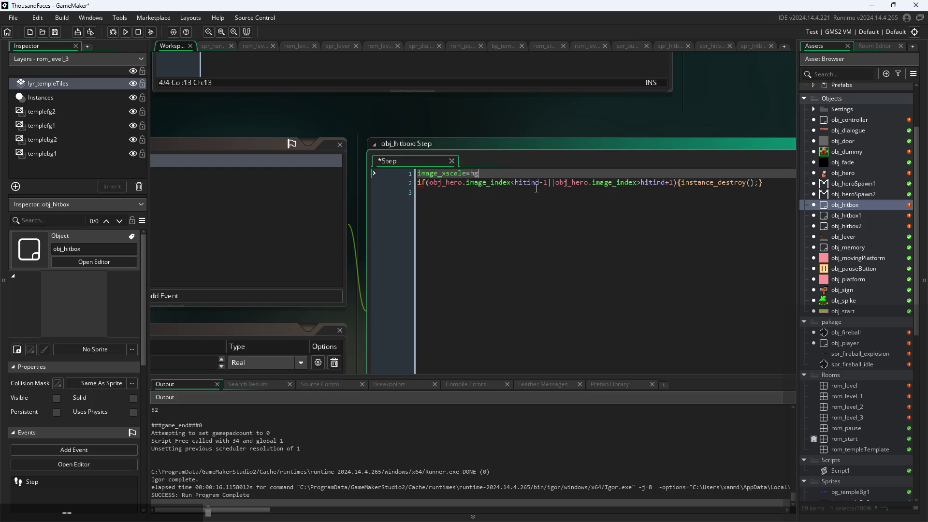
{"action": "key", "text": "BackSpace"}
{"action": "key", "text": "BackSpace"}
{"action": "key", "text": "BackSpace"}
- Complete the line image_xscale=hero.image_xscale;, save, and run the game
{"action": "type", "text": "i"}
{"action": "type", "text": "mage"}
{"action": "type", "text": "_xscale"}
{"action": "type", "text": "=hero."}
{"action": "type", "text": "layer_b"}
{"action": "key", "text": "Return"}
{"action": "key", "text": "BackSpace"}
{"action": "key", "text": "BackSpace"}
{"action": "key", "text": "BackSpace"}
{"action": "type", "text": "image_x"}
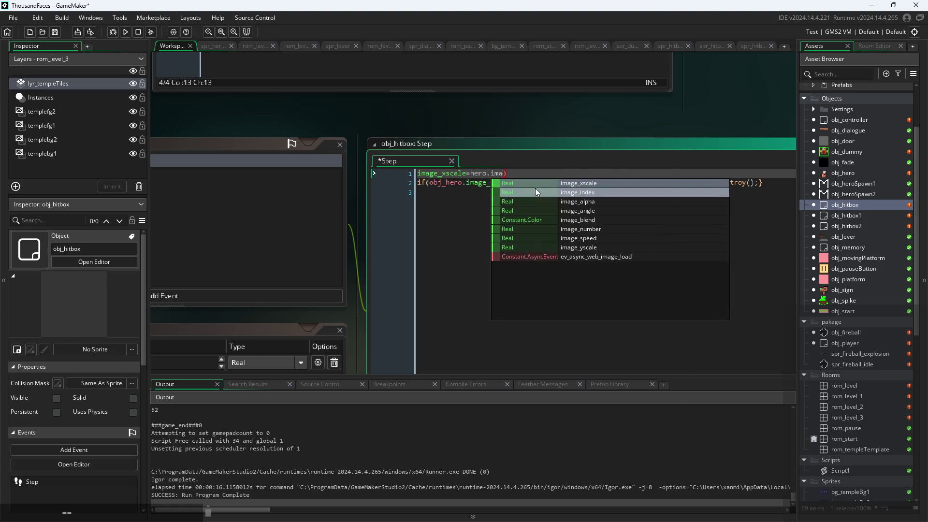
{"action": "key", "text": "Return"}
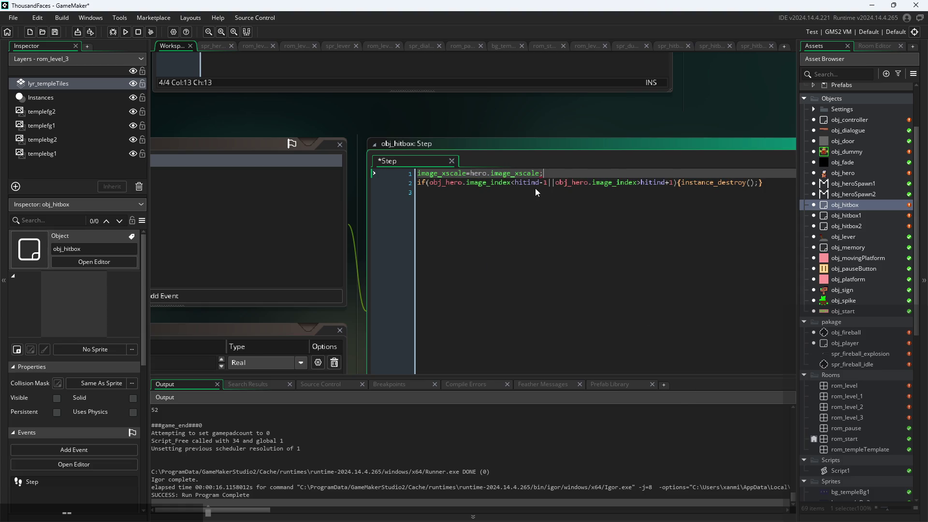
{"action": "key", "text": "ctrl+s"}
{"action": "left_click", "coordinate": [126, 32]}
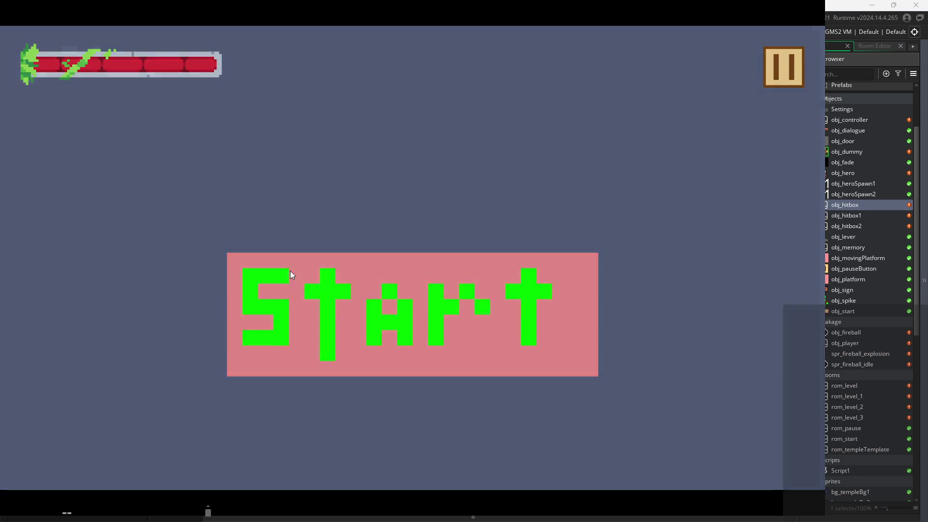
- Play to the dummy, attack it until the 'hero not set' Code Error appears, then abort
{"action": "left_click", "coordinate": [291, 274]}
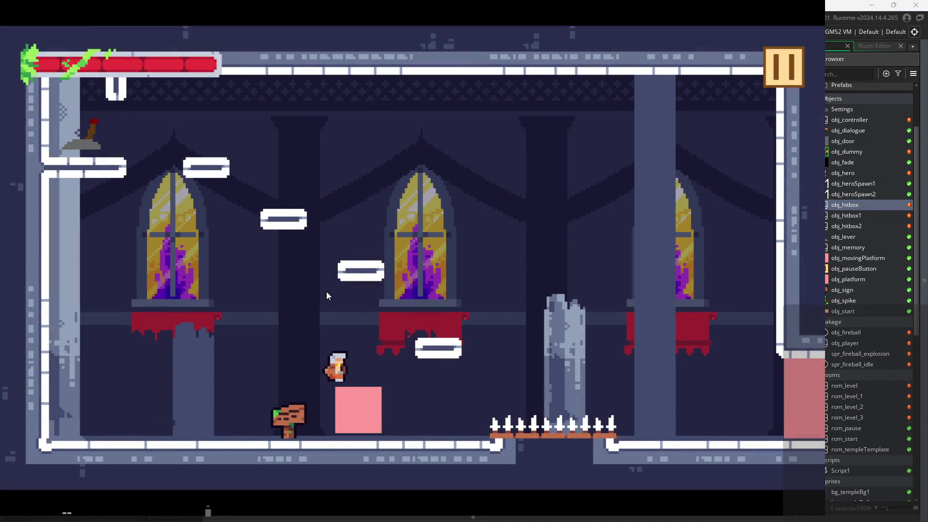
{"action": "key", "text": "Left"}
{"action": "key", "text": "space"}
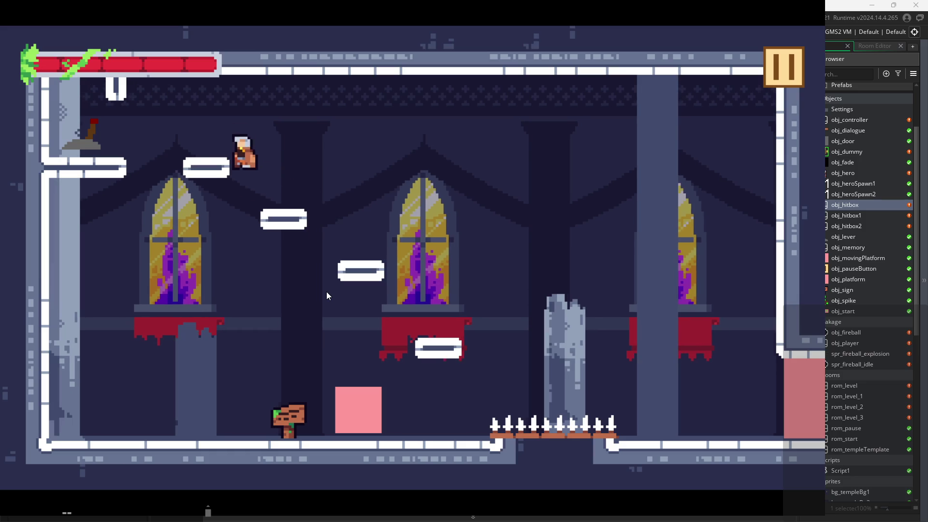
{"action": "key", "text": "Right"}
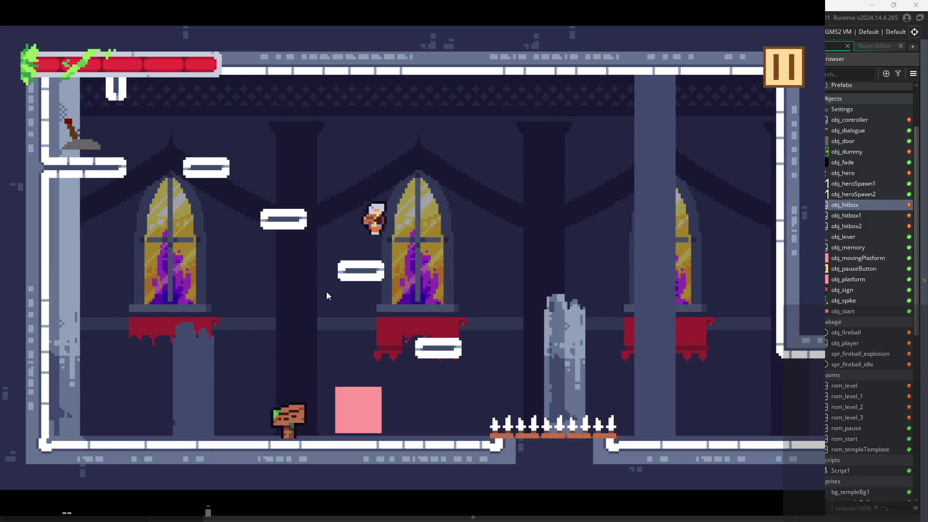
{"action": "key", "text": "Right"}
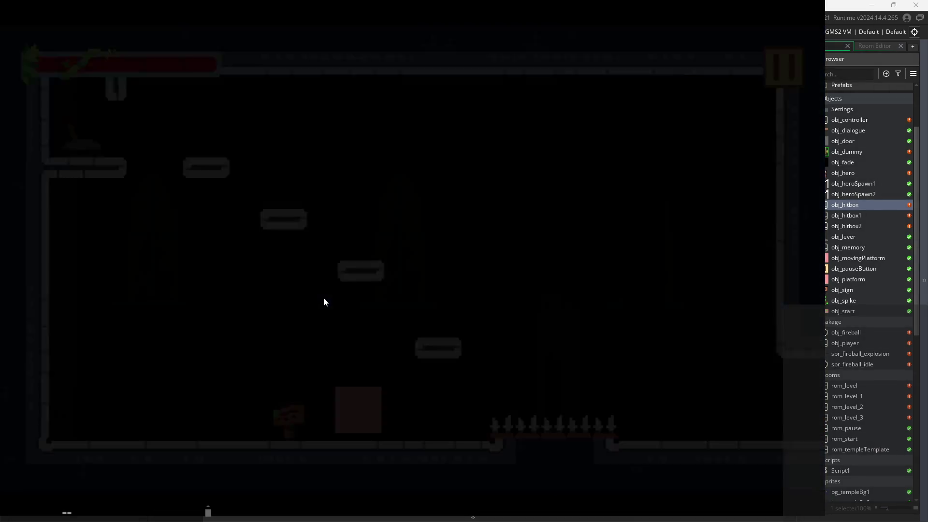
{"action": "key", "text": "Right"}
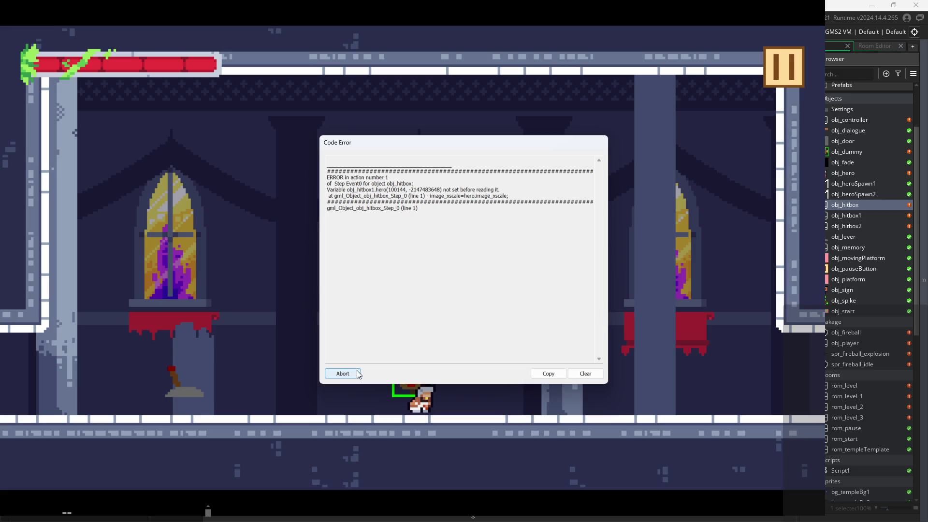
{"action": "left_click", "coordinate": [343, 374]}
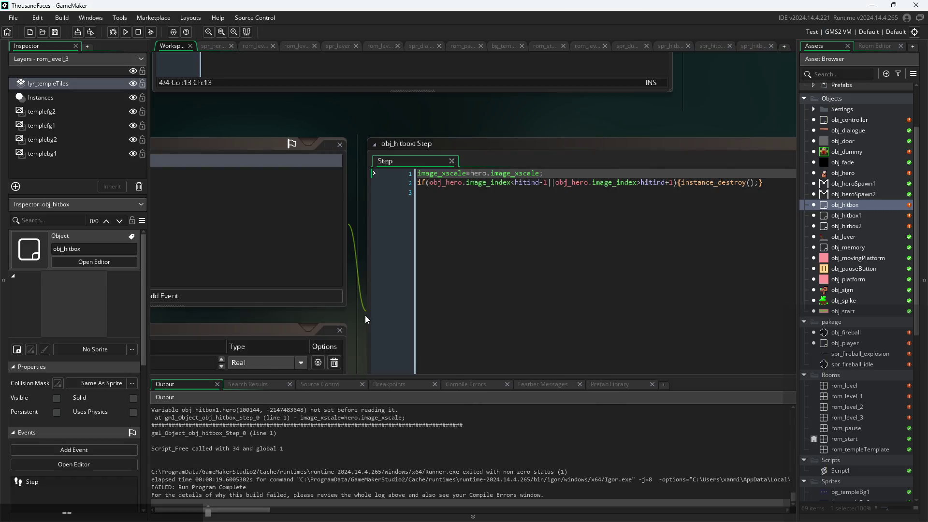
- Change line 1 to image_xscale=obj_hero.image_xscale;, save, and run the game
{"action": "left_click", "coordinate": [474, 175]}
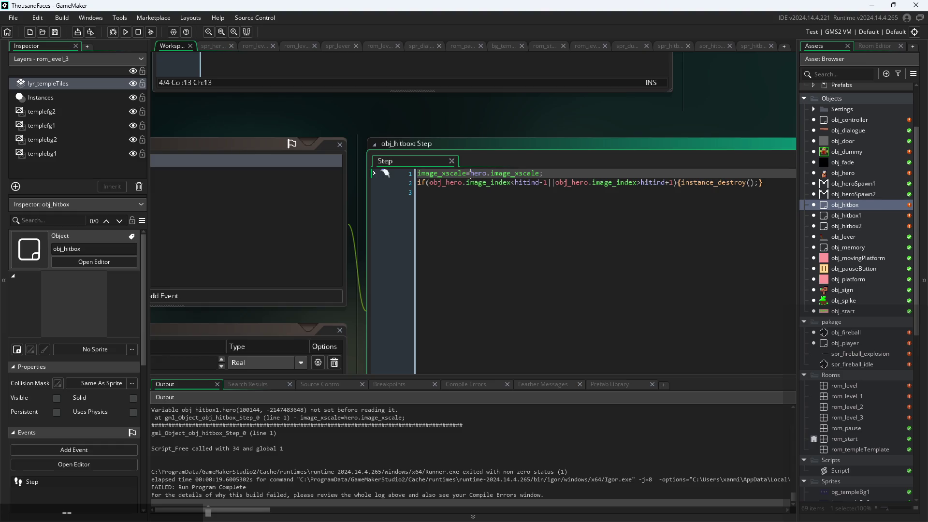
{"action": "type", "text": "obj_"}
{"action": "key", "text": "ctrl+s"}
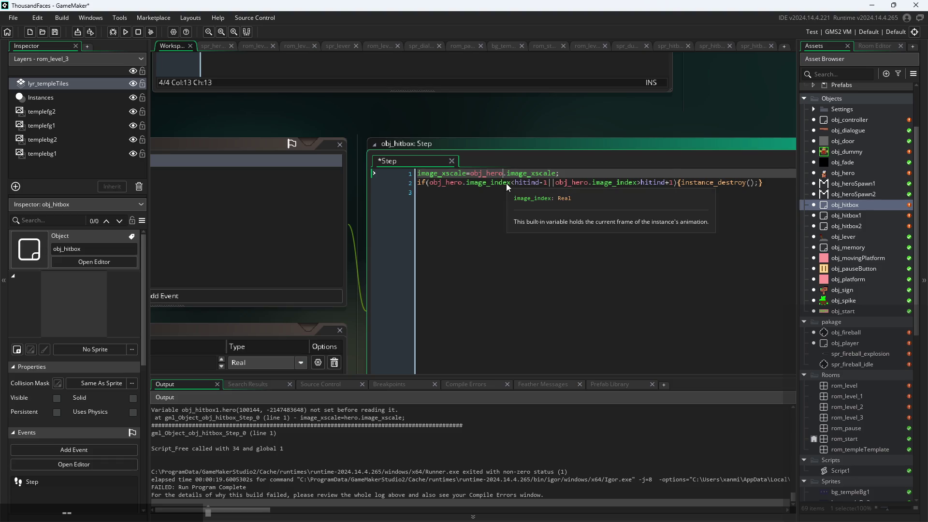
{"action": "left_click", "coordinate": [117, 29]}
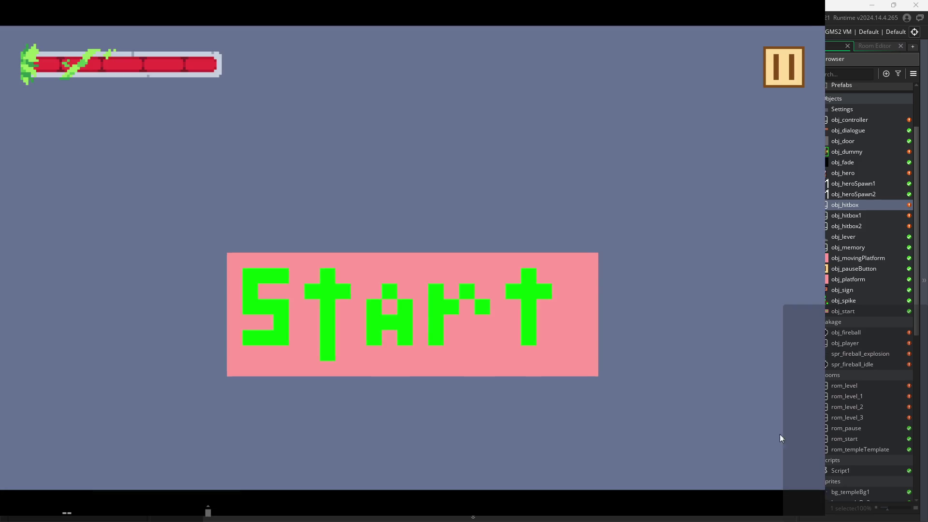
- Start the game and jump across the first room to the training dummy
{"action": "left_click", "coordinate": [364, 275]}
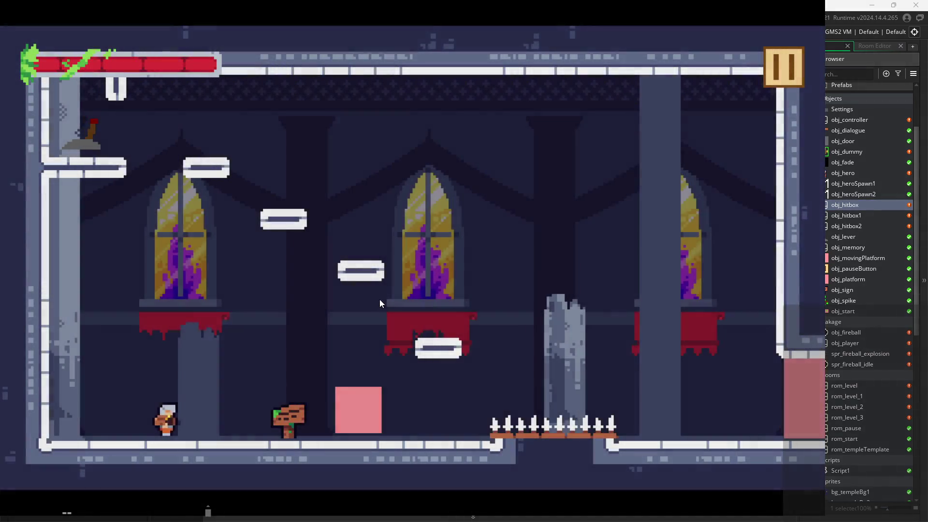
{"action": "key", "text": "Right"}
{"action": "key", "text": "Up"}
{"action": "key", "text": "Left"}
{"action": "key", "text": "Up"}
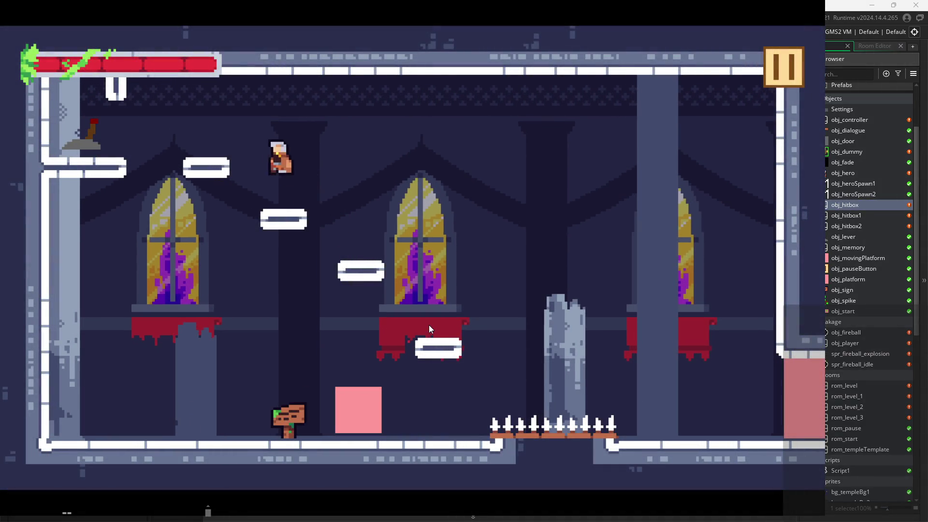
{"action": "key", "text": "Right"}
{"action": "key", "text": "Up"}
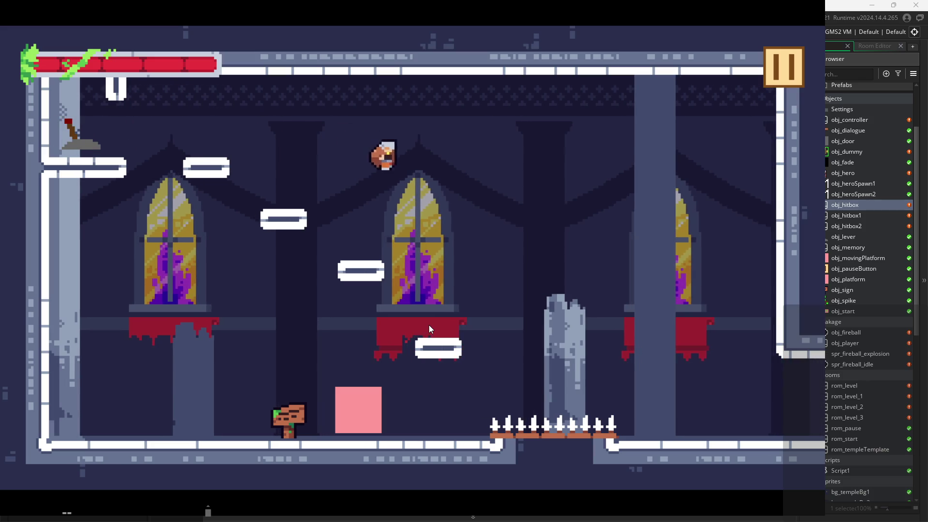
{"action": "key", "text": "Right"}
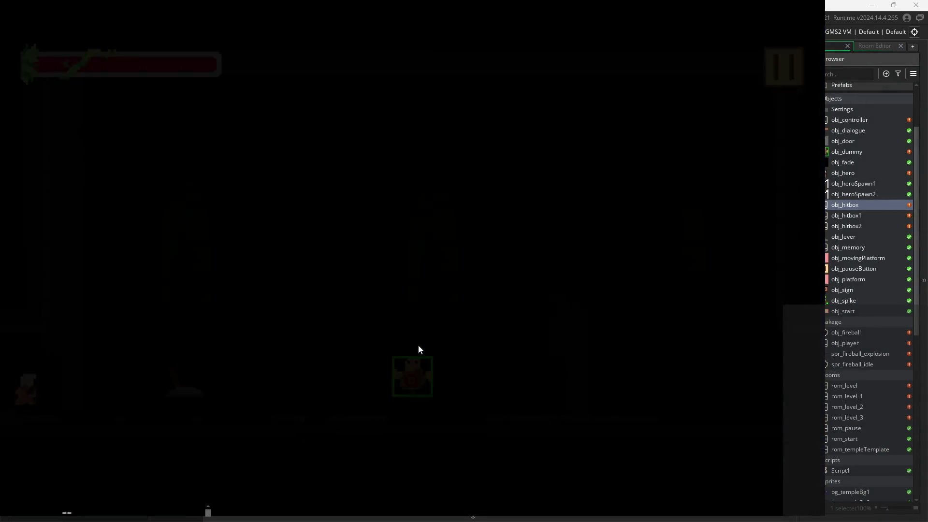
{"action": "key", "text": "Right"}
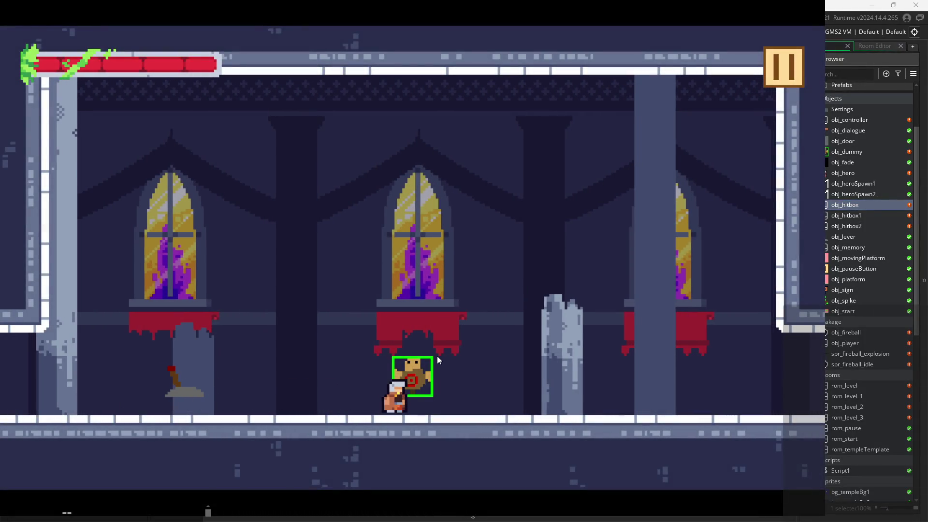
- Slash the dummy facing right and left to test the flipped hitbox, then quit
{"action": "key", "text": "Right"}
{"action": "key", "text": "x"}
{"action": "key", "text": "x"}
{"action": "key", "text": "x"}
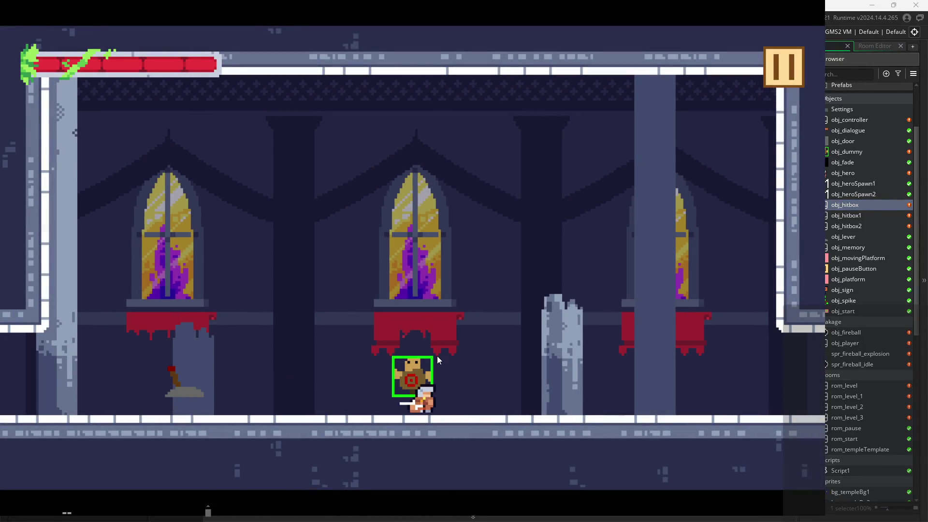
{"action": "key", "text": "x"}
{"action": "key", "text": "x"}
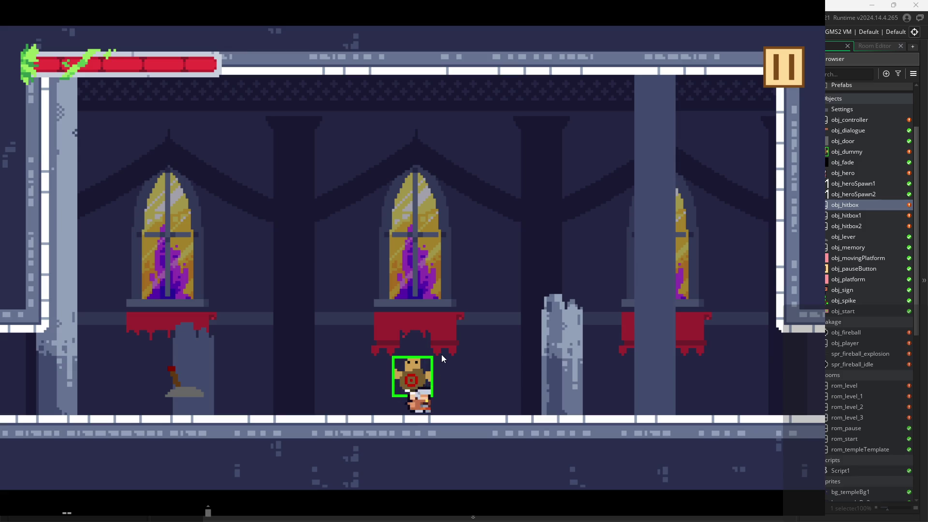
{"action": "key", "text": "Left"}
{"action": "key", "text": "x"}
{"action": "key", "text": "x"}
{"action": "key", "text": "x"}
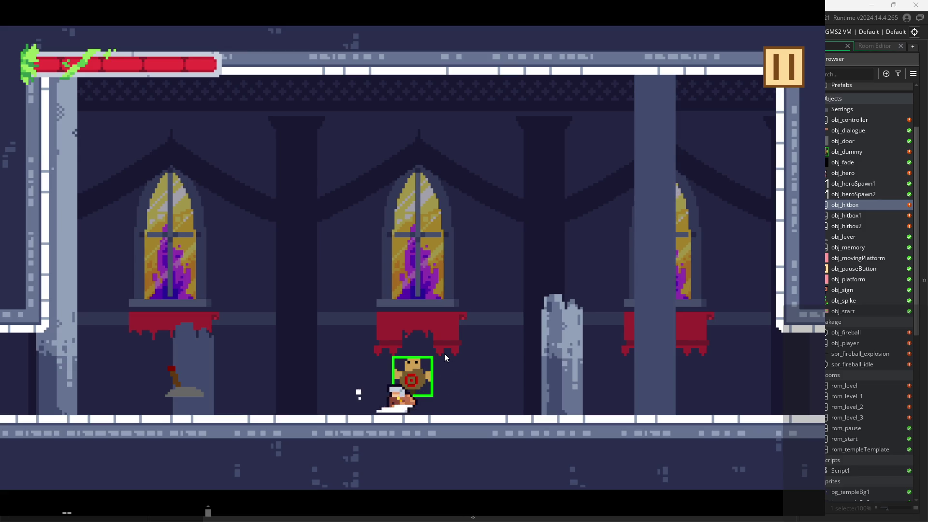
{"action": "key", "text": "Left"}
{"action": "key", "text": "x"}
{"action": "key", "text": "x"}
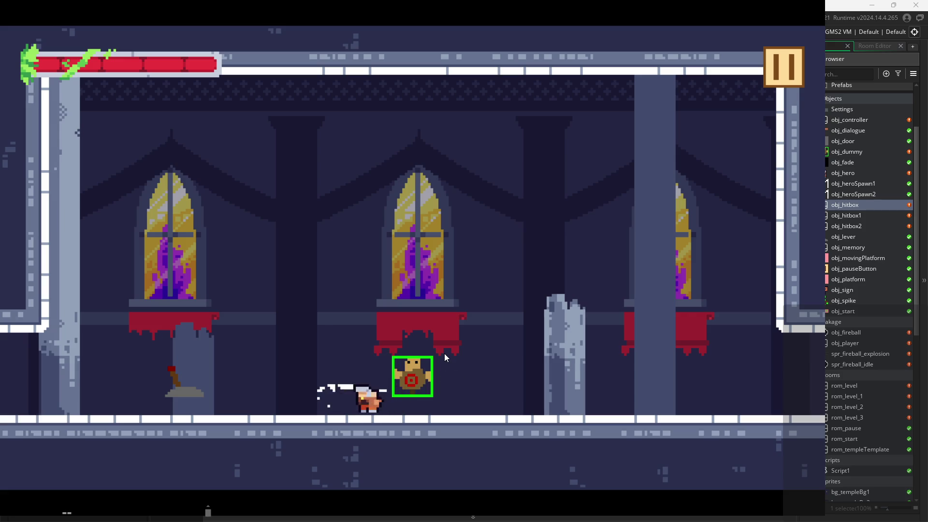
{"action": "key", "text": "x"}
{"action": "key", "text": "x"}
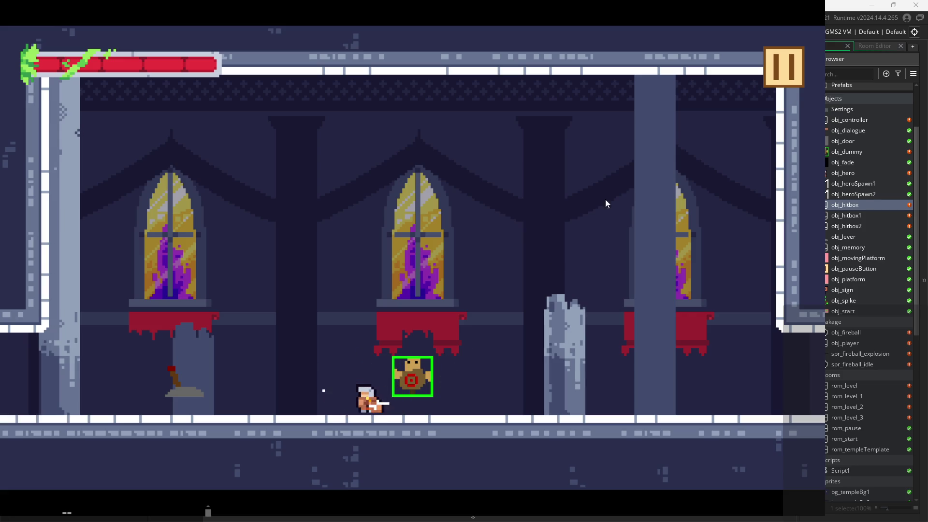
{"action": "left_click", "coordinate": [774, 58]}
{"action": "left_click", "coordinate": [706, 443]}
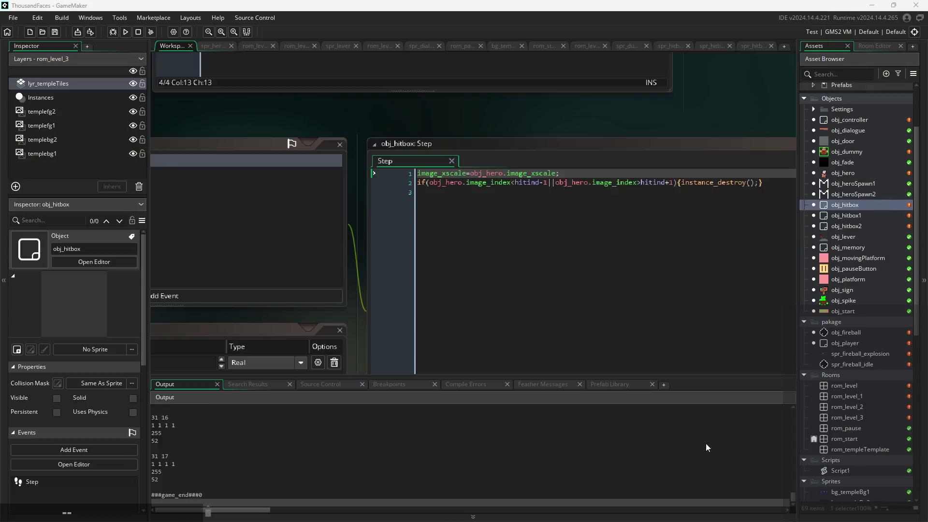
{"action": "left_click", "coordinate": [578, 173]}
{"action": "key", "text": "Return"}
{"action": "type", "text": "colli"}
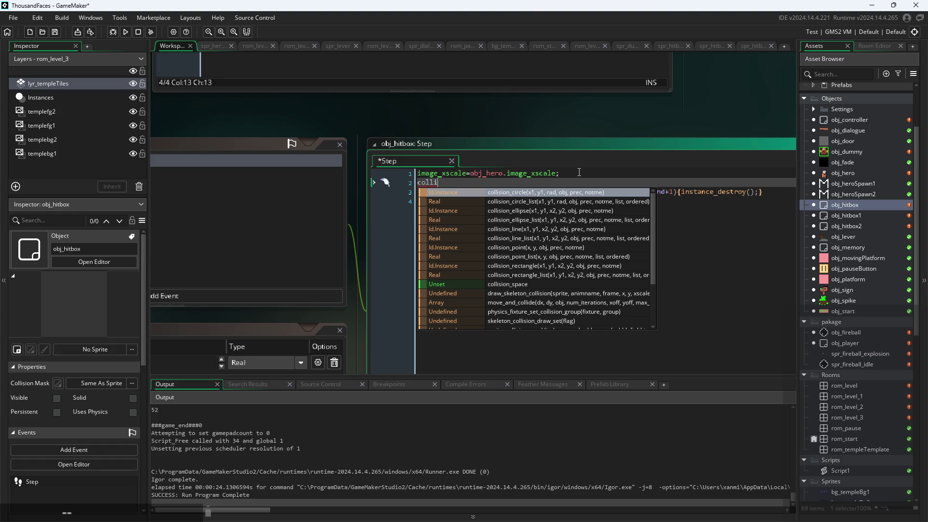
{"action": "key", "text": "BackSpace"}
{"action": "key", "text": "BackSpace"}
{"action": "key", "text": "BackSpace"}
{"action": "type", "text": "scale"}
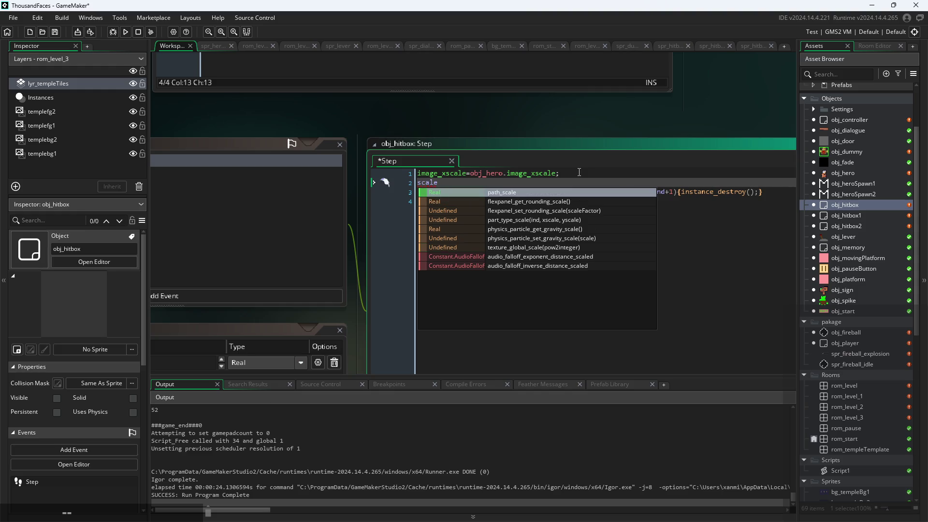
{"action": "key", "text": "BackSpace"}
{"action": "key", "text": "BackSpace"}
{"action": "key", "text": "BackSpace"}
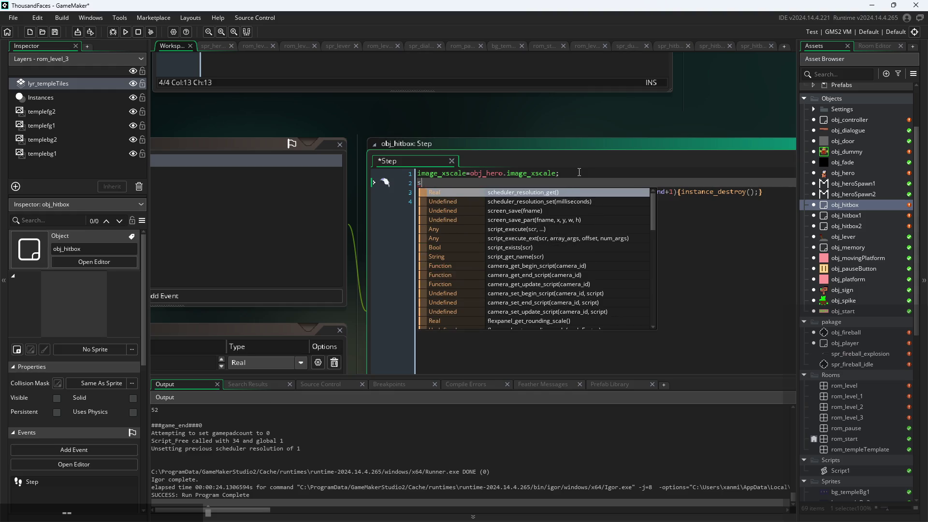
{"action": "key", "text": "BackSpace"}
{"action": "type", "text": "scale"}
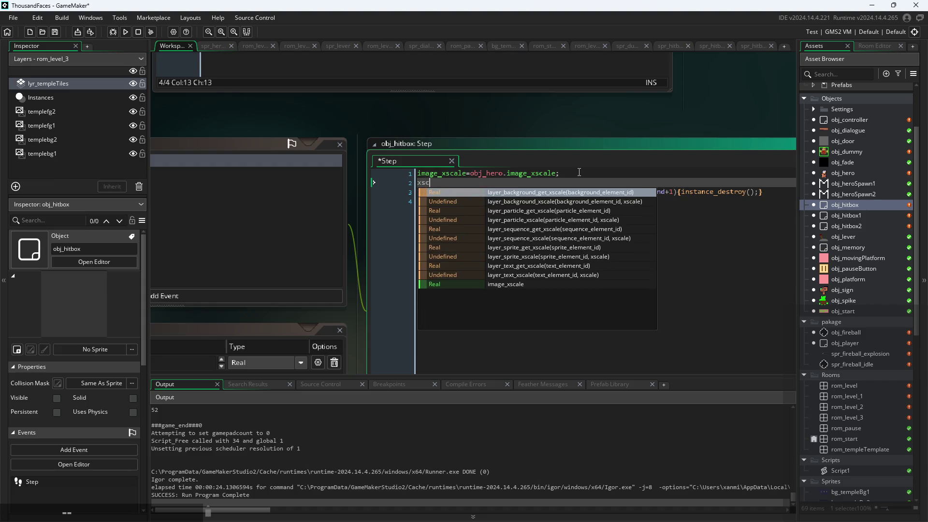
{"action": "key", "text": "BackSpace"}
{"action": "key", "text": "BackSpace"}
{"action": "key", "text": "BackSpace"}
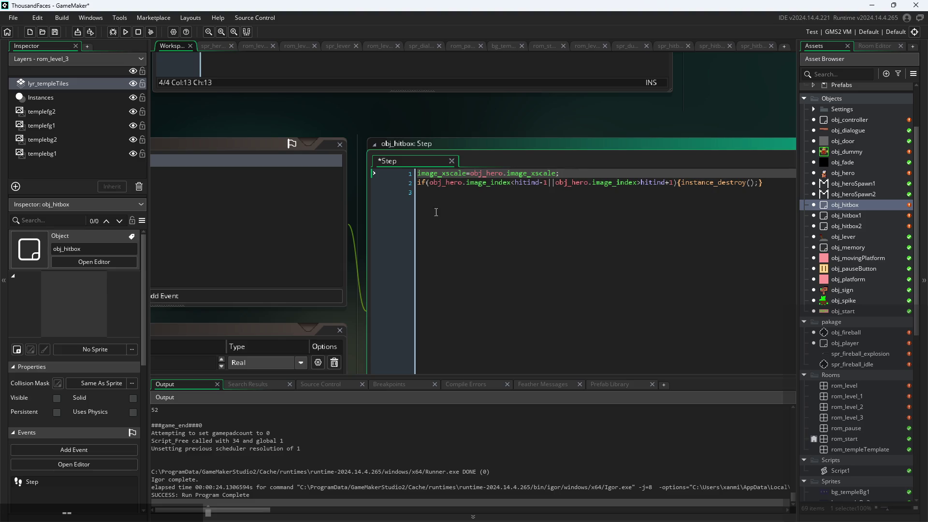
{"action": "mouse_move", "coordinate": [454, 117]}
{"action": "left_mouse_down"}
{"action": "mouse_move", "coordinate": [712, 133]}
{"action": "mouse_move", "coordinate": [644, 117]}
{"action": "left_mouse_up"}
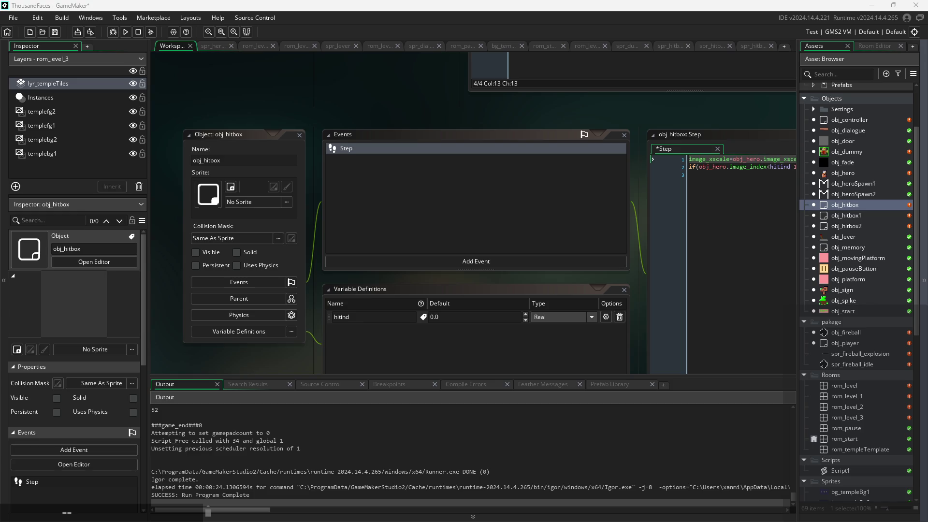
{"action": "left_click_drag", "start_coordinate": [636, 176], "coordinate": [475, 189]}
{"action": "scroll", "coordinate": [474, 190], "scroll_direction": "up", "scroll_amount": 3}
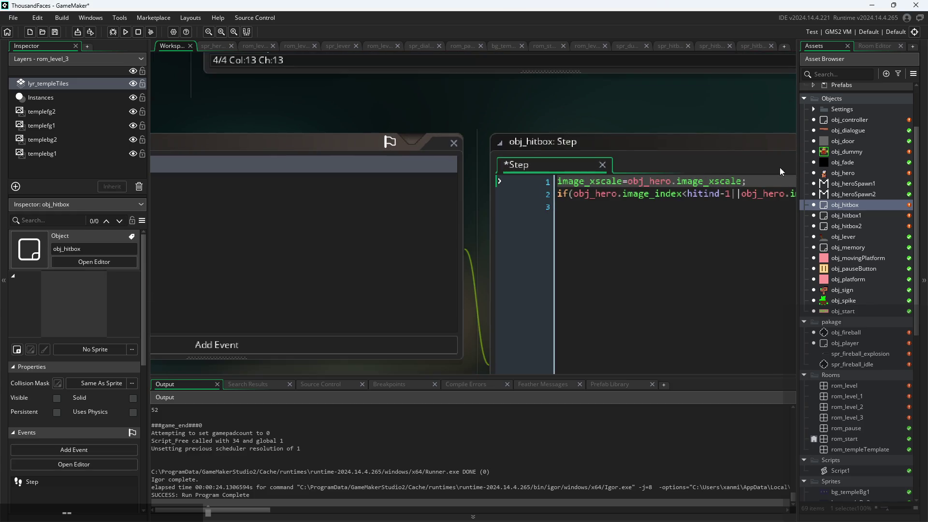
- Change Step line 1 to image_xscale=-obj_hero.image_xscale; by inserting a minus sign
{"action": "key", "text": "Return"}
{"action": "type", "text": "mask"}
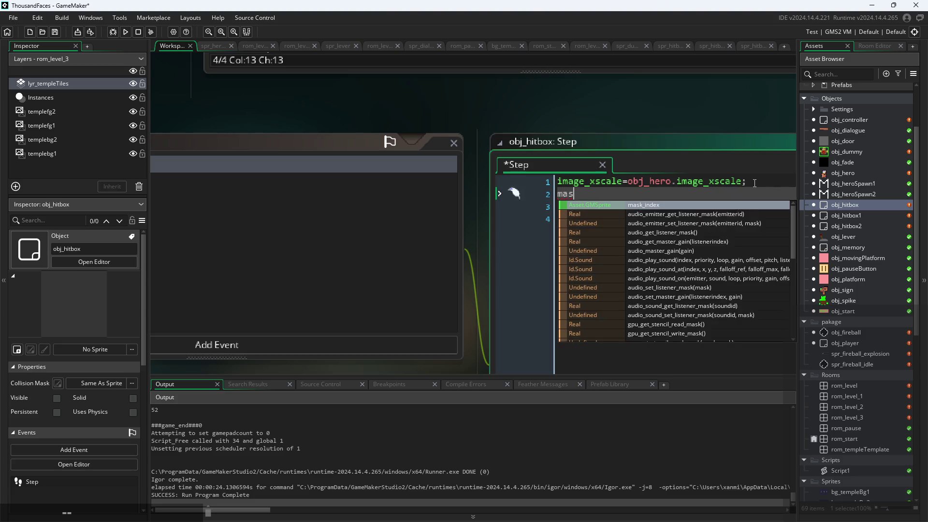
{"action": "scroll", "coordinate": [654, 257], "scroll_direction": "down", "scroll_amount": 3}
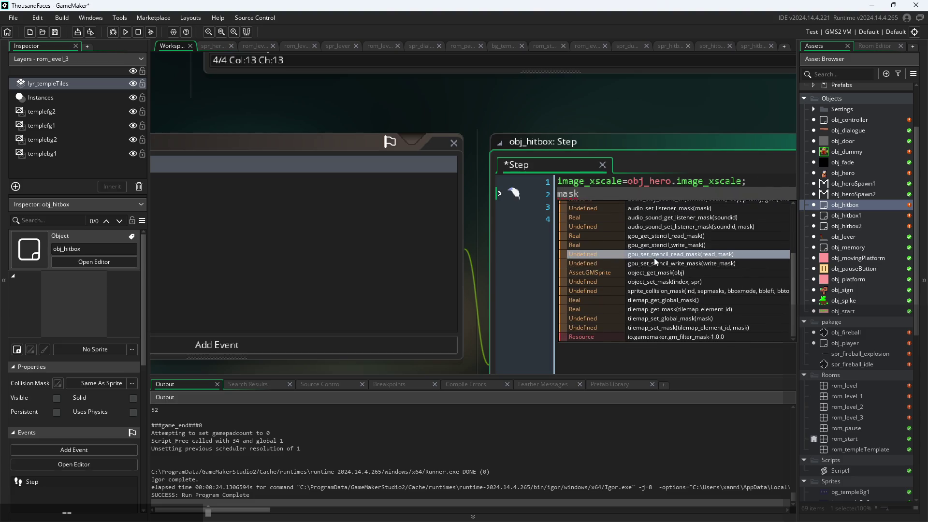
{"action": "scroll", "coordinate": [665, 338], "scroll_direction": "up", "scroll_amount": 3}
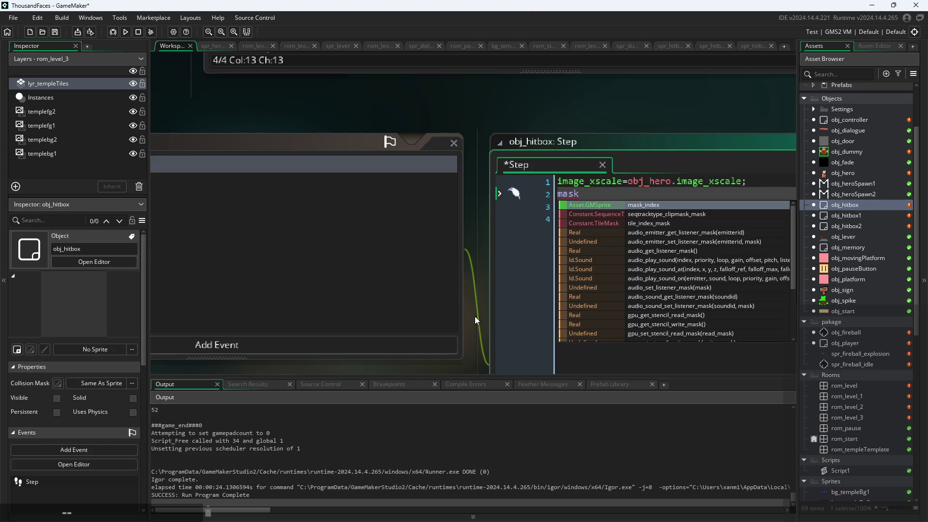
{"action": "key", "text": "ctrl+v"}
{"action": "key", "text": "BackSpace"}
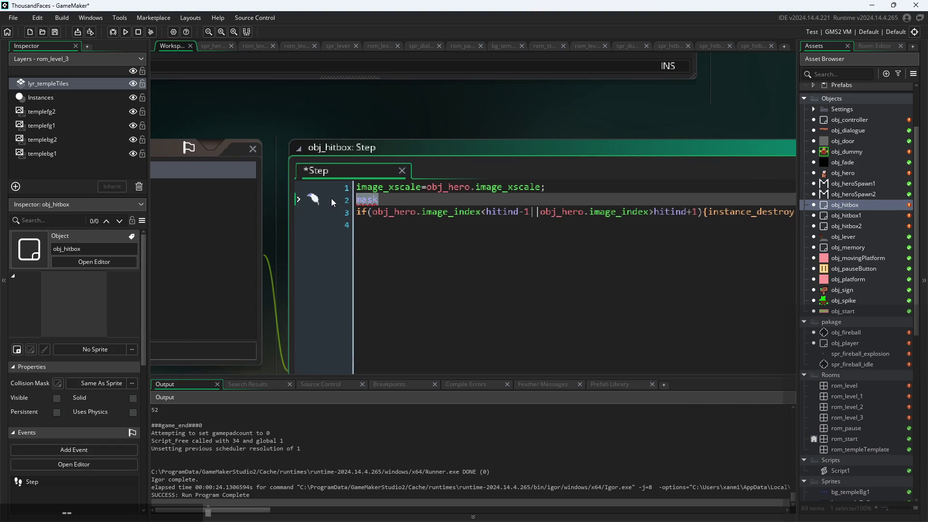
{"action": "left_click", "coordinate": [394, 187]}
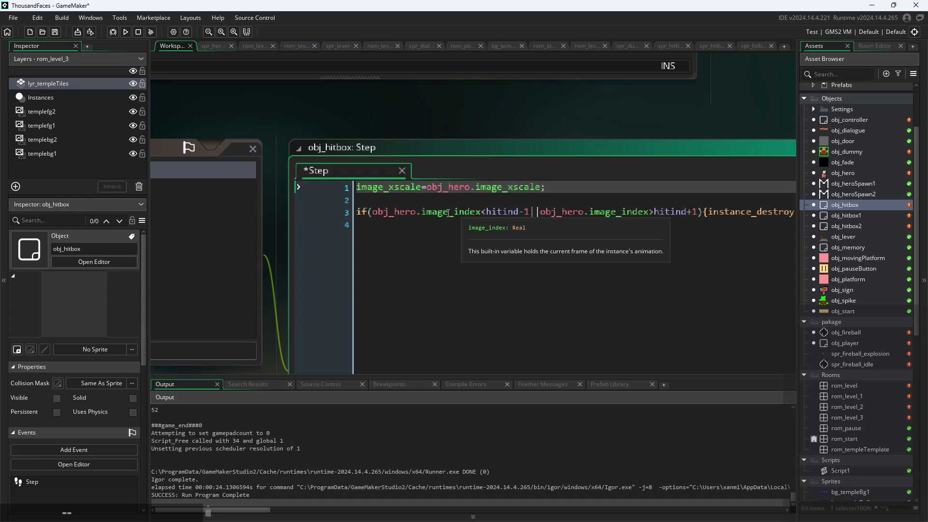
{"action": "type", "text": "-"}
- Save the Step code, run the game and start it from the Start screen
{"action": "key", "text": "ctrl+s"}
{"action": "left_click", "coordinate": [124, 31]}
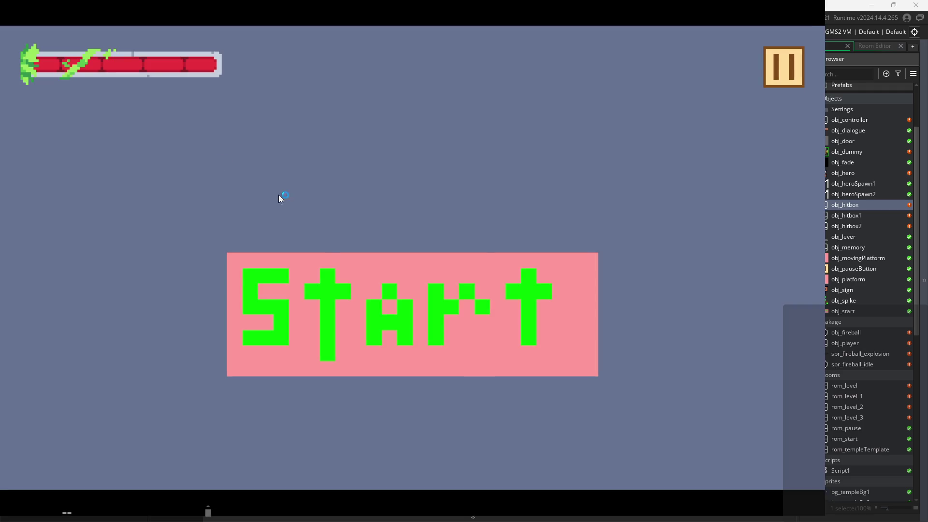
{"action": "left_click", "coordinate": [354, 274]}
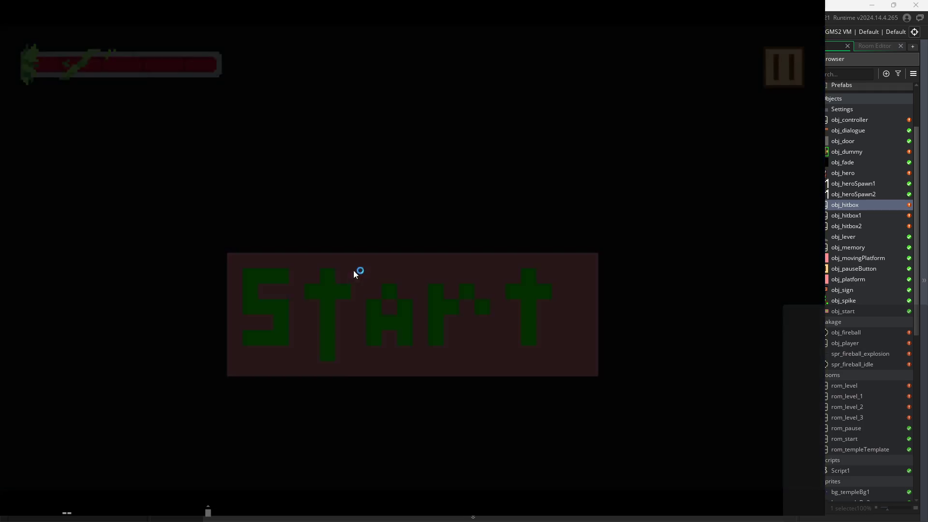
- Run and jump across the platforms into the room with the training dummy
{"action": "key", "text": "Right"}
{"action": "key", "text": "space"}
{"action": "key", "text": "space"}
{"action": "key", "text": "Left"}
{"action": "key", "text": "Right"}
{"action": "key", "text": "space"}
{"action": "key", "text": "Left"}
{"action": "key", "text": "space"}
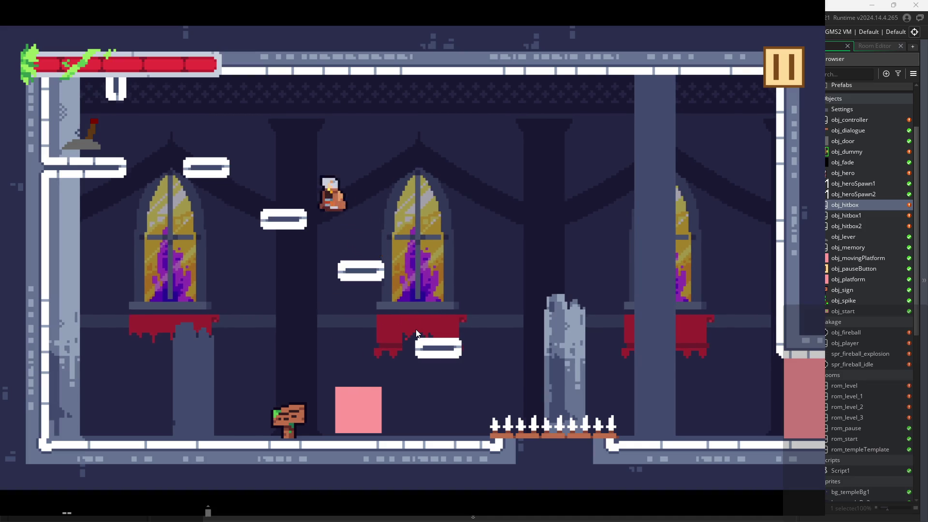
{"action": "key", "text": "space"}
{"action": "key", "text": "Right"}
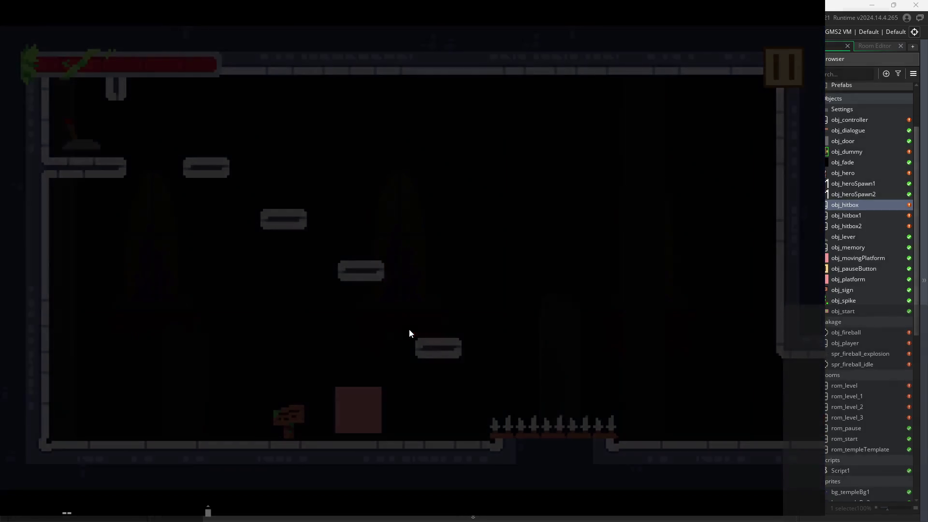
{"action": "key", "text": "Right"}
- Slash the training dummy from both sides, turning left and right between swings
{"action": "key", "text": "z"}
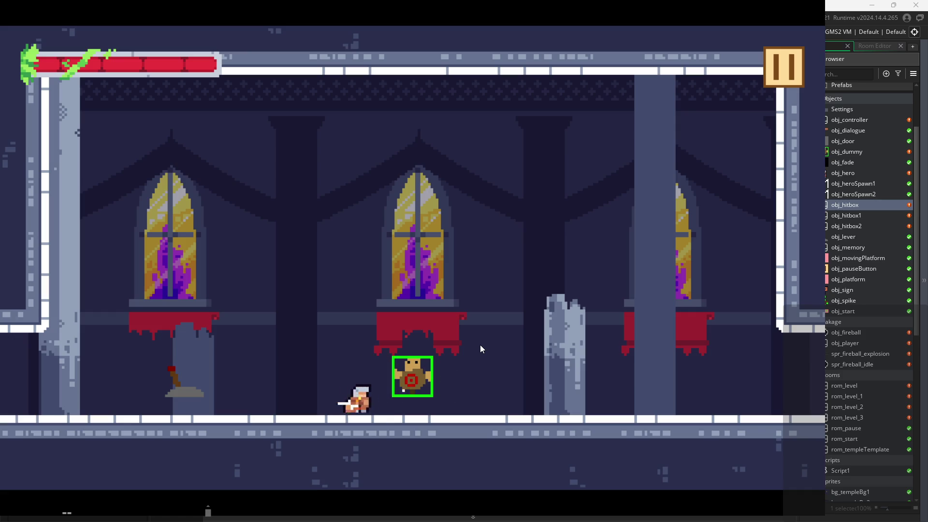
{"action": "key", "text": "Right"}
{"action": "key", "text": "z"}
{"action": "key", "text": "z"}
{"action": "key", "text": "z"}
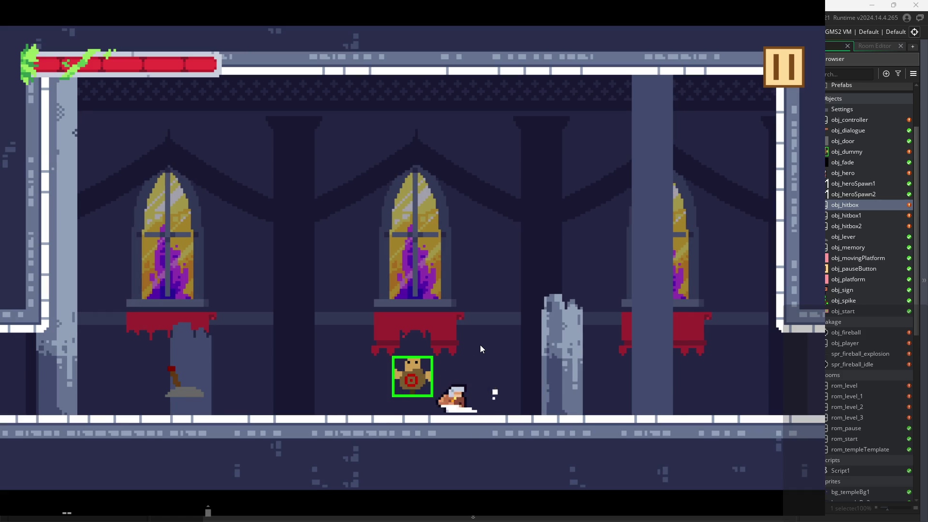
{"action": "key", "text": "z"}
{"action": "key", "text": "z"}
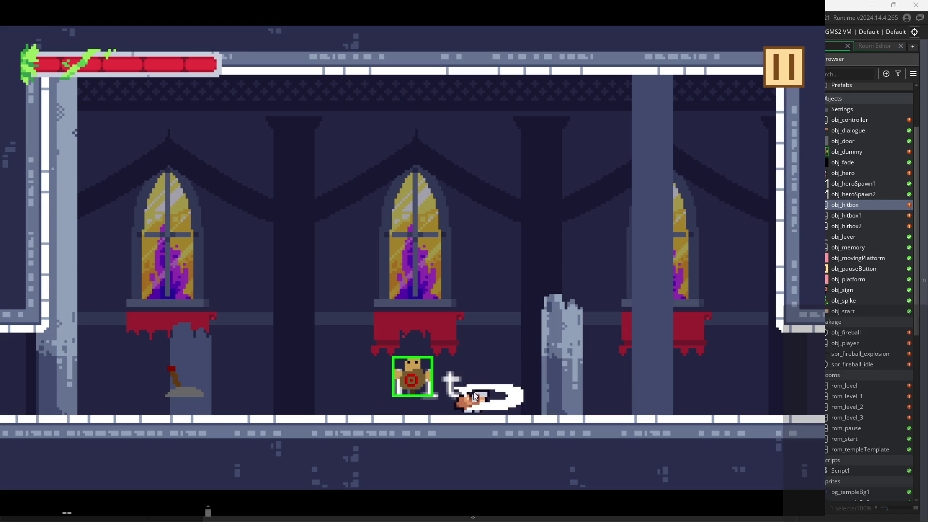
{"action": "key", "text": "Left"}
{"action": "key", "text": "Left"}
{"action": "key", "text": "z"}
{"action": "key", "text": "z"}
{"action": "key", "text": "z"}
{"action": "key", "text": "z"}
{"action": "key", "text": "z"}
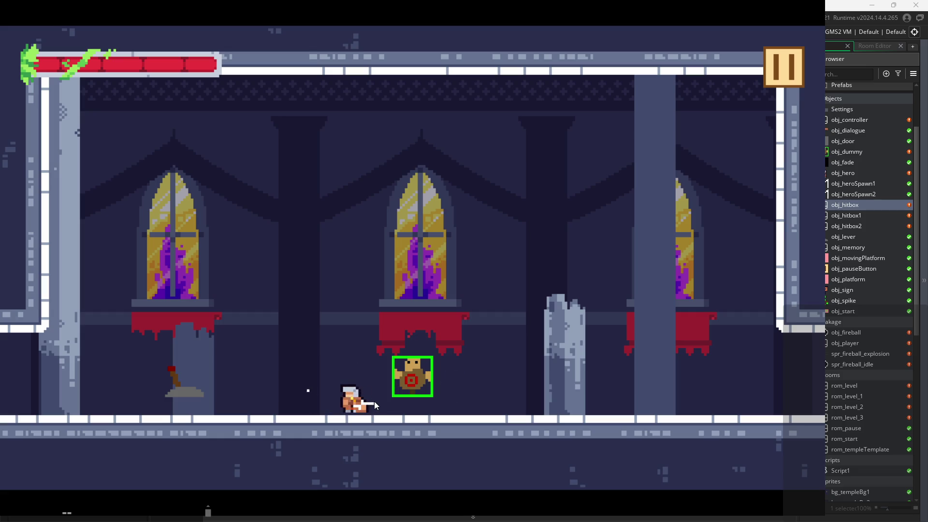
{"action": "key", "text": "Right"}
{"action": "key", "text": "z"}
{"action": "key", "text": "z"}
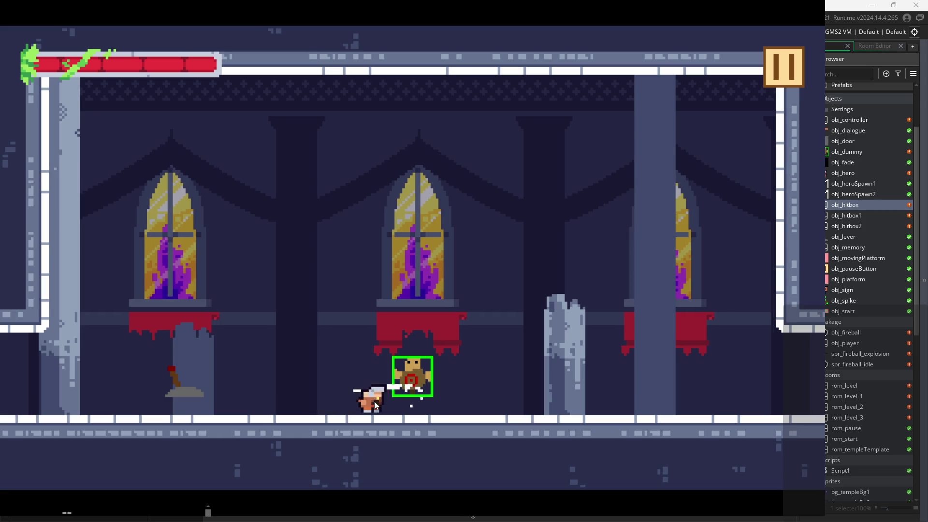
{"action": "key", "text": "Left"}
{"action": "key", "text": "z"}
{"action": "key", "text": "Right"}
{"action": "key", "text": "z"}
{"action": "key", "text": "z"}
{"action": "key", "text": "Right"}
{"action": "key", "text": "Left"}
{"action": "key", "text": "z"}
{"action": "key", "text": "z"}
{"action": "key", "text": "z"}
{"action": "key", "text": "z"}
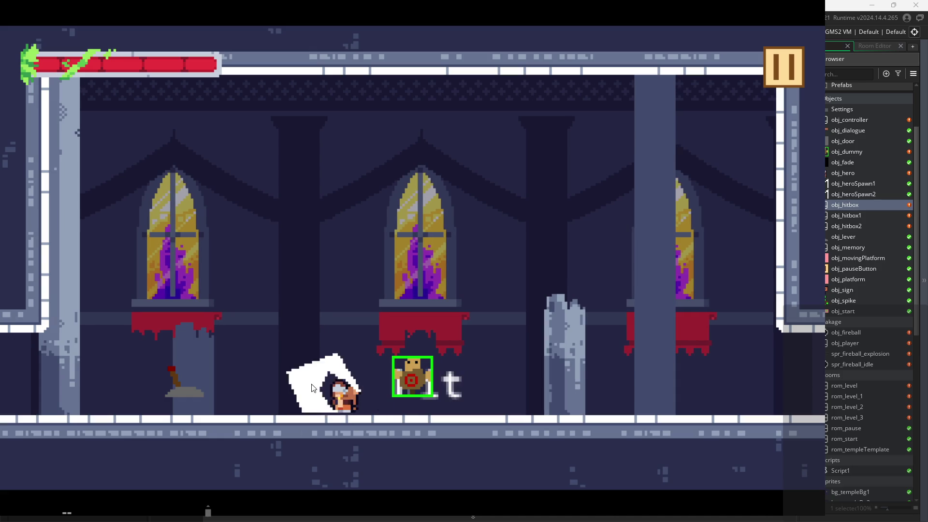
{"action": "key", "text": "Right"}
{"action": "key", "text": "z"}
{"action": "key", "text": "z"}
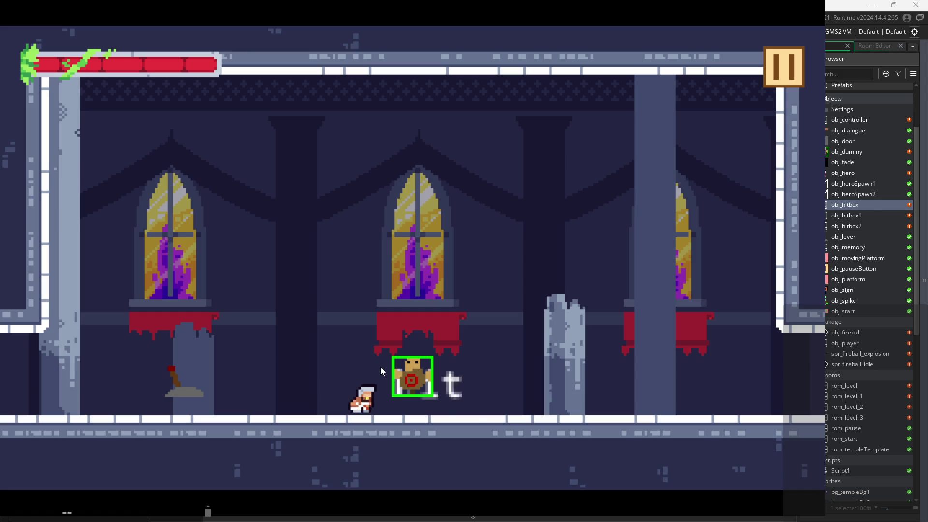
{"action": "key", "text": "z"}
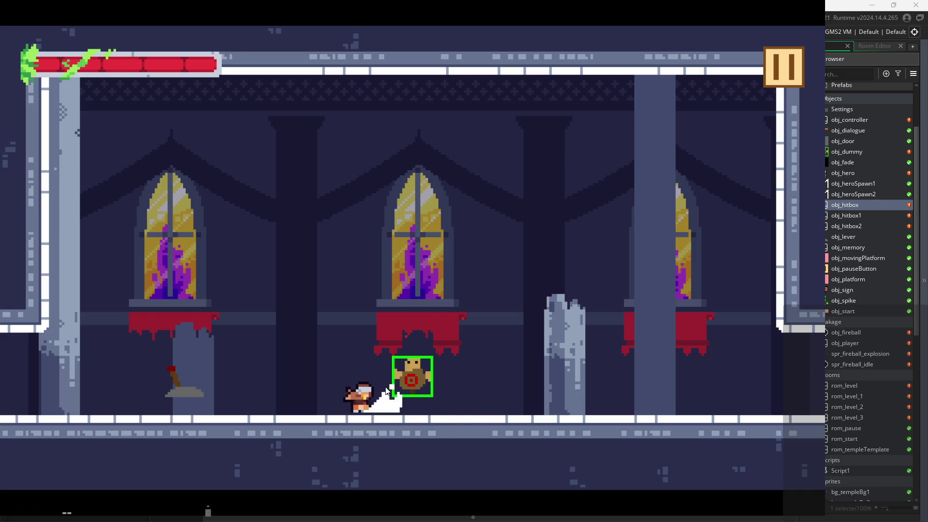
{"action": "key", "text": "Left"}
{"action": "key", "text": "z"}
{"action": "key", "text": "Right"}
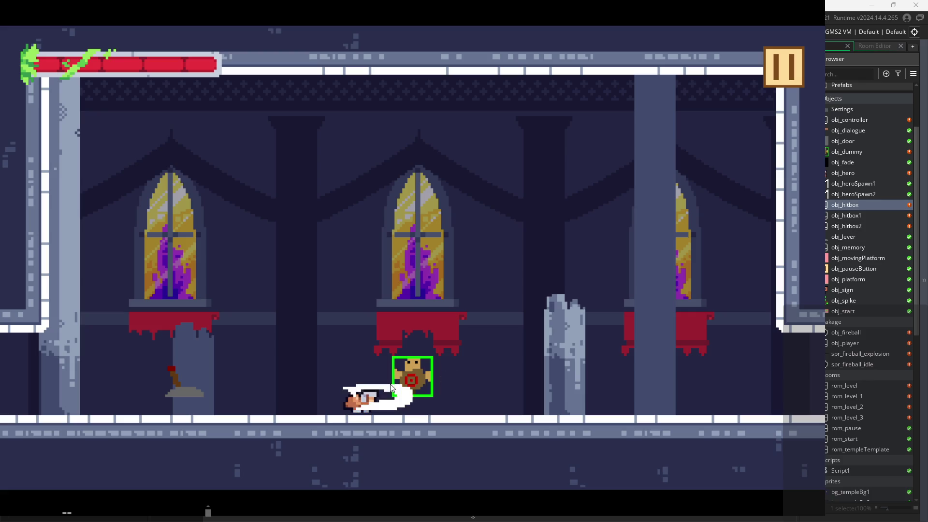
{"action": "key", "text": "z"}
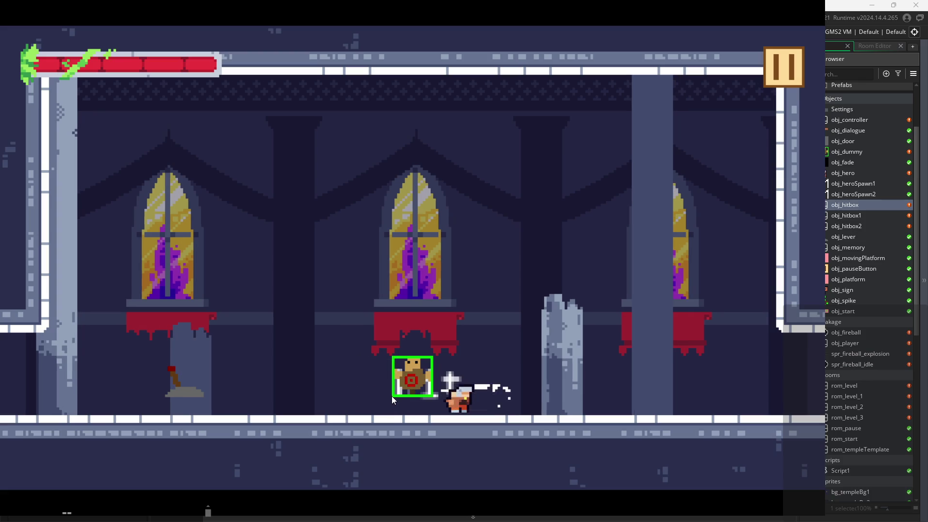
{"action": "key", "text": "z"}
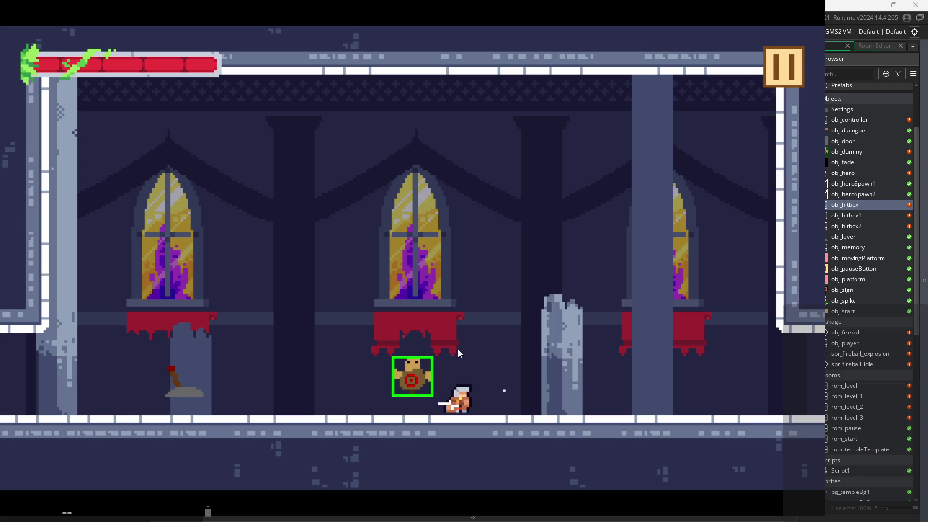
- Keep chaining combos and jumping sword arcs on the dummy, then pause the game
{"action": "key", "text": "z"}
{"action": "key", "text": "z"}
{"action": "key", "text": "z"}
{"action": "key", "text": "z"}
{"action": "key", "text": "z"}
{"action": "key", "text": "Left"}
{"action": "key", "text": "z"}
{"action": "key", "text": "z"}
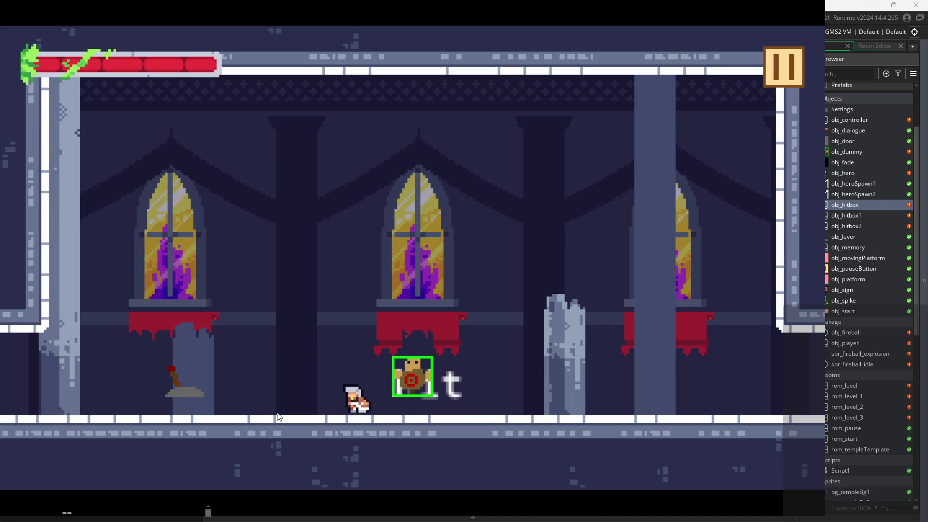
{"action": "key", "text": "z"}
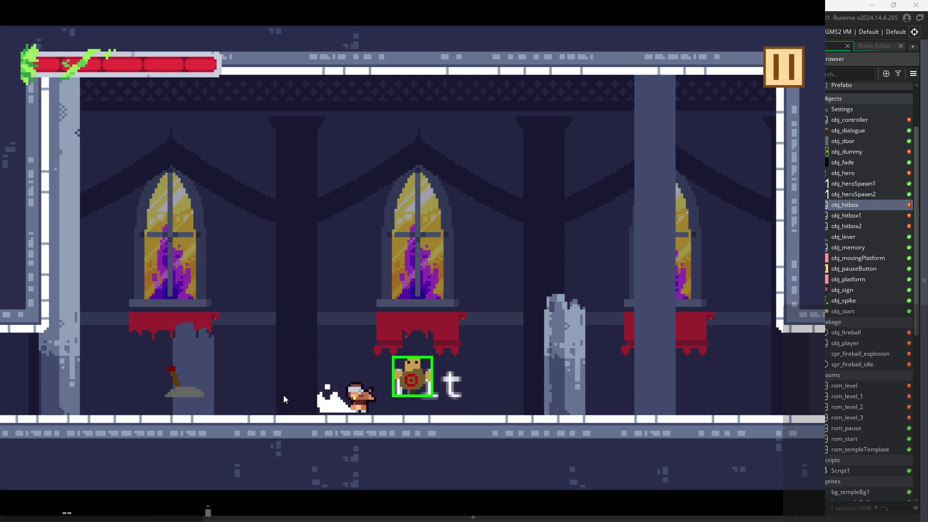
{"action": "key", "text": "Right"}
{"action": "key", "text": "z"}
{"action": "key", "text": "Right"}
{"action": "key", "text": "z"}
{"action": "key", "text": "z"}
{"action": "key", "text": "z"}
{"action": "key", "text": "z"}
{"action": "key", "text": "z"}
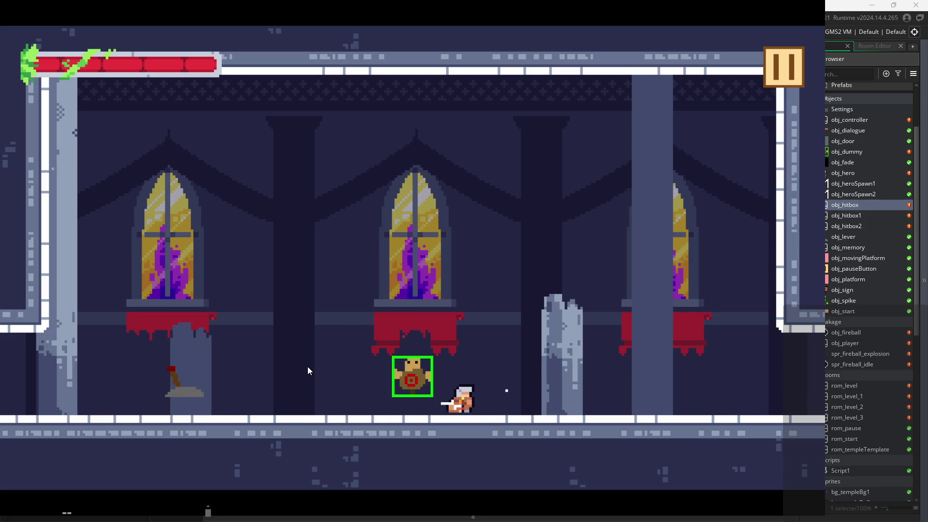
{"action": "key", "text": "z"}
{"action": "key", "text": "z"}
{"action": "key", "text": "z"}
{"action": "key", "text": "space"}
{"action": "key", "text": "z"}
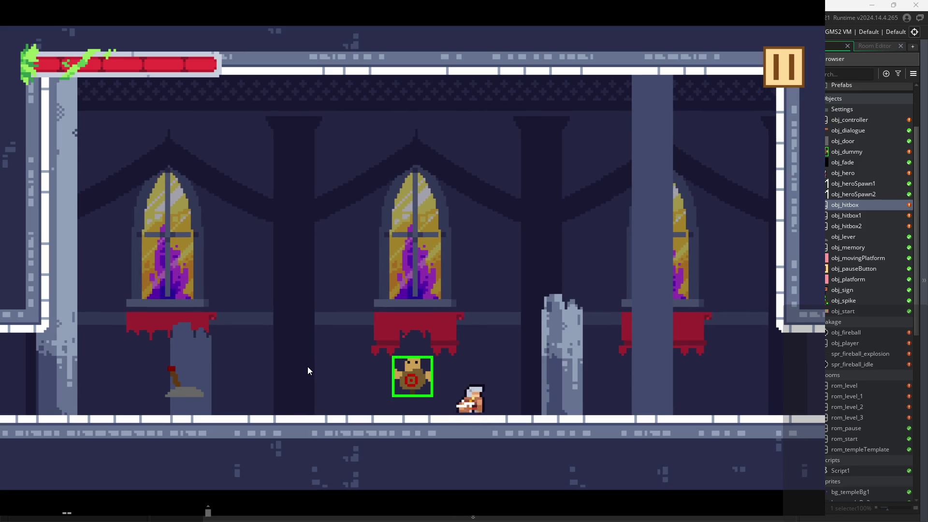
{"action": "key", "text": "Left"}
{"action": "key", "text": "z"}
{"action": "key", "text": "Right"}
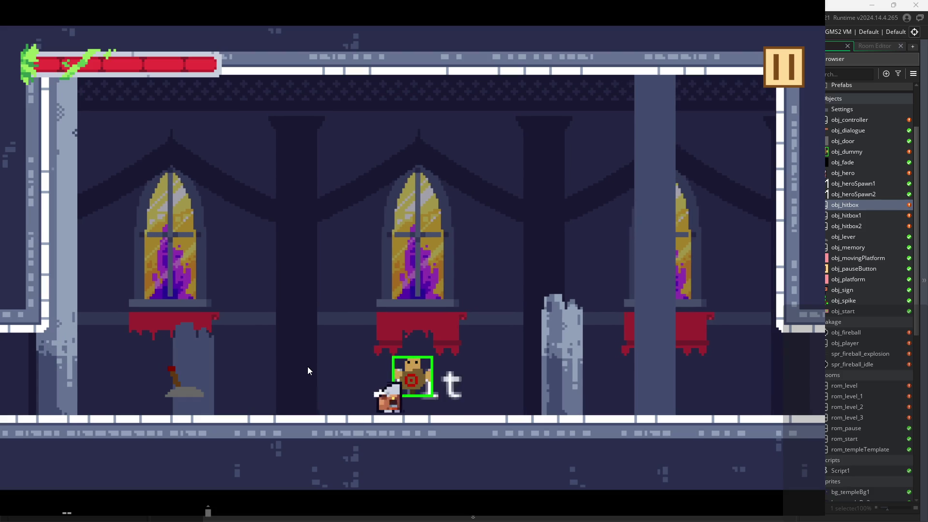
{"action": "key", "text": "z"}
{"action": "key", "text": "z"}
{"action": "key", "text": "z"}
{"action": "key", "text": "z"}
{"action": "key", "text": "z"}
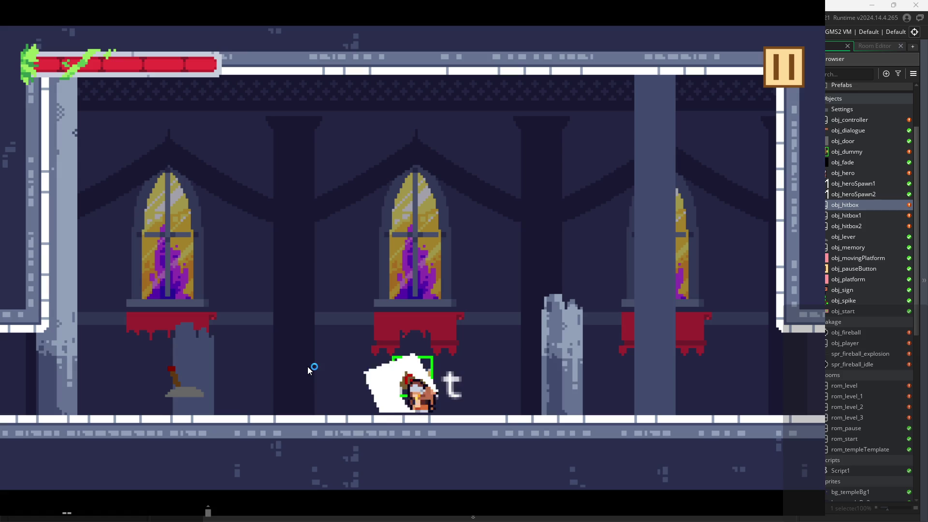
{"action": "key", "text": "z"}
{"action": "key", "text": "z"}
{"action": "key", "text": "z"}
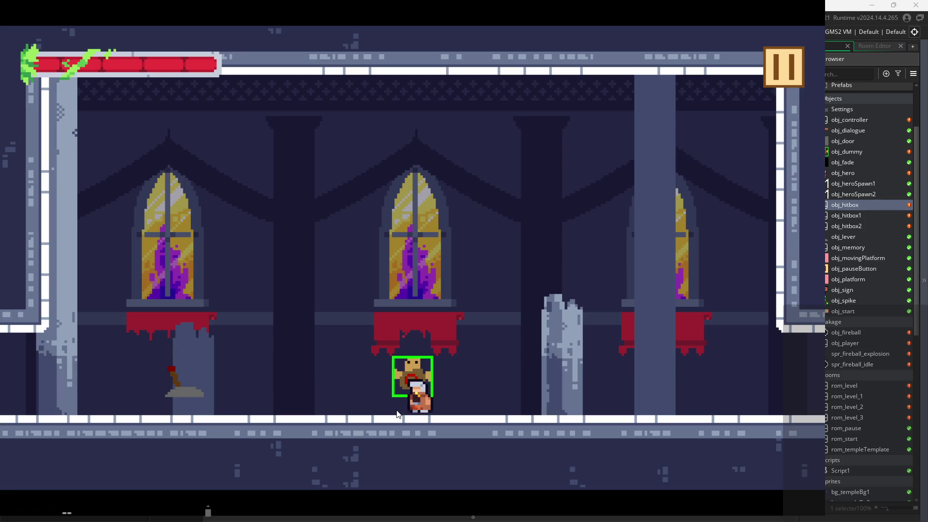
{"action": "key", "text": "z"}
{"action": "key", "text": "z"}
{"action": "key", "text": "z"}
{"action": "key", "text": "z"}
{"action": "key", "text": "z"}
{"action": "key", "text": "z"}
{"action": "key", "text": "z"}
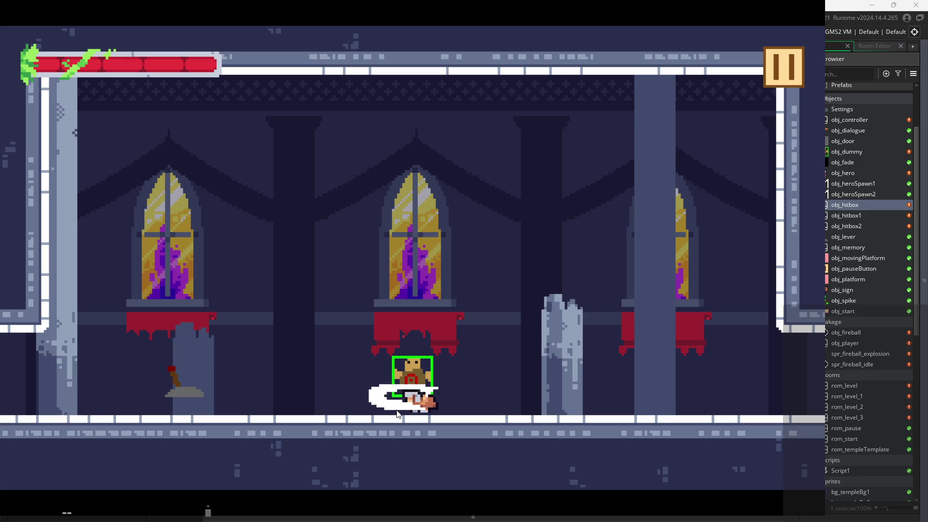
{"action": "key", "text": "z"}
{"action": "key", "text": "z"}
{"action": "key", "text": "z"}
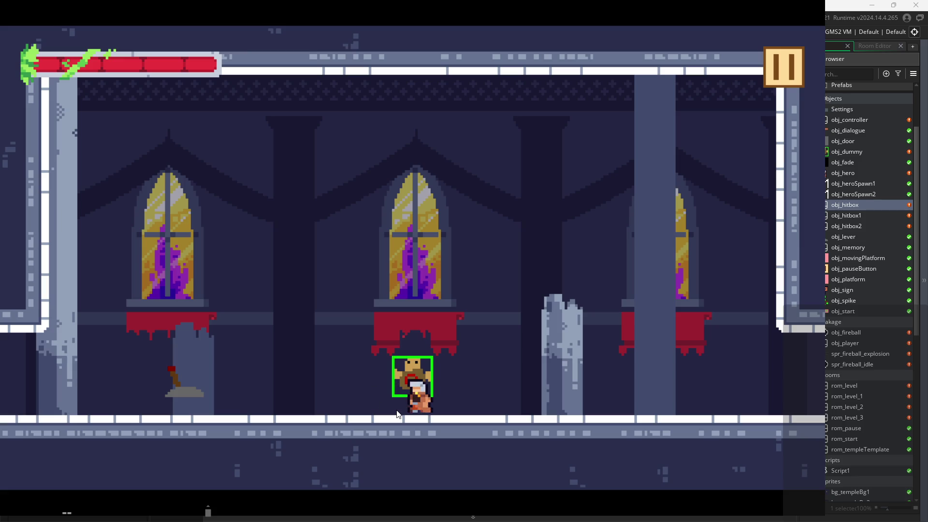
{"action": "key", "text": "z"}
{"action": "key", "text": "z"}
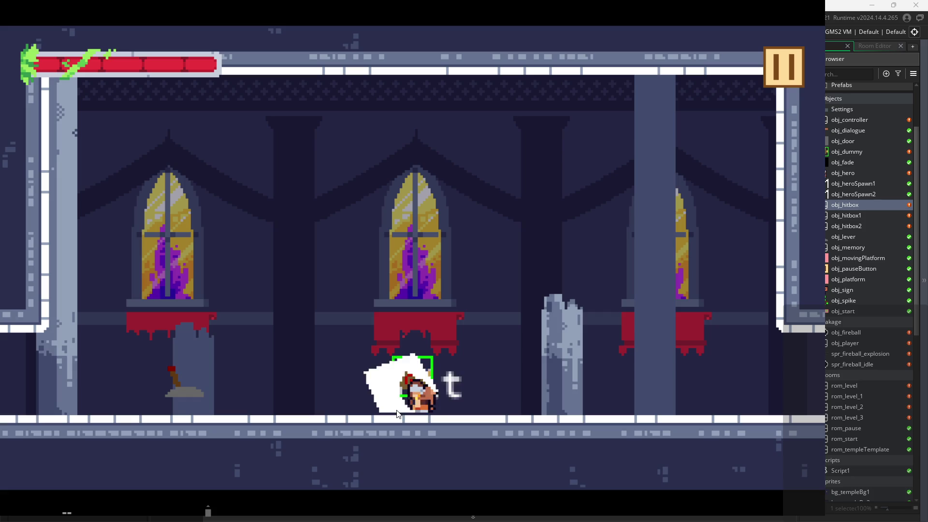
{"action": "key", "text": "z"}
{"action": "key", "text": "z"}
{"action": "key", "text": "z"}
{"action": "key", "text": "z"}
{"action": "key", "text": "z"}
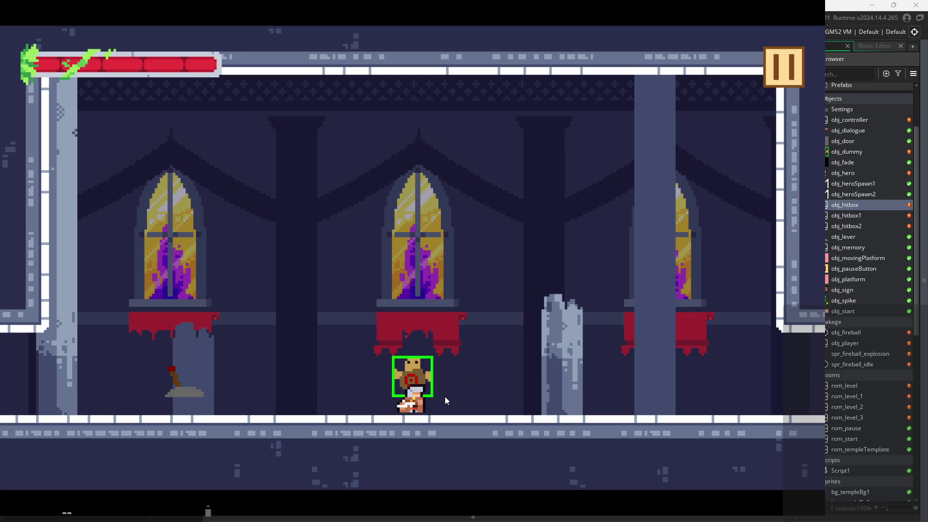
{"action": "key", "text": "z"}
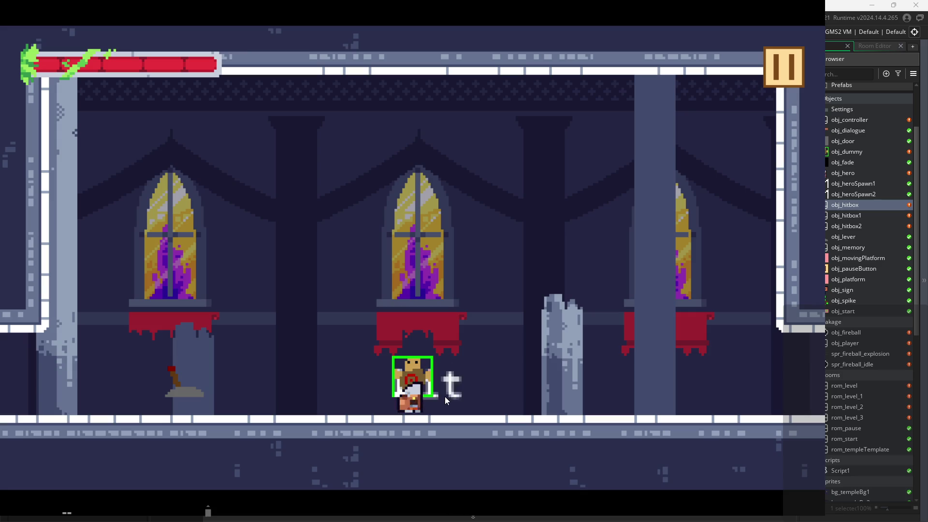
{"action": "left_click", "coordinate": [787, 60]}
- Quit the test run and return to the editor's object panels
{"action": "left_click", "coordinate": [695, 418]}
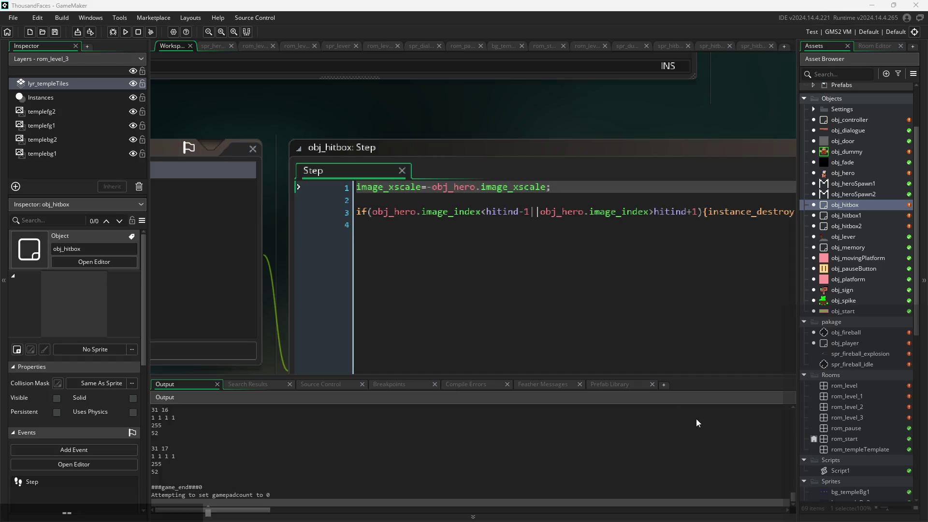
{"action": "left_click_drag", "start_coordinate": [281, 252], "coordinate": [563, 240]}
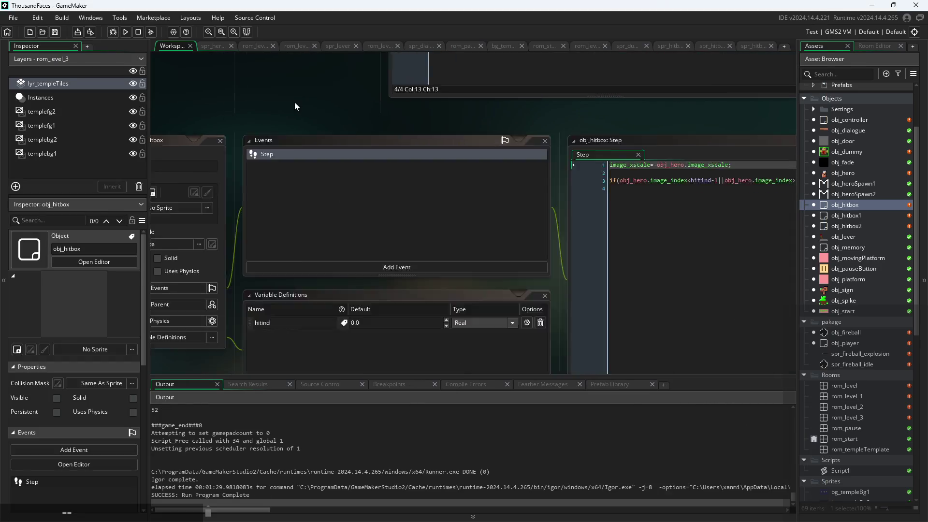
{"action": "scroll", "coordinate": [537, 109], "scroll_direction": "down", "scroll_amount": 3}
{"action": "scroll", "coordinate": [400, 181], "scroll_direction": "up", "scroll_amount": 3}
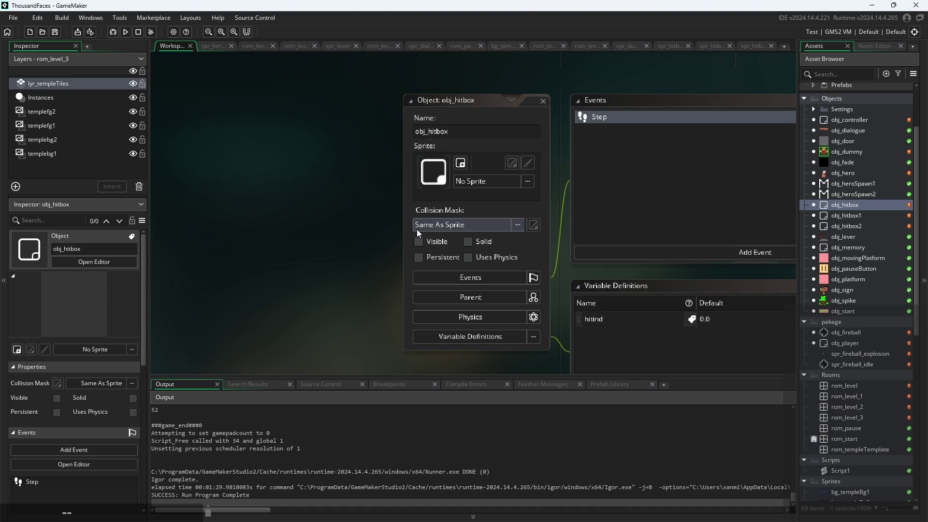
- Review obj_hitbox1, obj_hitbox2 and obj_hitbox, and tick Visible for obj_hitbox1
{"action": "double_click", "coordinate": [863, 216]}
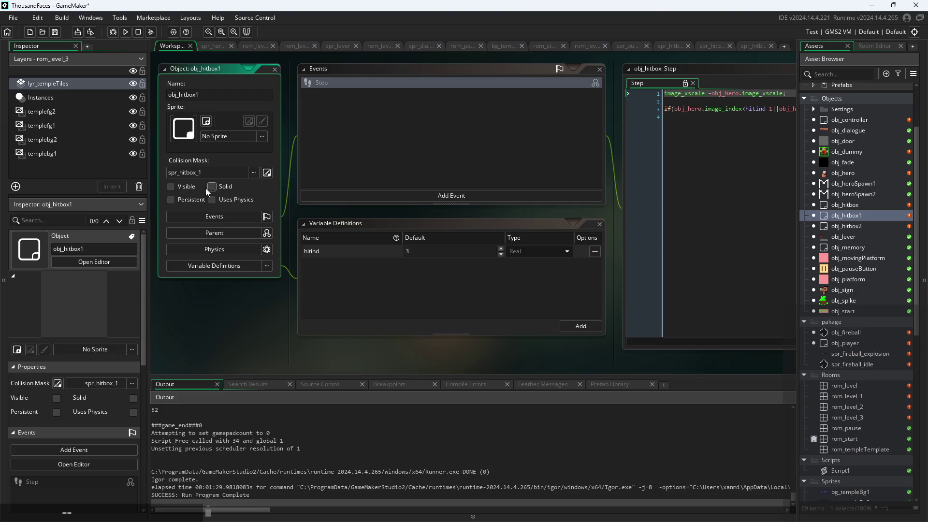
{"action": "double_click", "coordinate": [855, 227]}
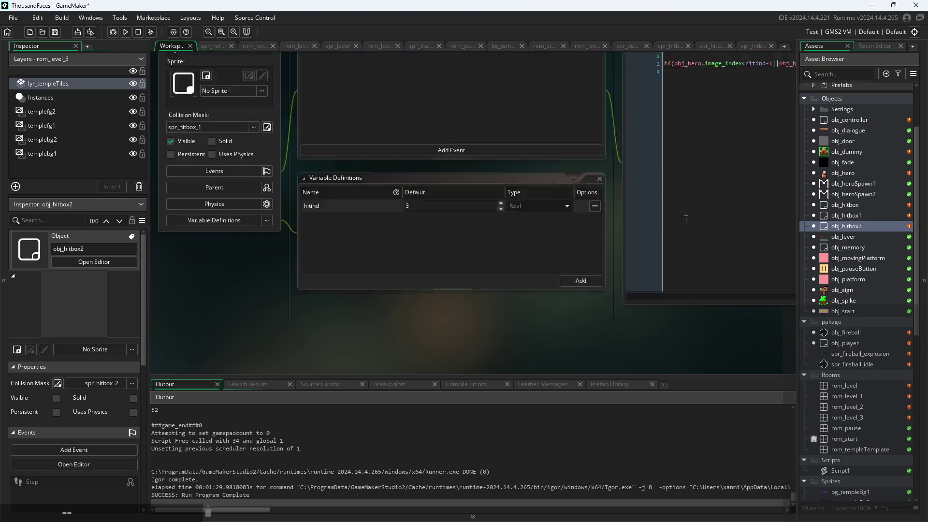
{"action": "double_click", "coordinate": [846, 204]}
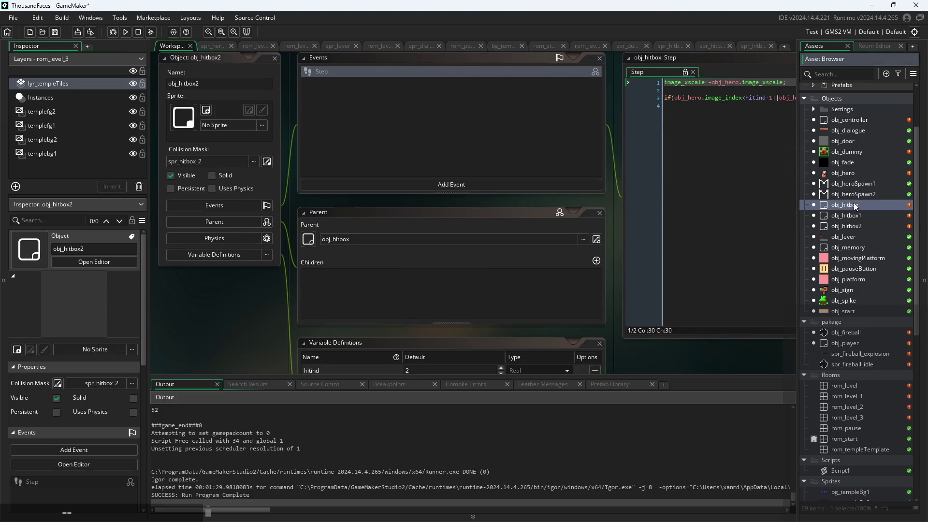
{"action": "left_click", "coordinate": [171, 187]}
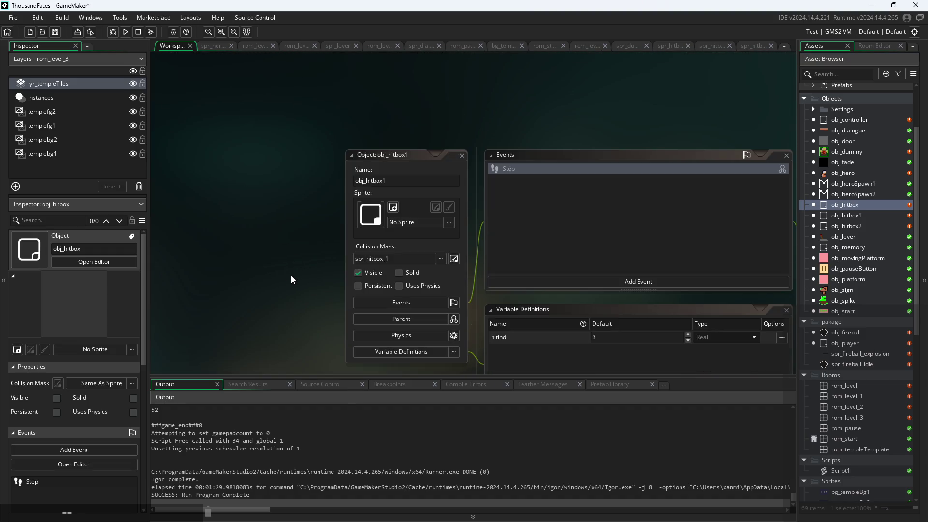
{"action": "left_click", "coordinate": [124, 33]}
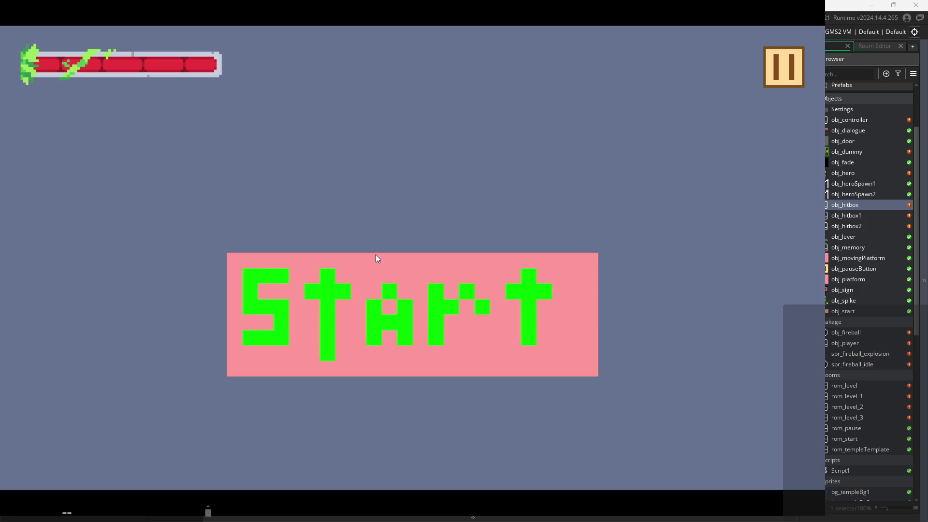
{"action": "left_click", "coordinate": [377, 258]}
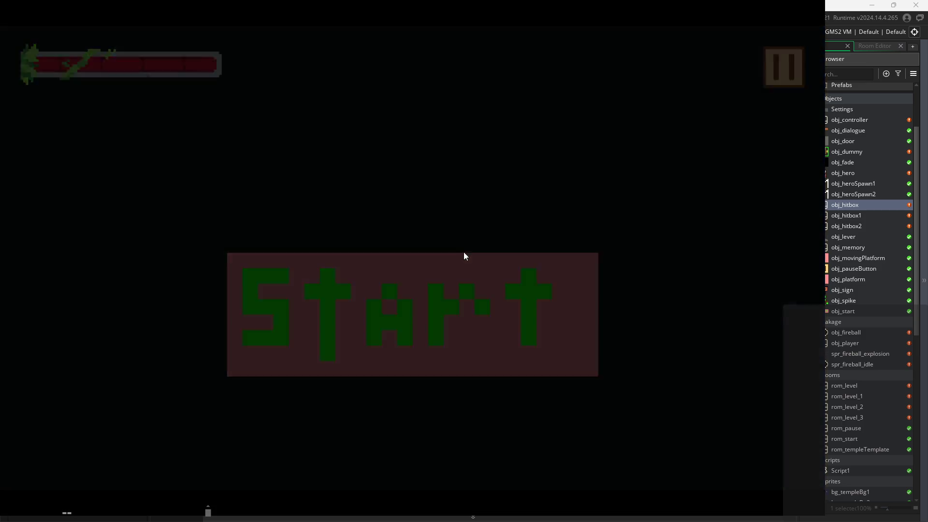
{"action": "key", "text": "Right"}
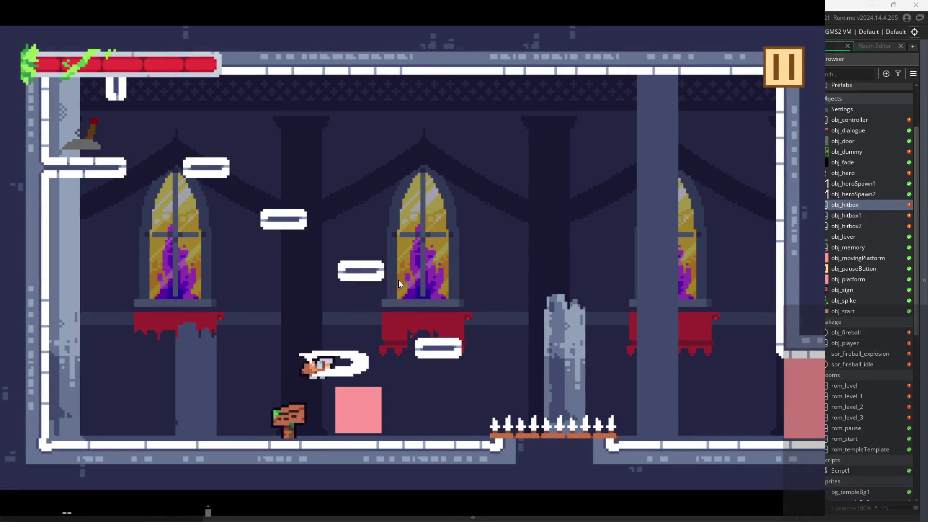
{"action": "left_click", "coordinate": [788, 71]}
{"action": "left_click", "coordinate": [665, 424]}
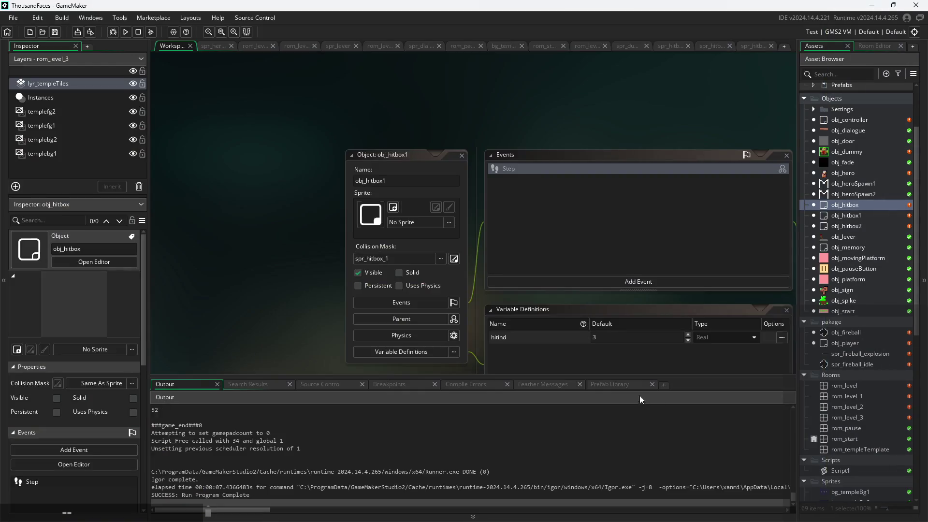
- Assign the spr_hitbox_1 sprite to obj_hitbox1
{"action": "scroll", "coordinate": [210, 267], "scroll_direction": "up", "scroll_amount": 3}
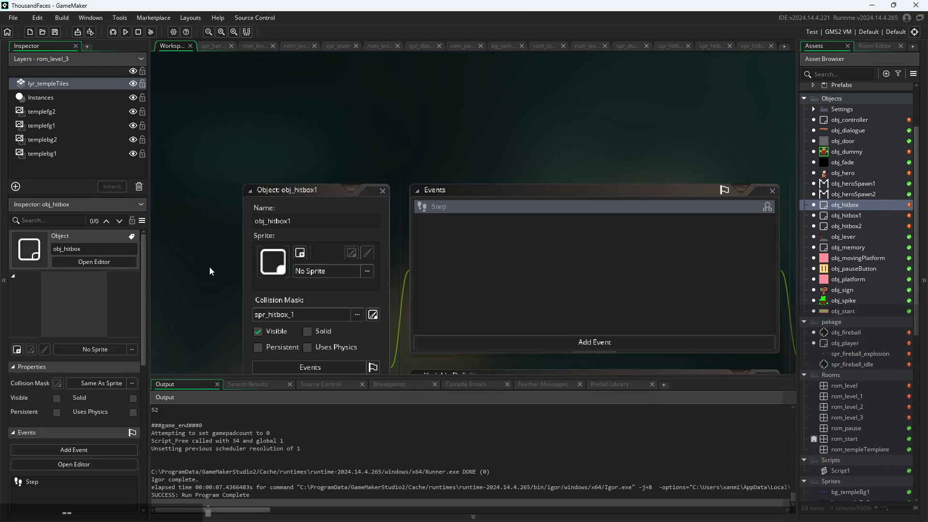
{"action": "left_click", "coordinate": [337, 244]}
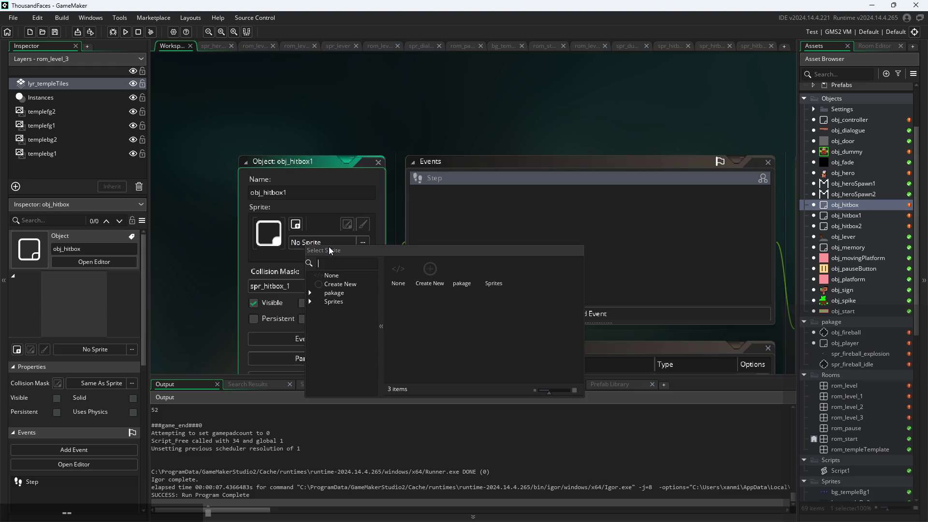
{"action": "left_click", "coordinate": [337, 311]}
{"action": "scroll", "coordinate": [355, 348], "scroll_direction": "down", "scroll_amount": 3}
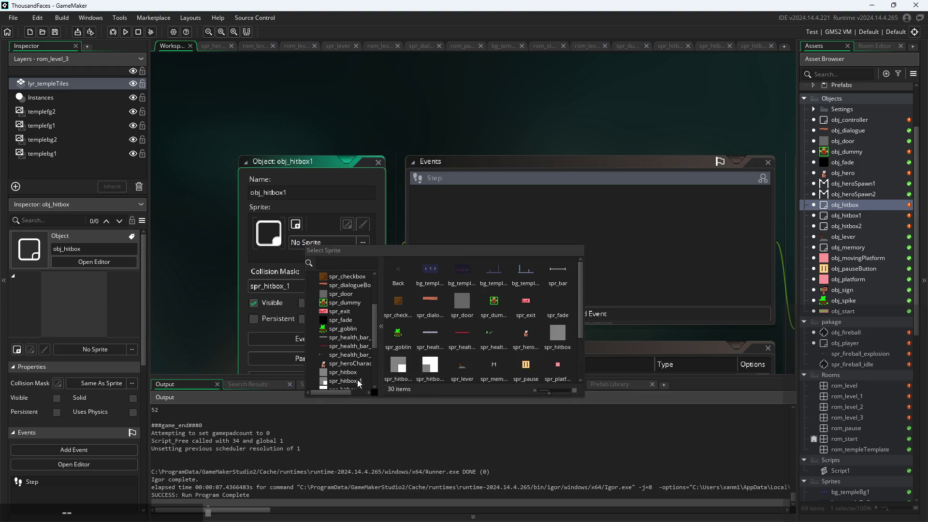
{"action": "left_click", "coordinate": [357, 380]}
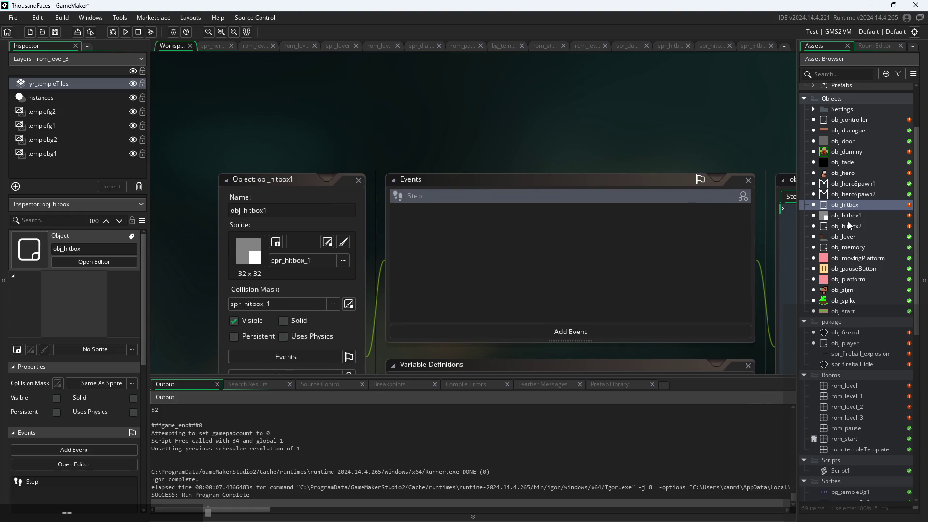
{"action": "left_click", "coordinate": [851, 218]}
- Set obj_hitbox2's sprite to spr_hitbox_2 and launch a test run
{"action": "double_click", "coordinate": [852, 227]}
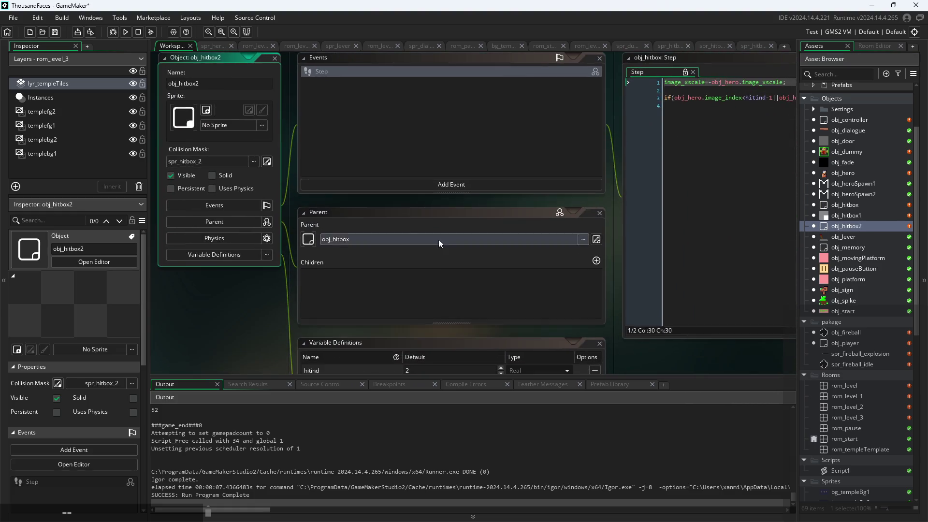
{"action": "left_click", "coordinate": [206, 163]}
{"action": "left_click", "coordinate": [218, 127]}
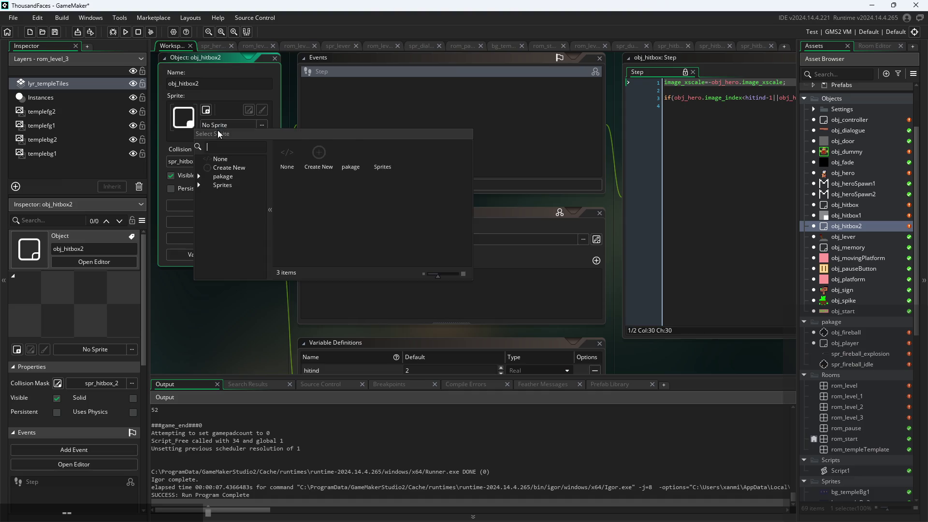
{"action": "left_click", "coordinate": [230, 195]}
{"action": "scroll", "coordinate": [256, 249], "scroll_direction": "down", "scroll_amount": 3}
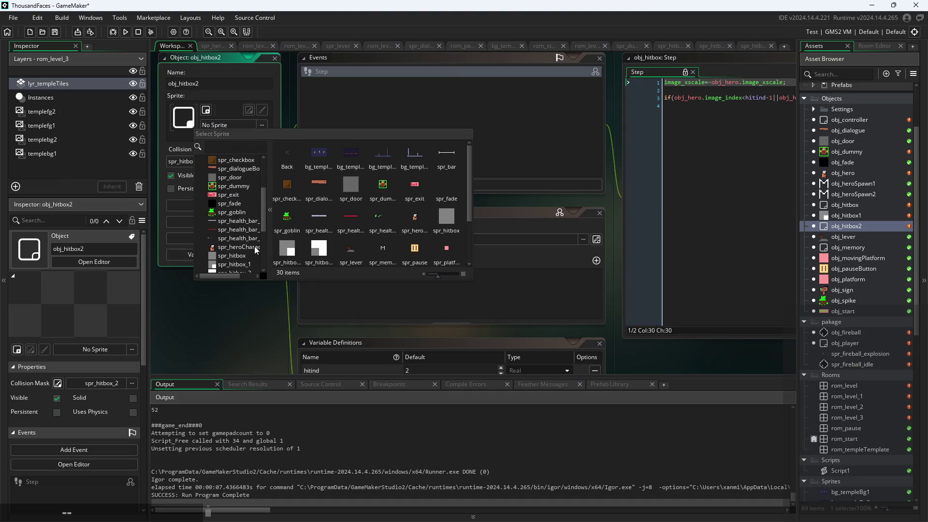
{"action": "left_click", "coordinate": [236, 266]}
{"action": "left_click", "coordinate": [263, 143]}
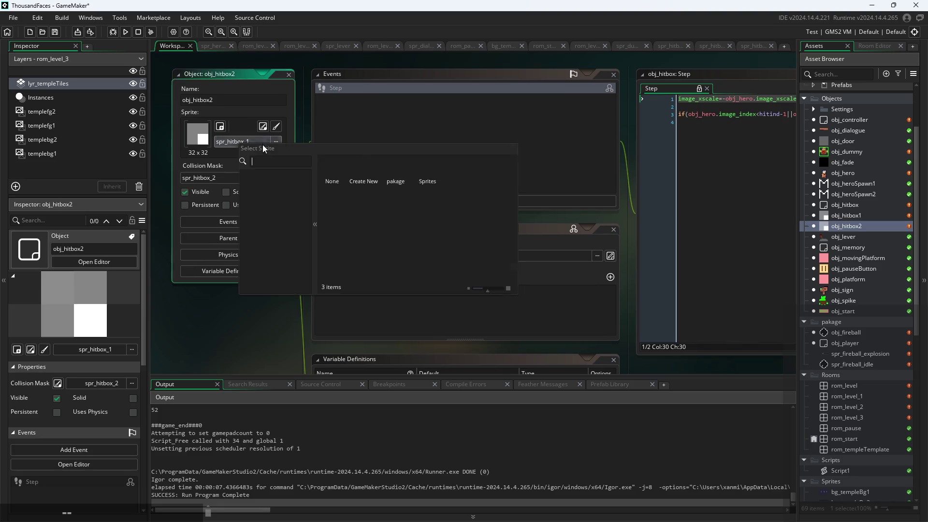
{"action": "scroll", "coordinate": [291, 267], "scroll_direction": "down", "scroll_amount": 4}
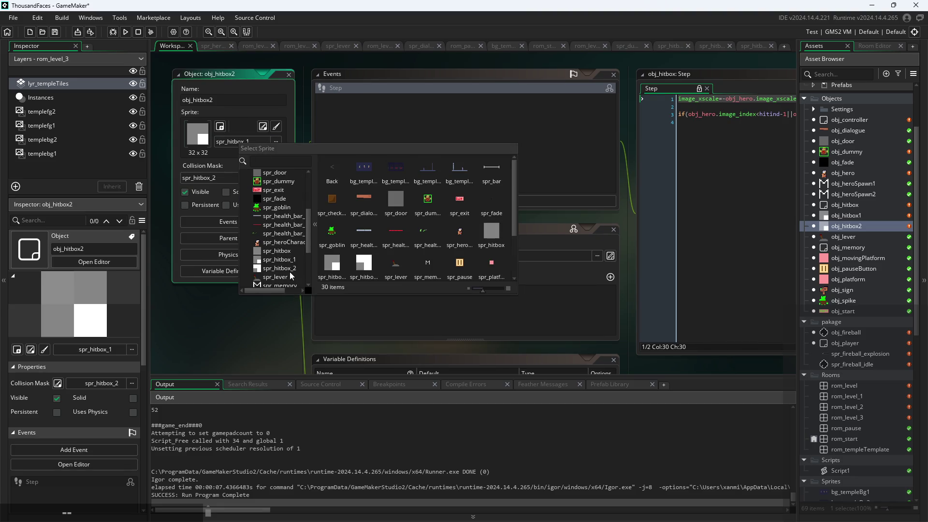
{"action": "left_click", "coordinate": [285, 268]}
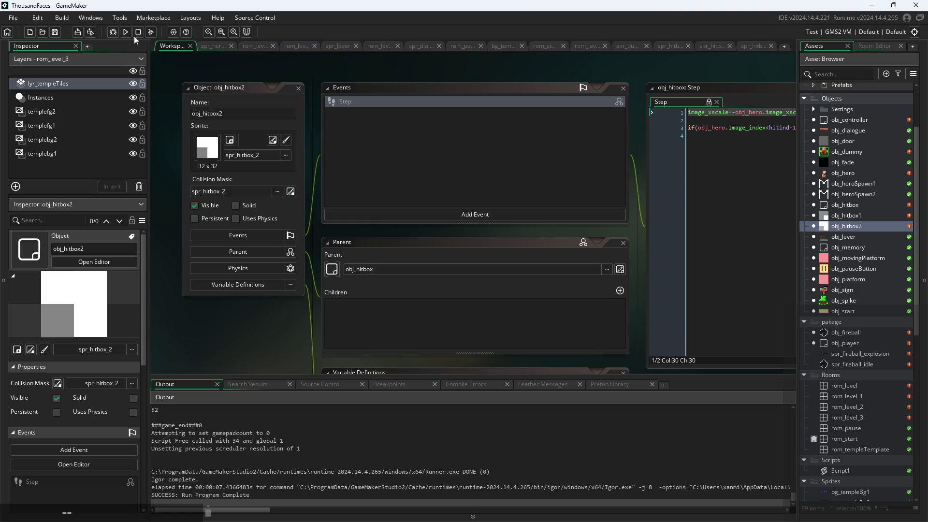
{"action": "left_click", "coordinate": [125, 32]}
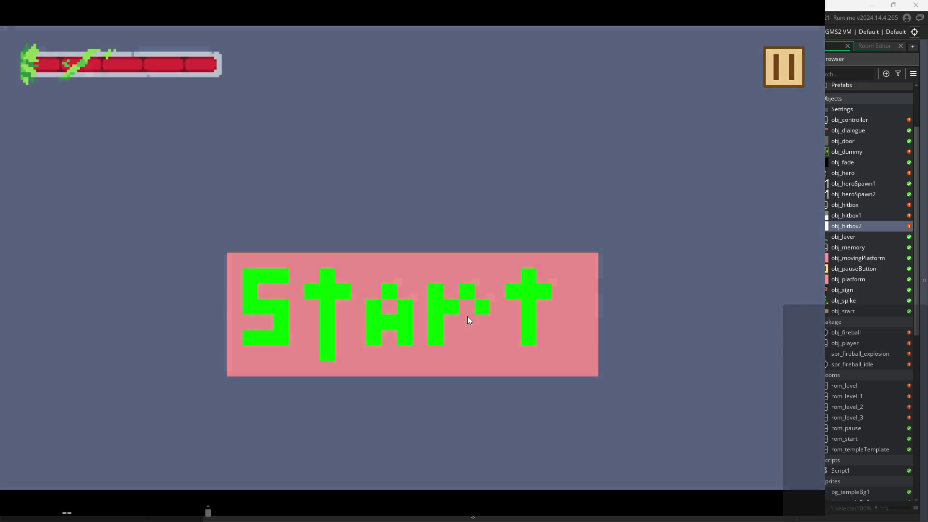
- Start the game and move the hero across the level into the dummy's room
{"action": "left_click", "coordinate": [471, 313]}
{"action": "key", "text": "Right"}
{"action": "key", "text": "space"}
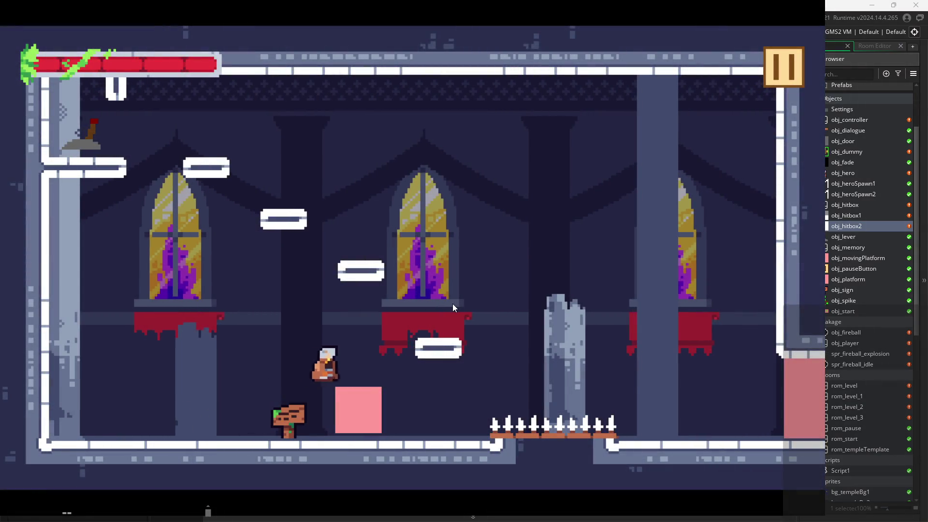
{"action": "key", "text": "space"}
{"action": "key", "text": "Left"}
{"action": "key", "text": "Right"}
{"action": "key", "text": "Right"}
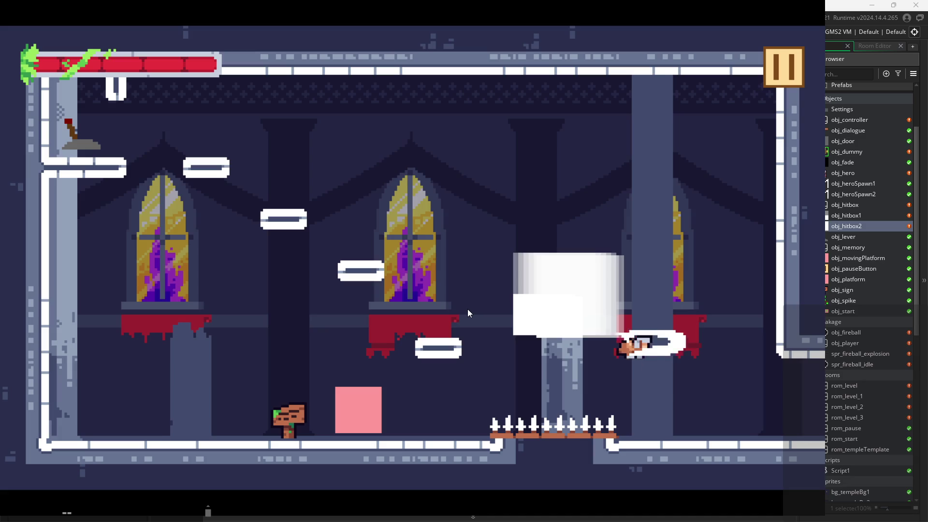
{"action": "key", "text": "Right"}
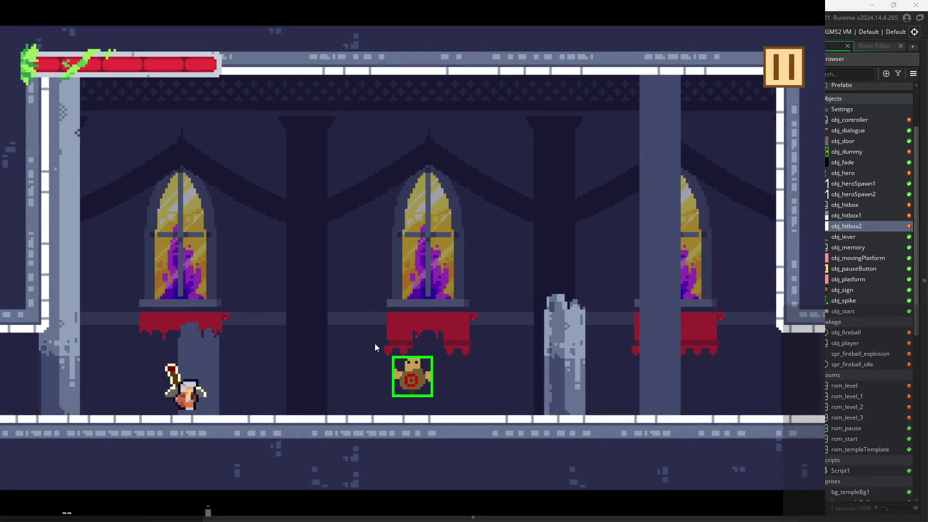
- Attack the dummy repeatedly in both directions to show the hitbox sprites, then quit the game
{"action": "key", "text": "x"}
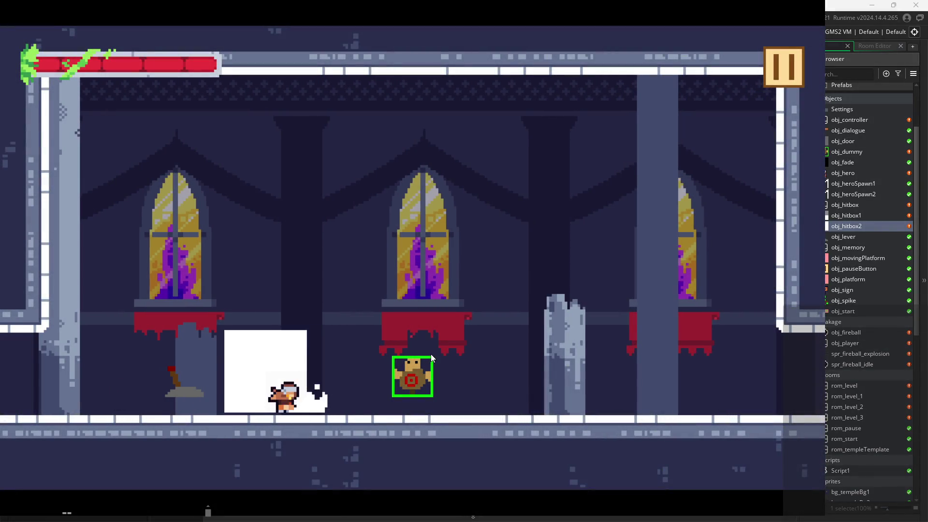
{"action": "key", "text": "x"}
{"action": "key", "text": "x"}
{"action": "key", "text": "x"}
{"action": "key", "text": "x"}
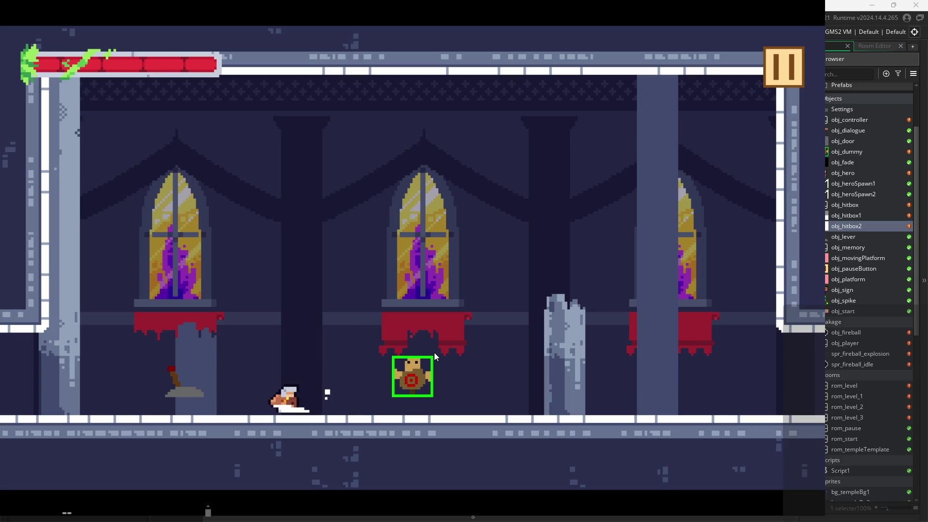
{"action": "key", "text": "x"}
{"action": "key", "text": "x"}
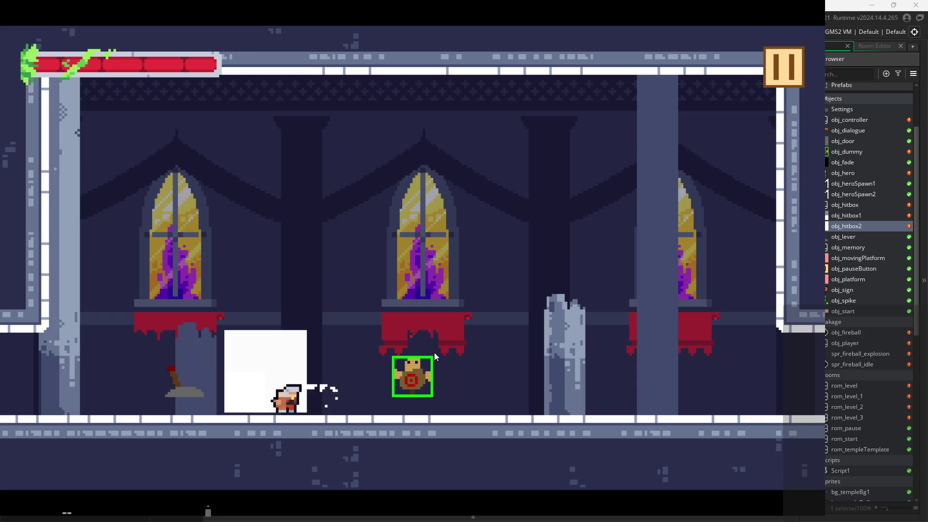
{"action": "key", "text": "x"}
{"action": "key", "text": "x"}
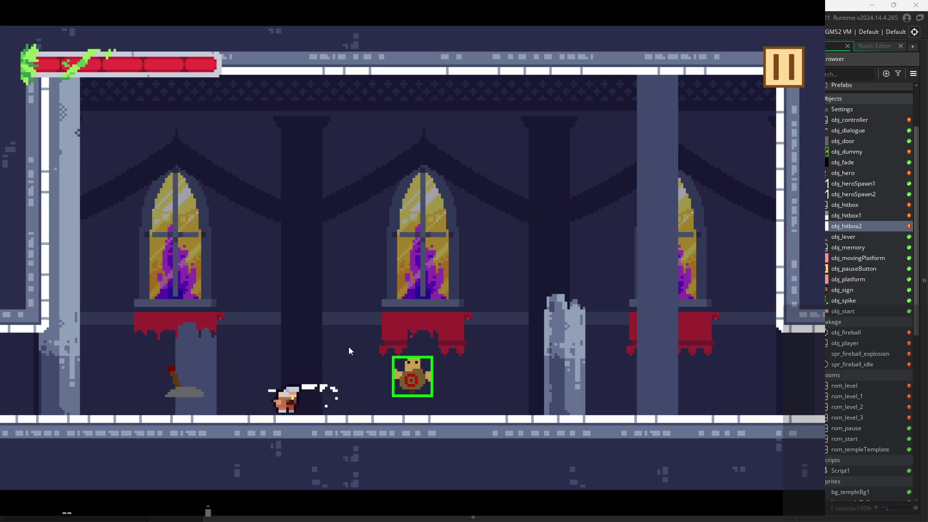
{"action": "key", "text": "x"}
{"action": "key", "text": "x"}
{"action": "key", "text": "x"}
{"action": "key", "text": "Left"}
{"action": "key", "text": "x"}
{"action": "key", "text": "Right"}
{"action": "key", "text": "x"}
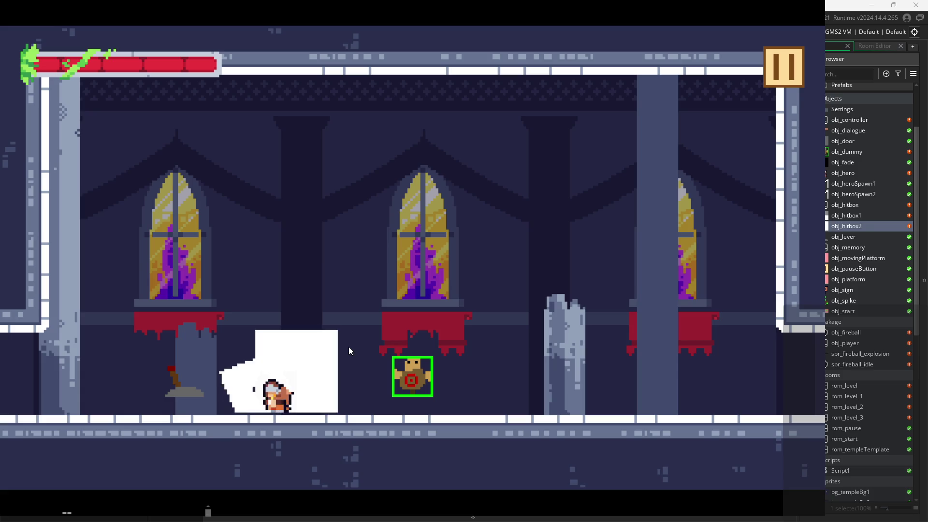
{"action": "key", "text": "x"}
{"action": "key", "text": "x"}
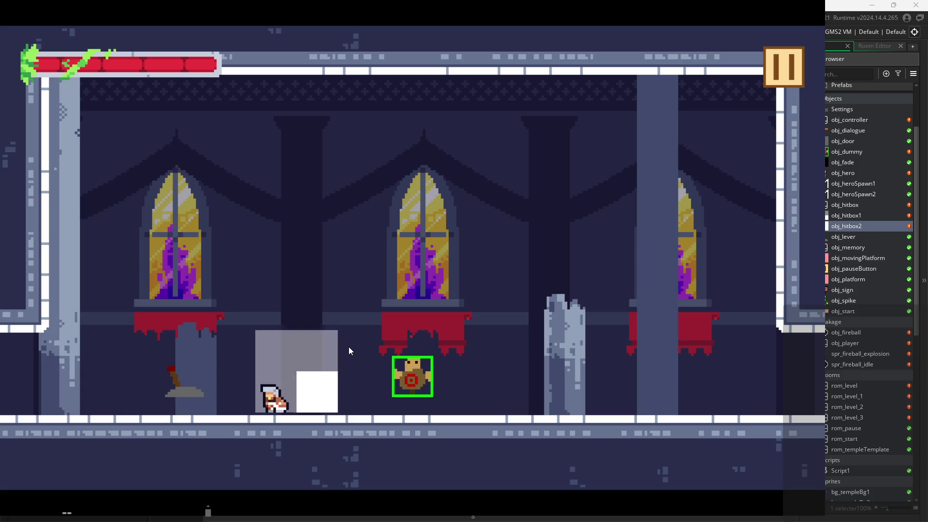
{"action": "key", "text": "x"}
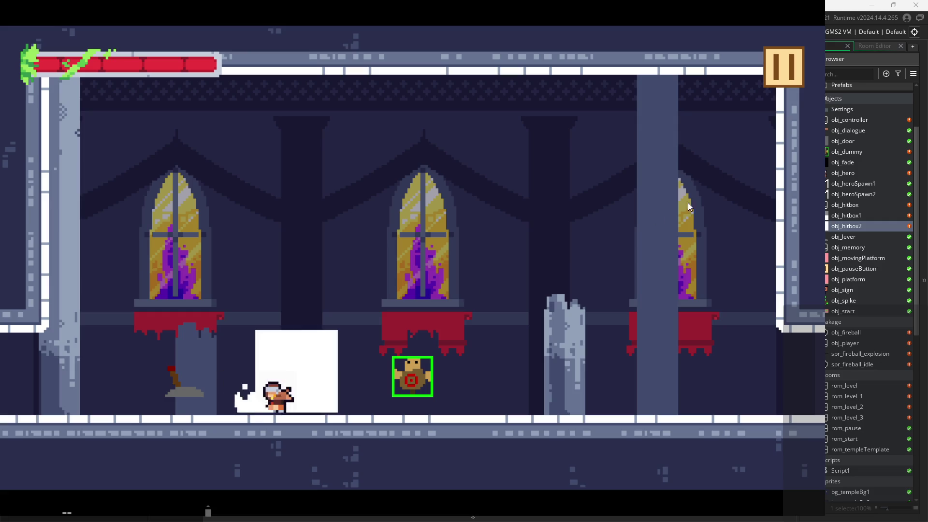
{"action": "left_click", "coordinate": [801, 72]}
{"action": "left_click", "coordinate": [672, 427]}
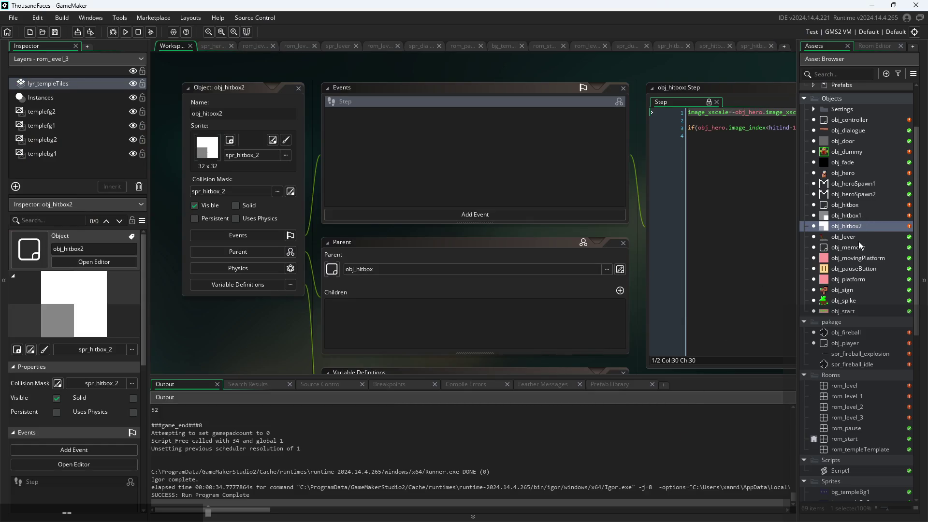
- In obj_hitbox's Step code, append ||count_ to line 3's condition after hitind+1
{"action": "double_click", "coordinate": [857, 206]}
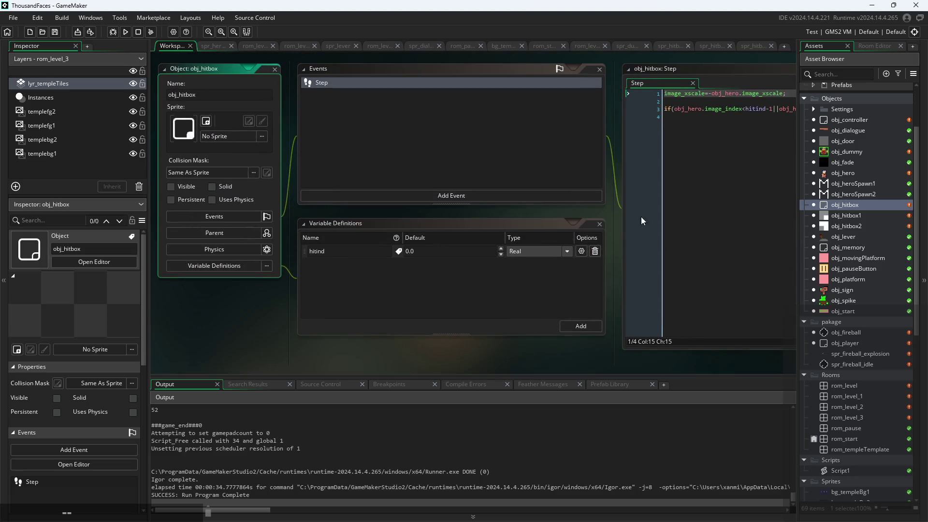
{"action": "scroll", "coordinate": [616, 220], "scroll_direction": "up", "scroll_amount": 2}
{"action": "left_click_drag", "start_coordinate": [616, 220], "coordinate": [251, 286]}
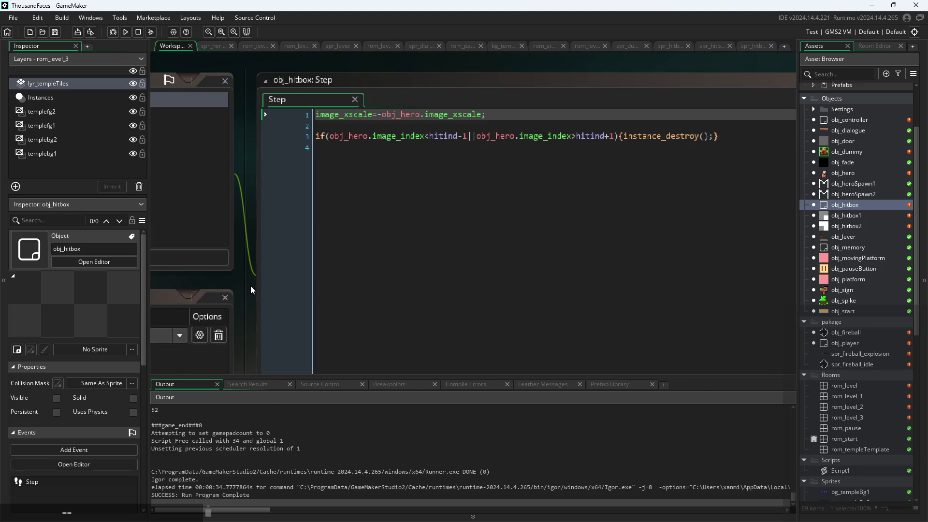
{"action": "left_click", "coordinate": [616, 138]}
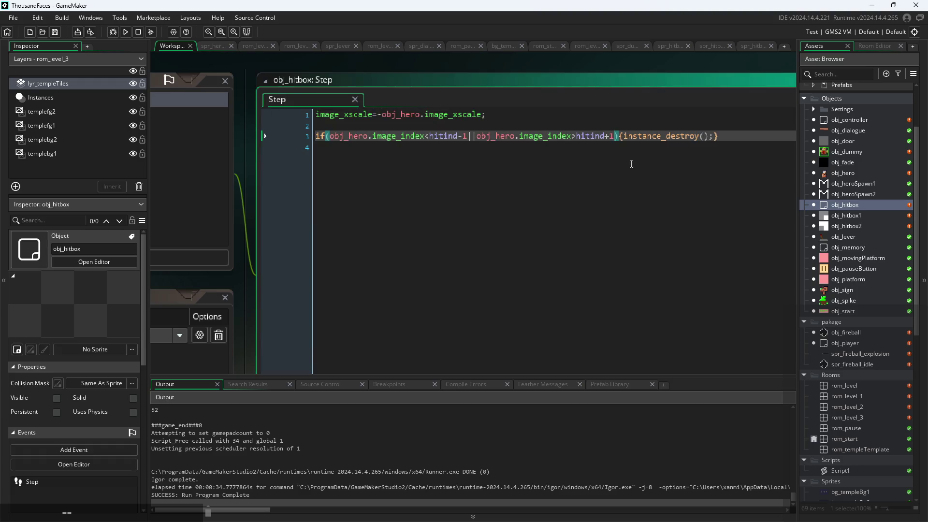
- Discard trial text and reopen obj_hitbox's Step code in an enlarged editor
{"action": "type", "text": "||"}
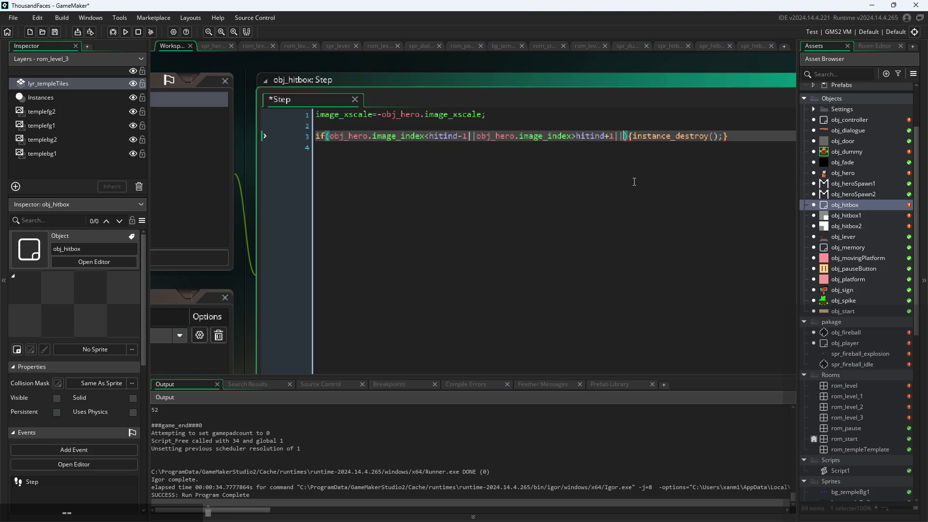
- In obj_hitbox's Step code, append ||count_ to line 3's condition after hitind+1
- Discard trial text and reopen obj_hitbox's Step code in an enlarged editor
{"action": "type", "text": "count"}
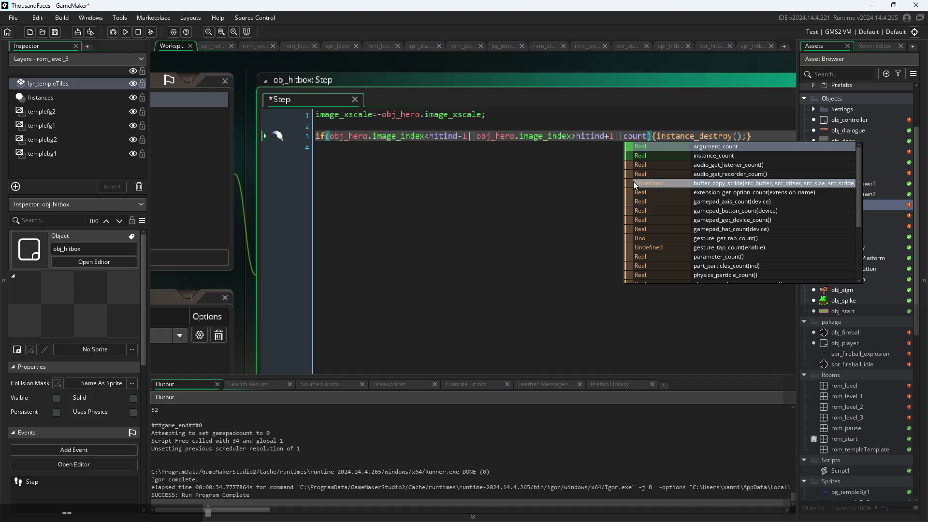
{"action": "type", "text": "_"}
{"action": "key", "text": "BackSpace"}
{"action": "key", "text": "BackSpace"}
{"action": "key", "text": "BackSpace"}
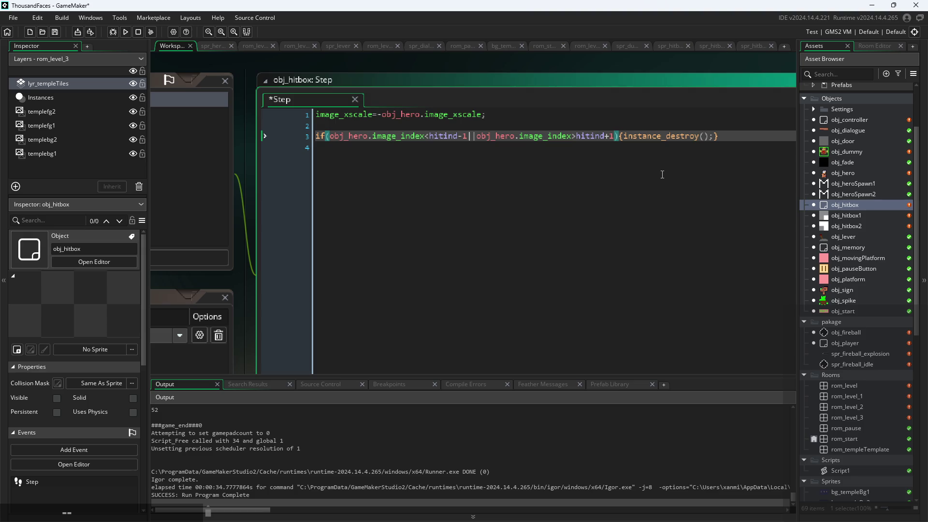
{"action": "type", "text": "||place"}
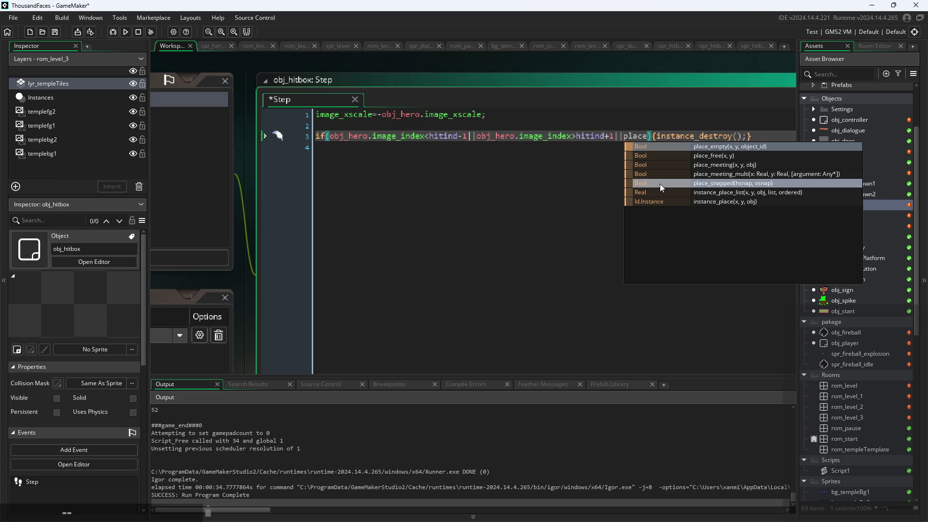
{"action": "key", "text": "BackSpace"}
{"action": "key", "text": "BackSpace"}
{"action": "key", "text": "BackSpace"}
{"action": "key", "text": "BackSpace"}
{"action": "key", "text": "BackSpace"}
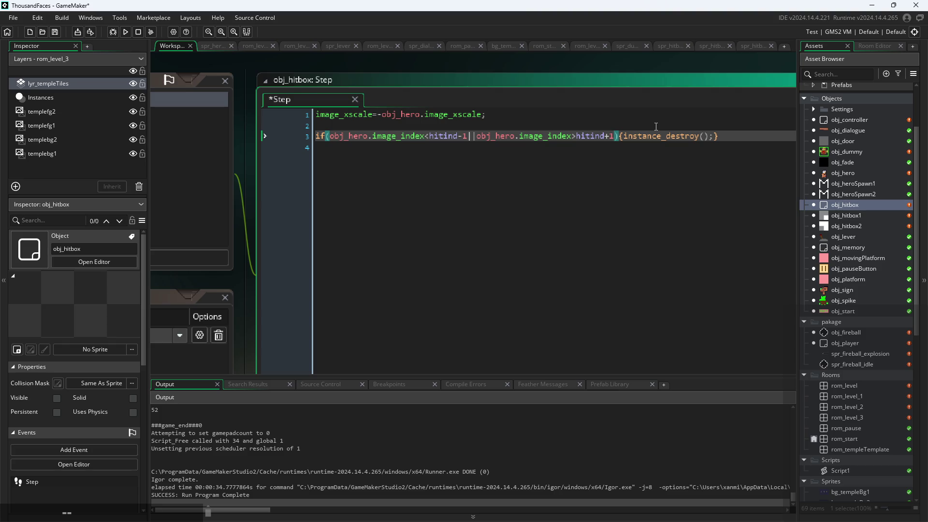
{"action": "double_click", "coordinate": [862, 216]}
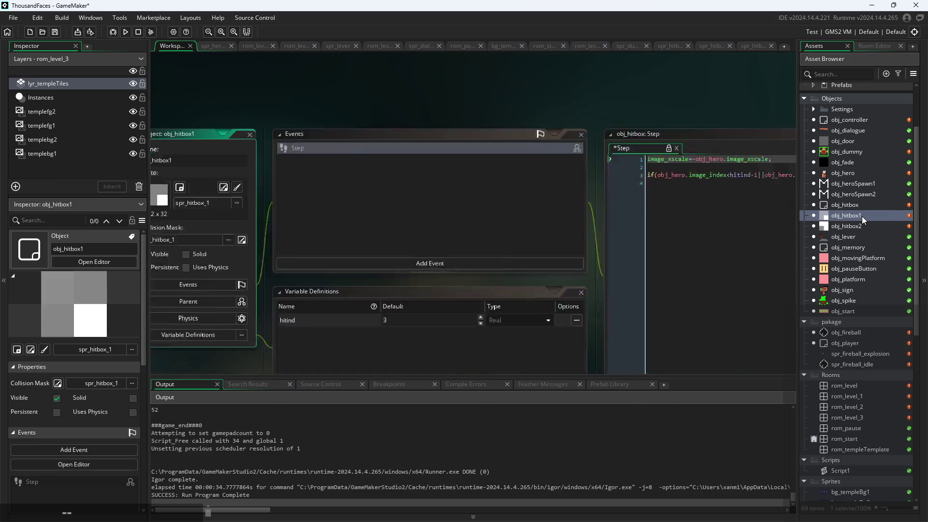
{"action": "left_click", "coordinate": [869, 207]}
{"action": "double_click", "coordinate": [869, 207]}
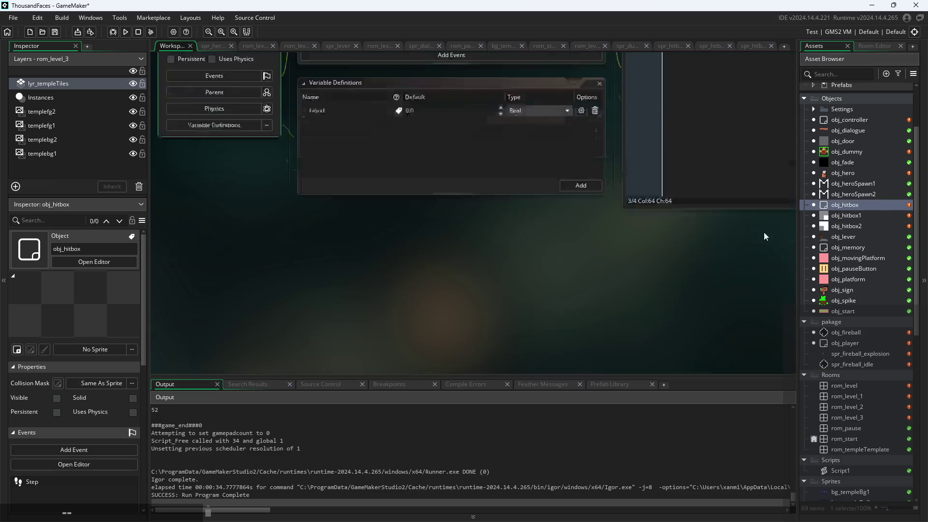
{"action": "key", "text": "ctrl+shift+m"}
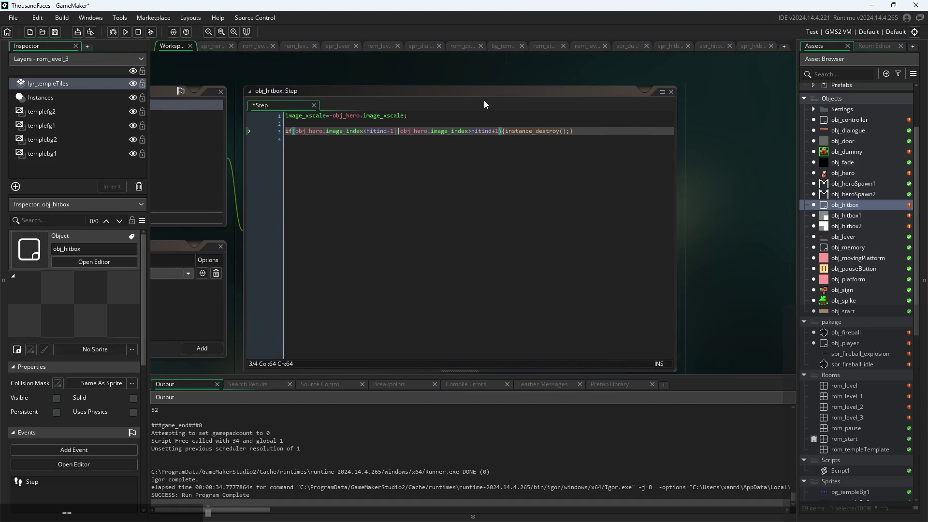
{"action": "scroll", "coordinate": [506, 208], "scroll_direction": "down", "scroll_amount": 1, "text": "ctrl"}
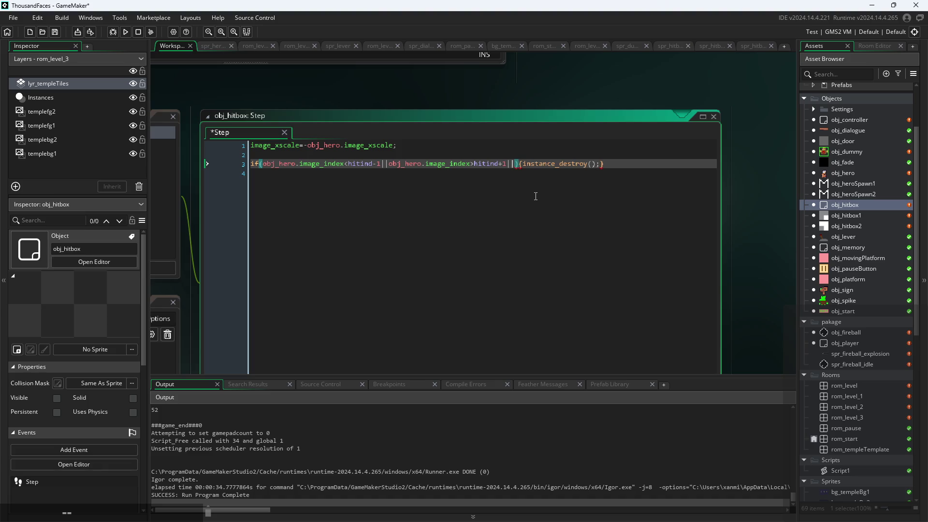
- Insert a place_meeting(x,y,hit…) check after the '||' on line 3
{"action": "type", "text": "hitbo"}
{"action": "key", "text": "BackSpace"}
{"action": "key", "text": "BackSpace"}
{"action": "key", "text": "BackSpace"}
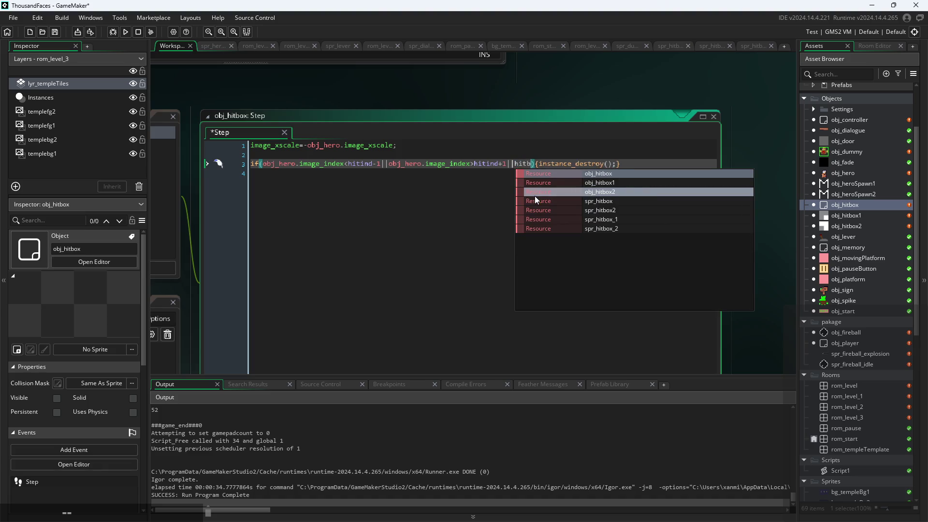
{"action": "type", "text": "place"}
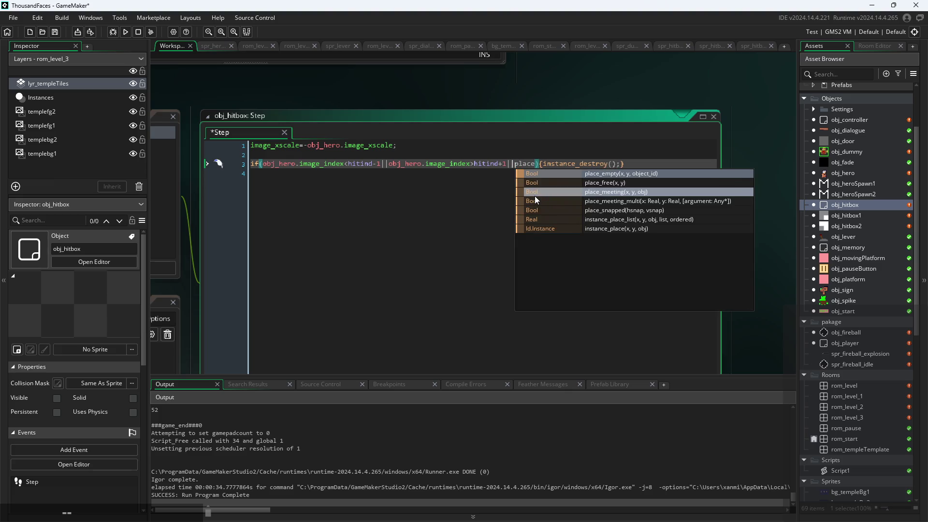
{"action": "left_click", "coordinate": [534, 195]}
{"action": "type", "text": "x,y,"}
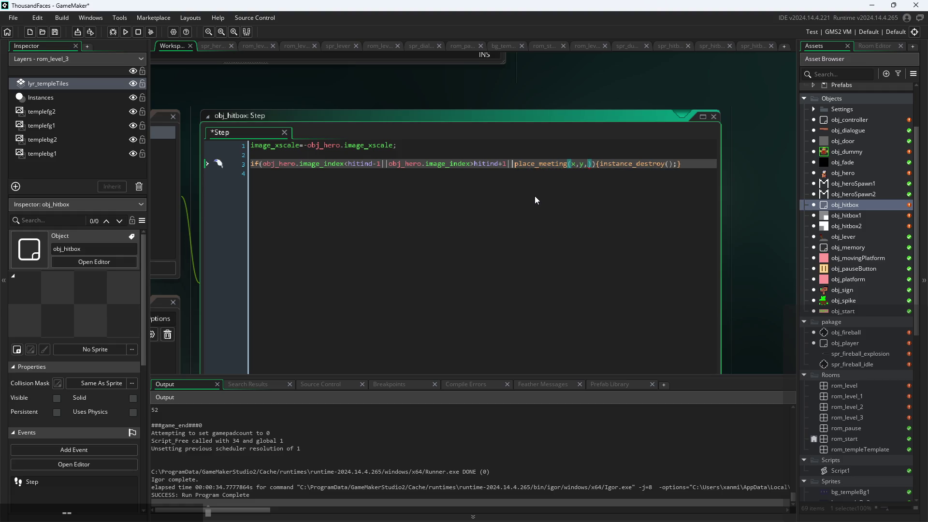
{"action": "type", "text": "hit"}
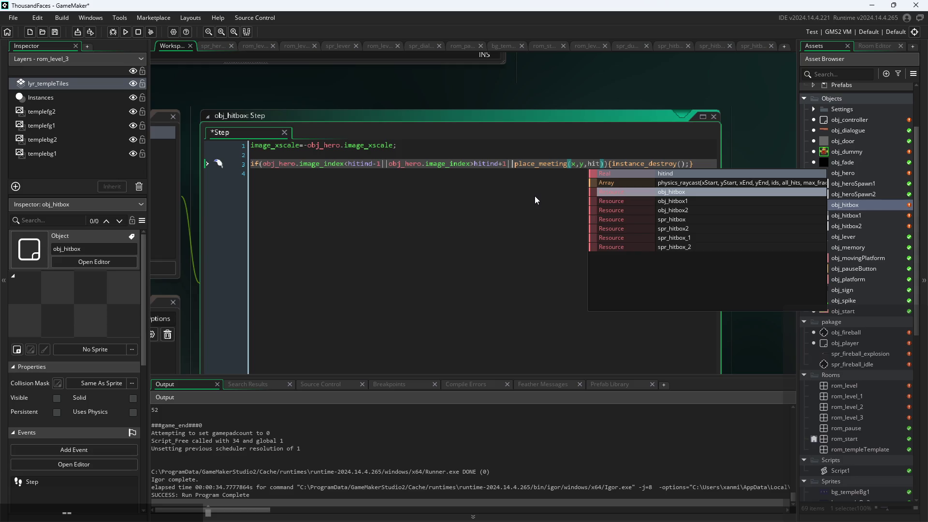
{"action": "left_click", "coordinate": [535, 196]}
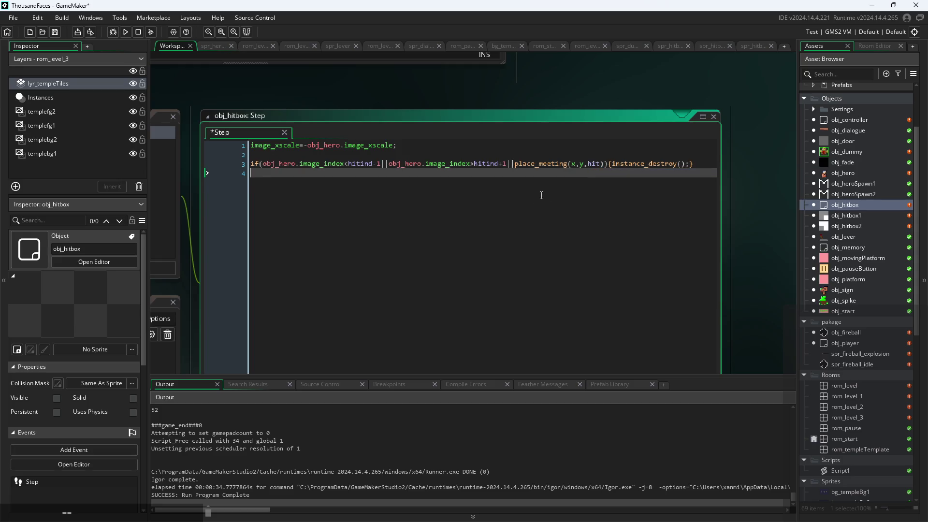
- Complete the argument as obj_hitbox, save the project and run the game
{"action": "left_click", "coordinate": [599, 164]}
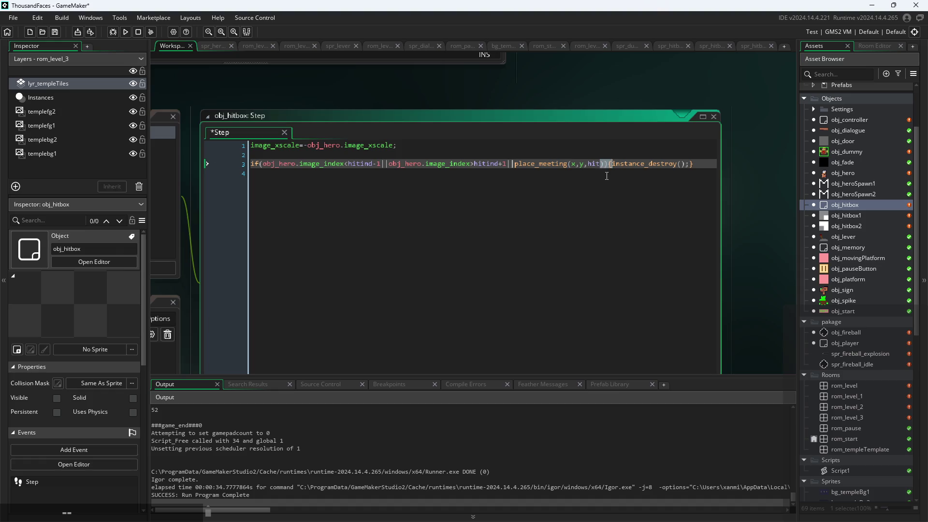
{"action": "left_click", "coordinate": [599, 165]}
{"action": "mouse_move", "coordinate": [634, 167]}
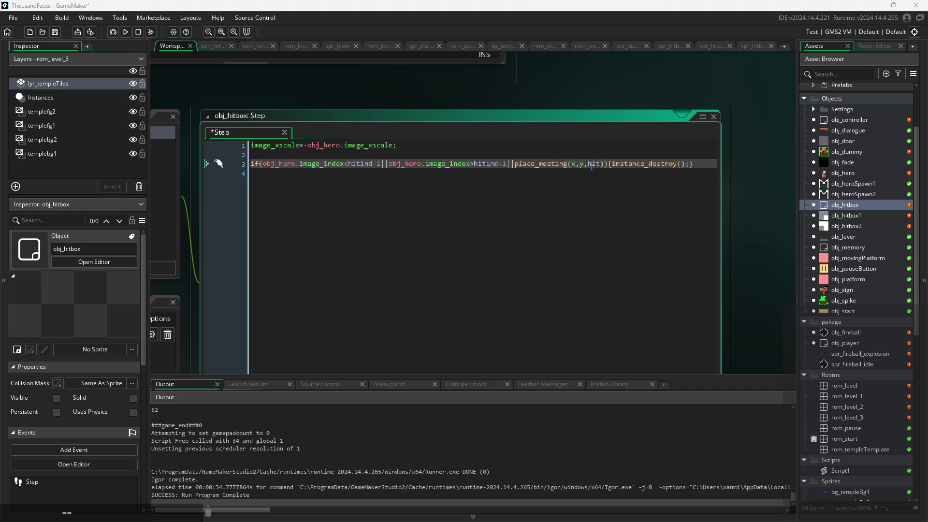
{"action": "double_click", "coordinate": [597, 163]}
{"action": "type", "text": "obj"}
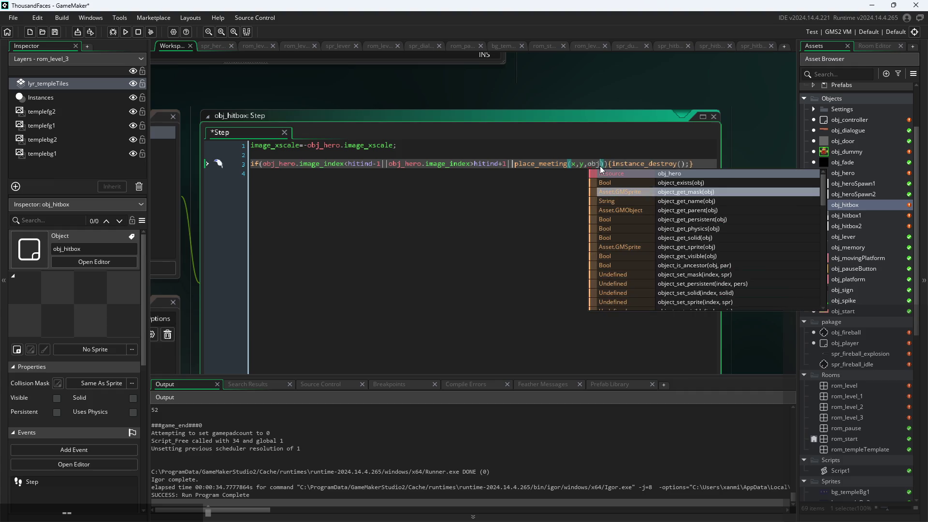
{"action": "type", "text": "_"}
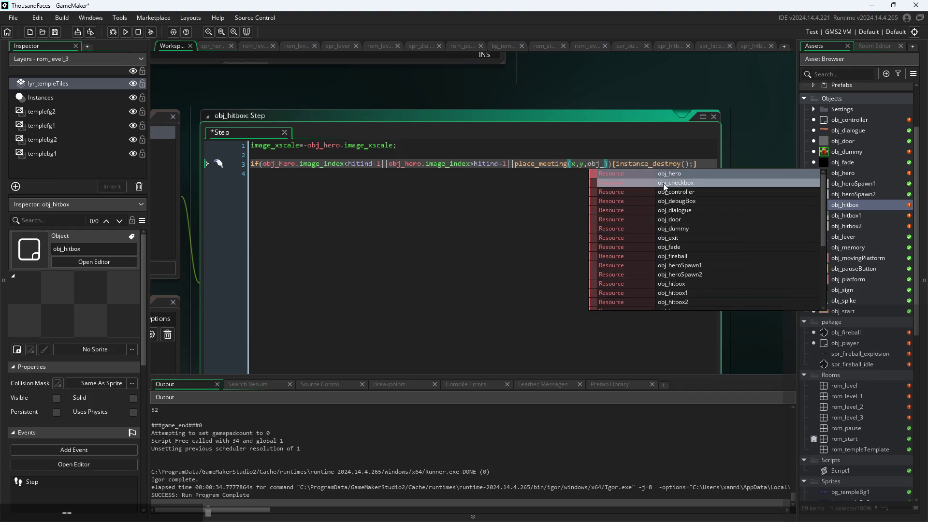
{"action": "type", "text": "h"}
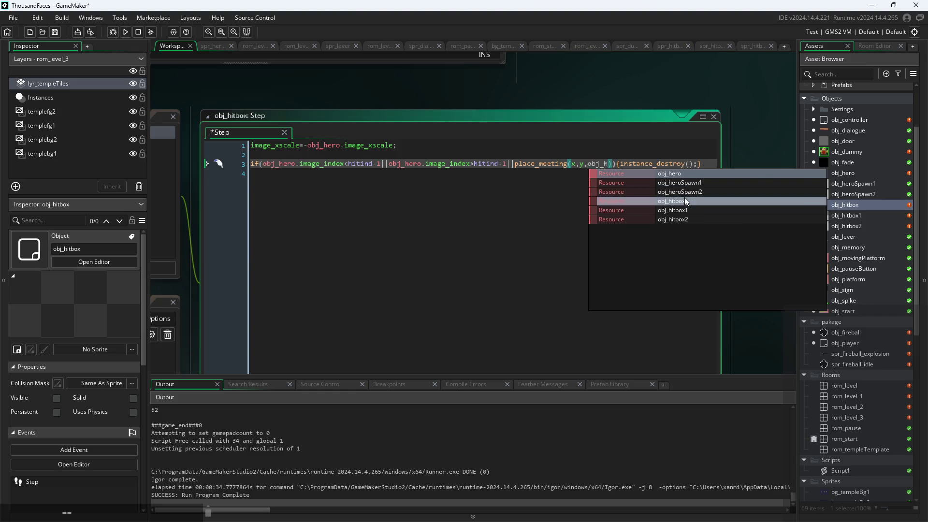
{"action": "left_click", "coordinate": [684, 199]}
{"action": "key", "text": "ctrl+s"}
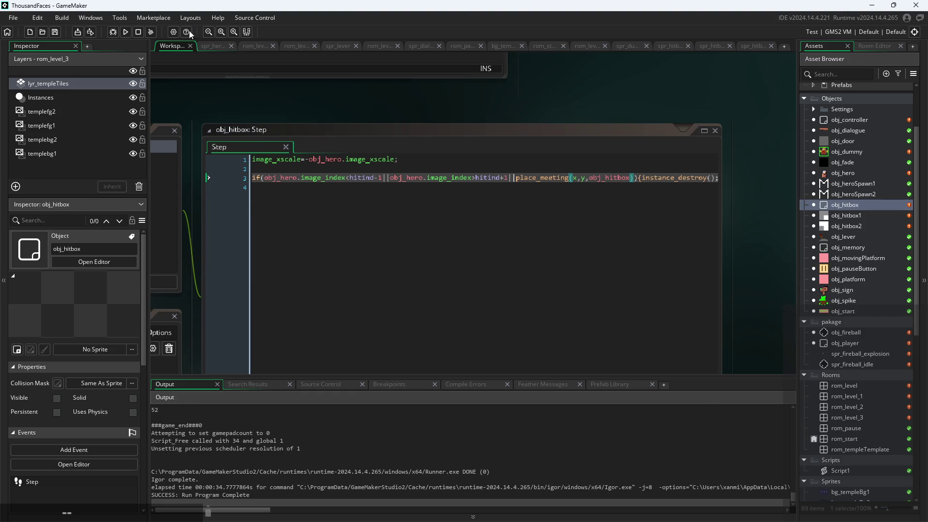
{"action": "left_click", "coordinate": [125, 32]}
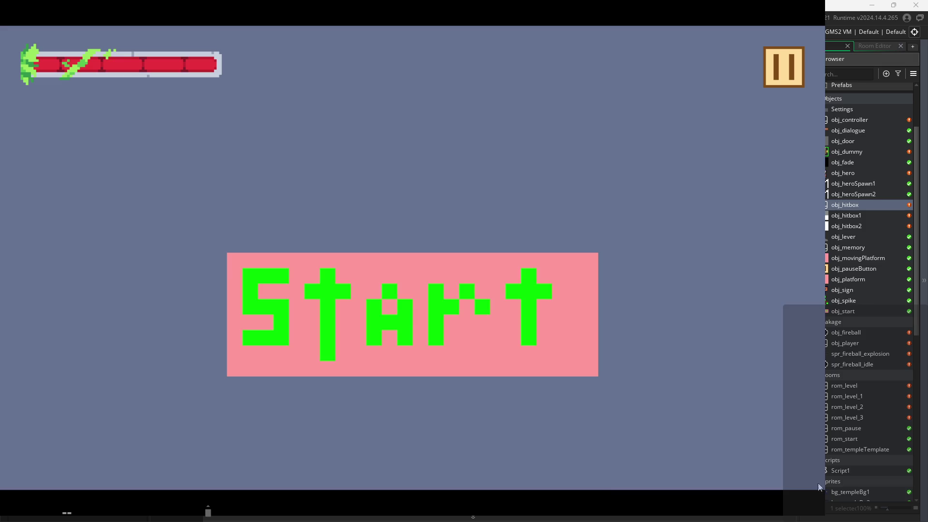
- Start the game and jump across the temple ledges into the dummy's room
{"action": "left_click", "coordinate": [520, 327]}
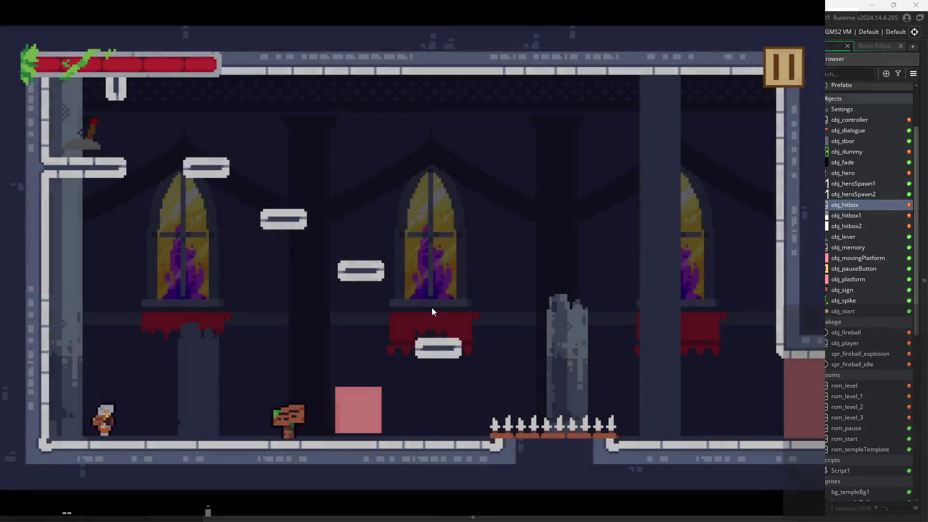
{"action": "key", "text": "space"}
{"action": "key", "text": "Left"}
{"action": "key", "text": "Right"}
{"action": "key", "text": "space"}
{"action": "key", "text": "space"}
{"action": "key", "text": "Left"}
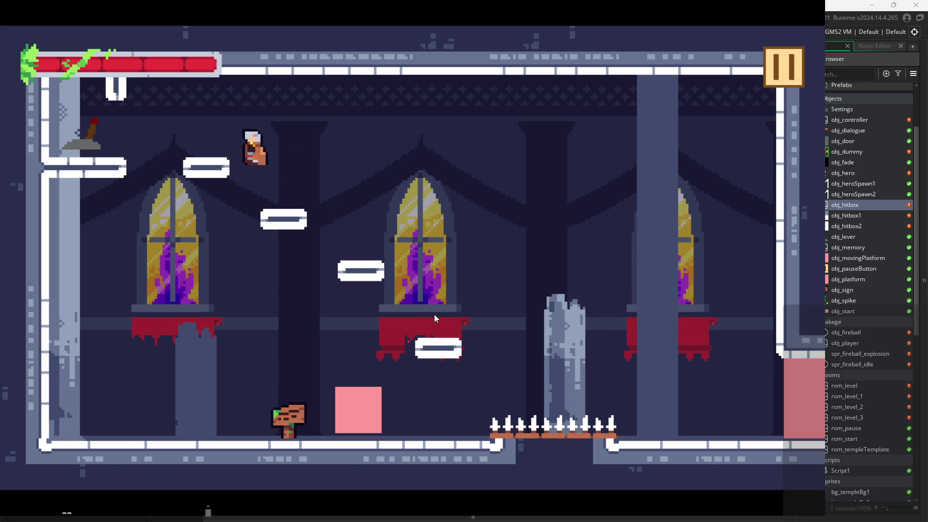
{"action": "key", "text": "space"}
{"action": "key", "text": "Right"}
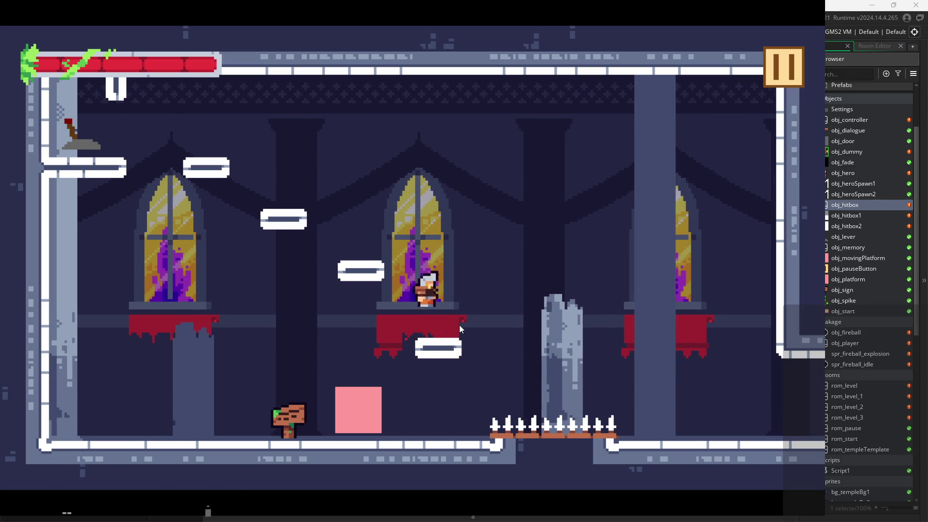
{"action": "key", "text": "Right"}
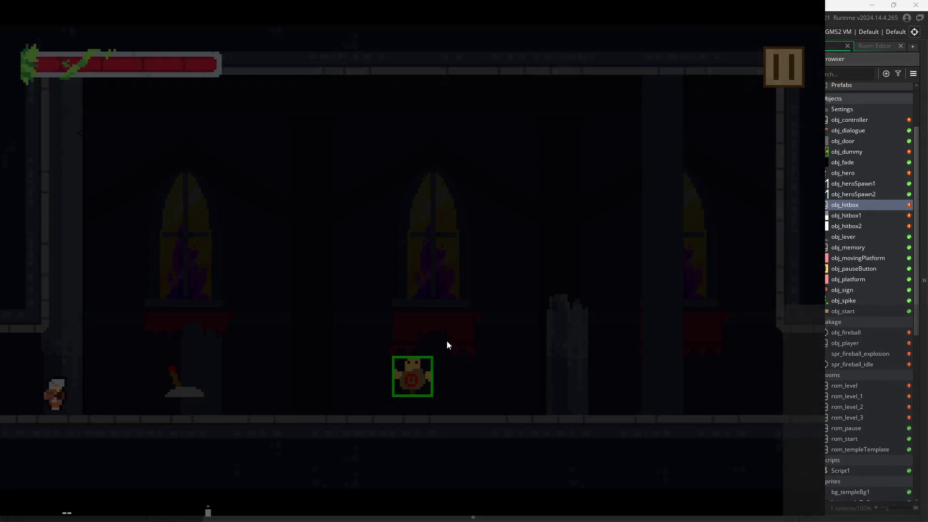
- Slash the target dummy repeatedly, then pause and exit the test run
{"action": "key", "text": "Right"}
{"action": "key", "text": "x"}
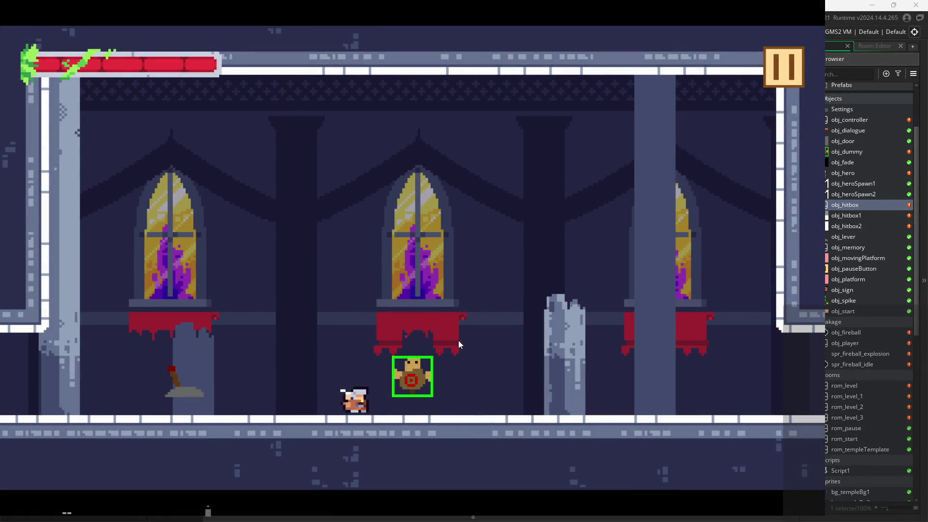
{"action": "key", "text": "x"}
{"action": "key", "text": "x"}
{"action": "key", "text": "x"}
{"action": "key", "text": "x"}
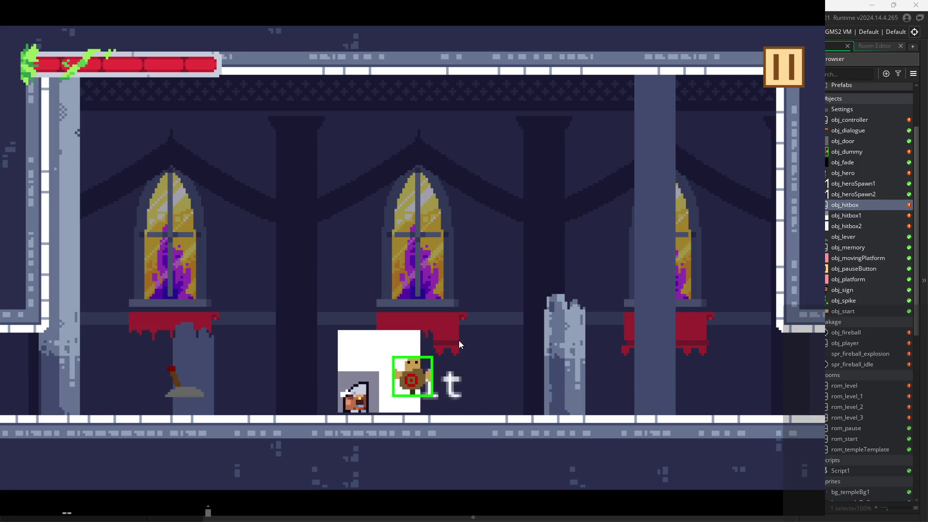
{"action": "key", "text": "x"}
{"action": "key", "text": "x"}
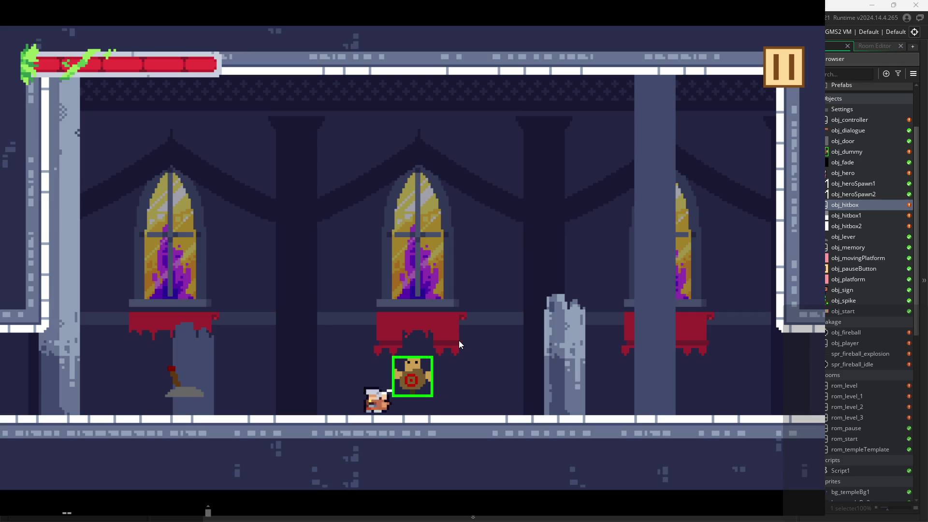
{"action": "key", "text": "x"}
{"action": "key", "text": "x"}
{"action": "key", "text": "x"}
{"action": "key", "text": "x"}
{"action": "key", "text": "x"}
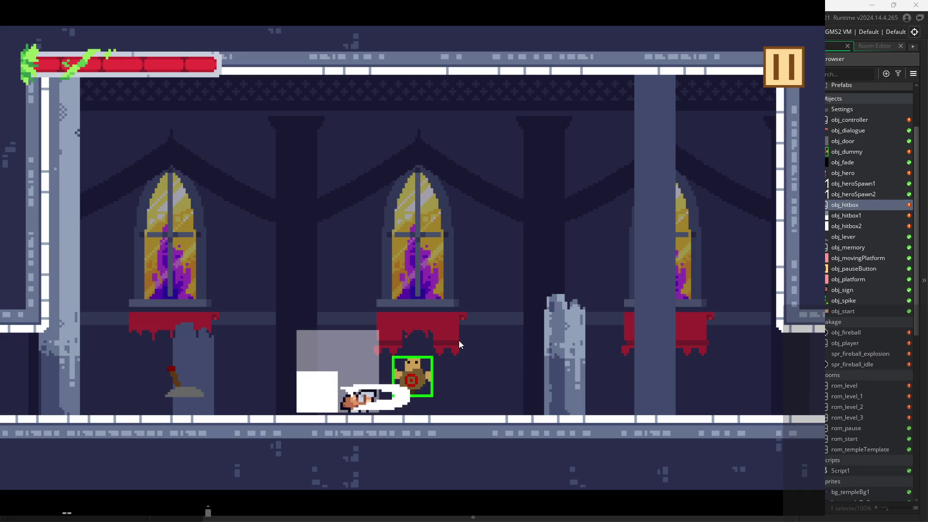
{"action": "key", "text": "x"}
{"action": "key", "text": "x"}
{"action": "key", "text": "x"}
{"action": "key", "text": "x"}
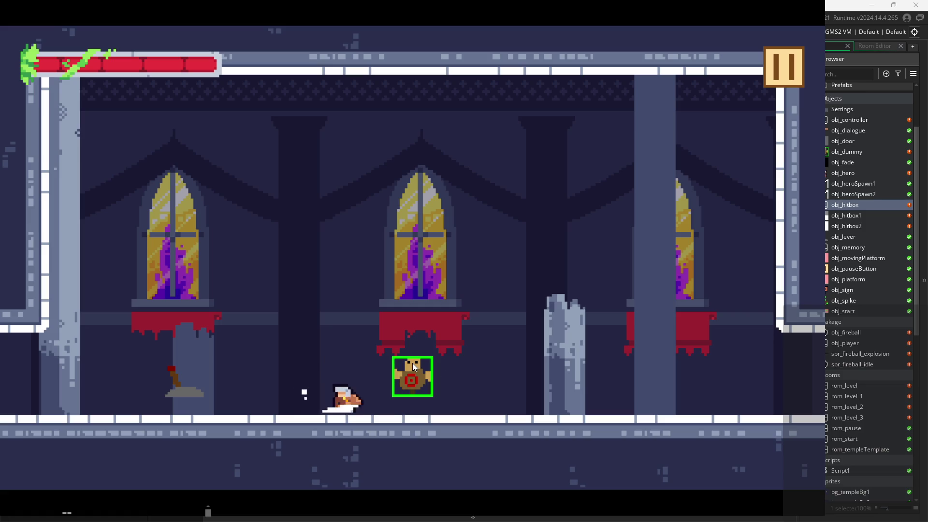
{"action": "key", "text": "x"}
{"action": "left_click", "coordinate": [772, 67]}
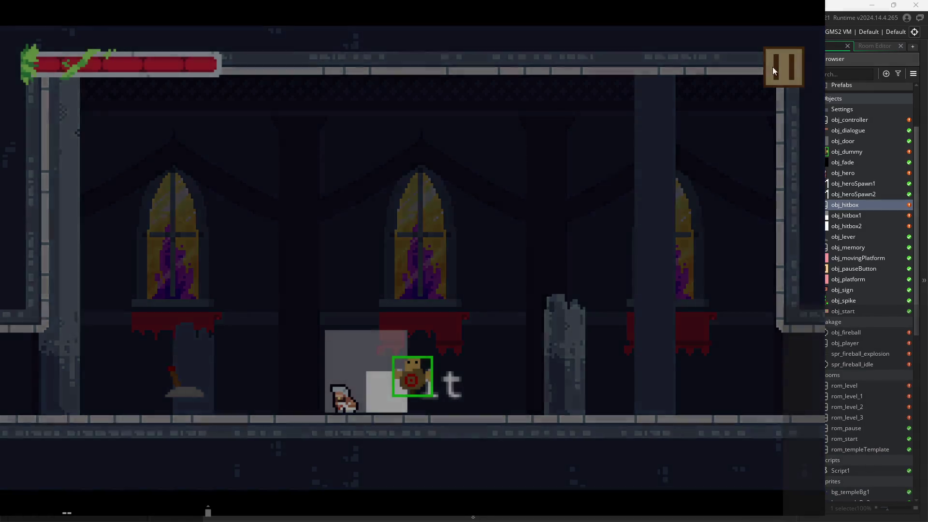
{"action": "left_click", "coordinate": [700, 454]}
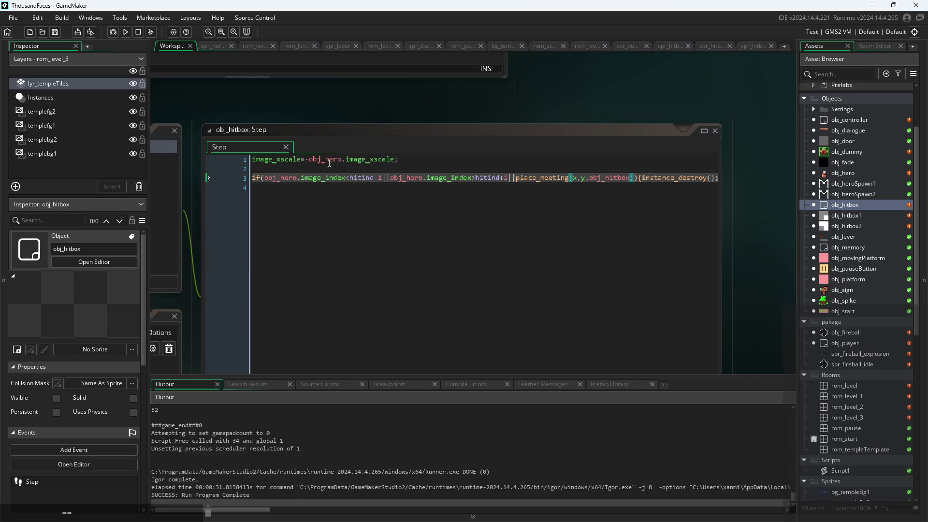
- Delete the minus before obj_hero.image_xscale on line 1, then rebuild and start the game
{"action": "left_click", "coordinate": [312, 161]}
{"action": "key", "text": "BackSpace"}
{"action": "left_click", "coordinate": [125, 32]}
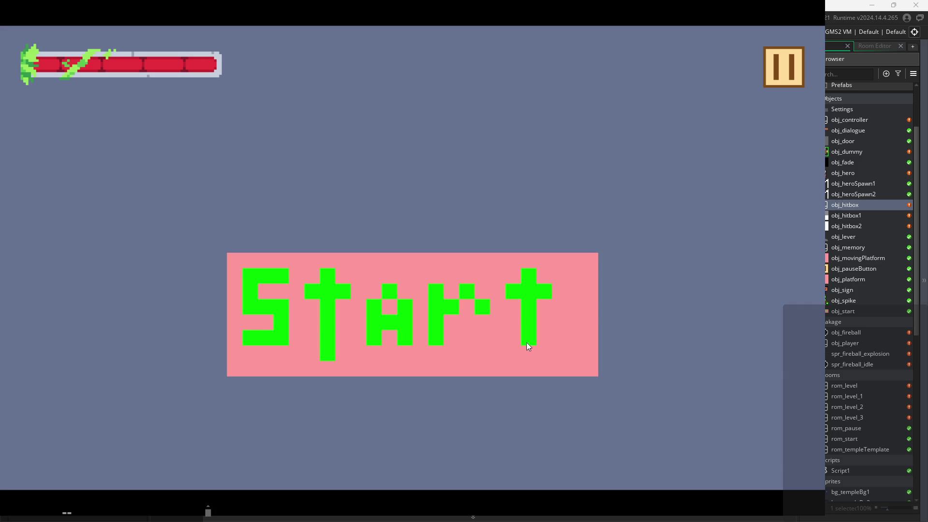
{"action": "left_click", "coordinate": [528, 346]}
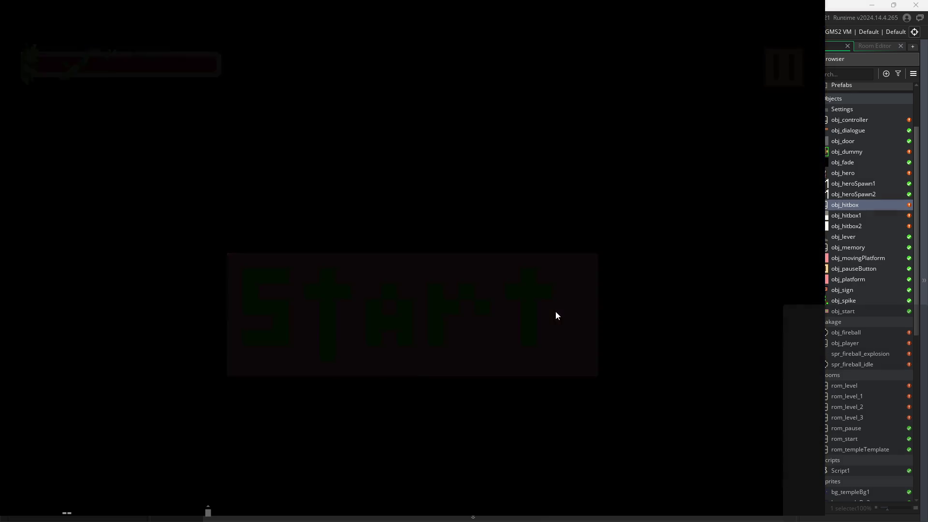
- Run and jump across the ledges past the spikes to the training dummy
{"action": "key", "text": "Up"}
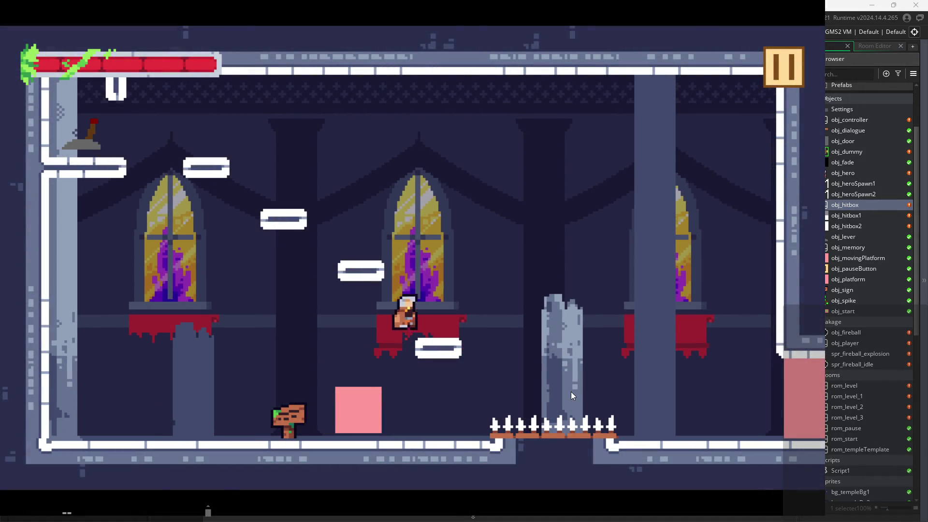
{"action": "key", "text": "Left"}
{"action": "key", "text": "Right"}
{"action": "key", "text": "Up"}
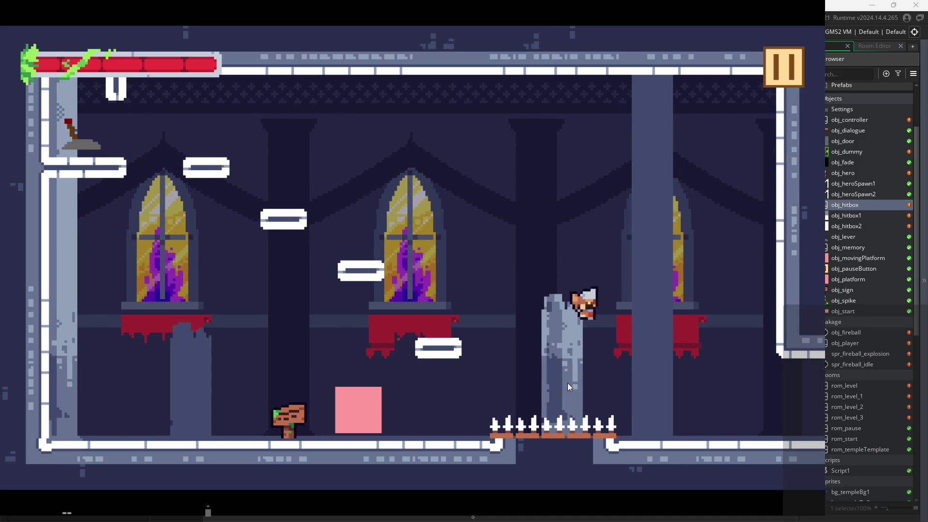
{"action": "key", "text": "Right"}
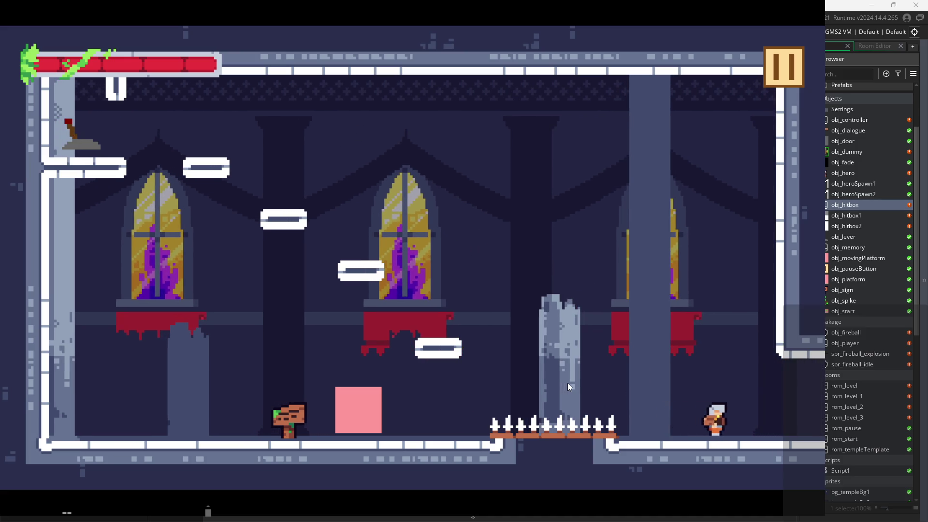
{"action": "key", "text": "Right"}
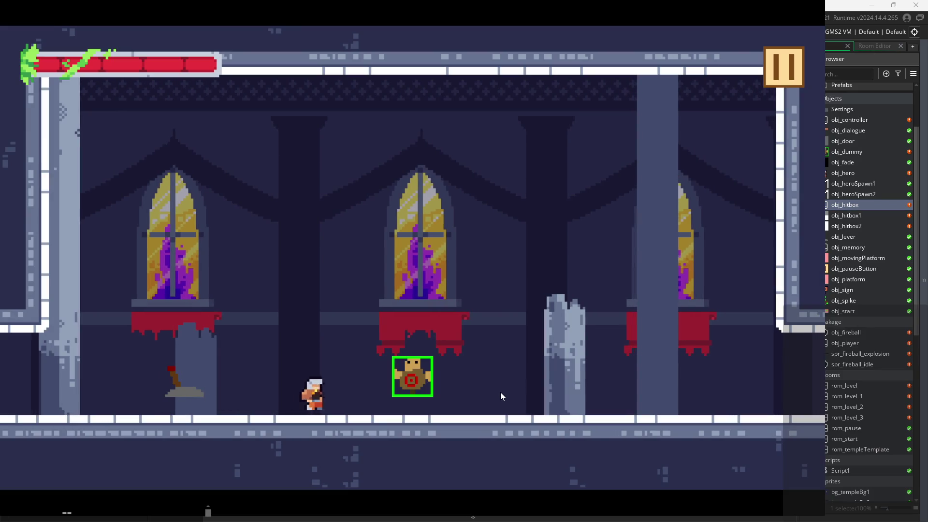
- Attack the training dummy repeatedly from both sides
{"action": "key", "text": "x"}
{"action": "key", "text": "x"}
{"action": "key", "text": "x"}
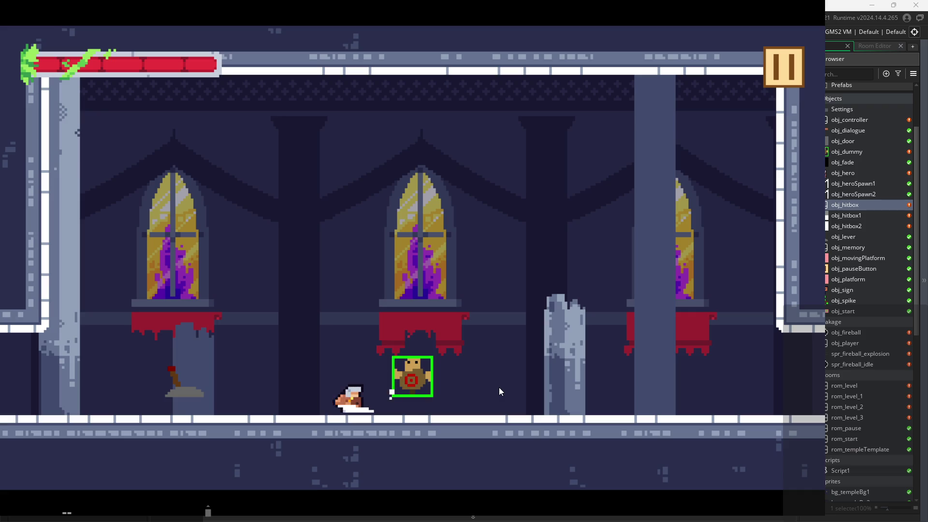
{"action": "key", "text": "x"}
{"action": "key", "text": "x"}
{"action": "key", "text": "Right"}
{"action": "key", "text": "Right"}
{"action": "key", "text": "x"}
{"action": "key", "text": "x"}
{"action": "key", "text": "x"}
{"action": "key", "text": "x"}
{"action": "key", "text": "x"}
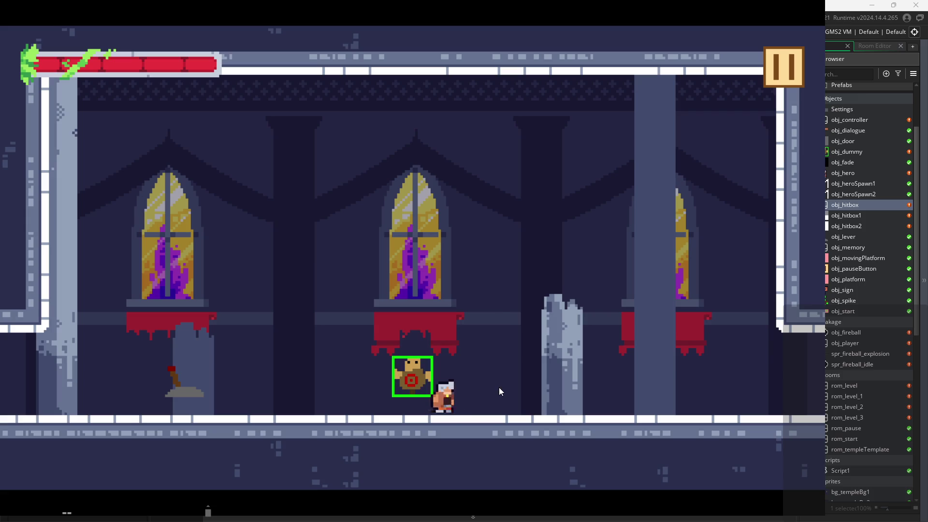
{"action": "key", "text": "Left"}
{"action": "key", "text": "x"}
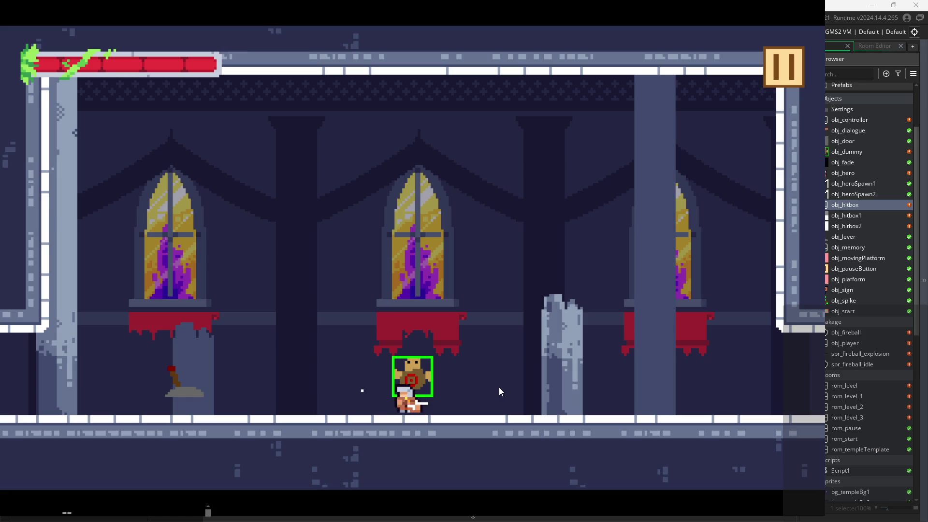
{"action": "key", "text": "x"}
{"action": "key", "text": "x"}
{"action": "key", "text": "x"}
{"action": "key", "text": "x"}
{"action": "key", "text": "x"}
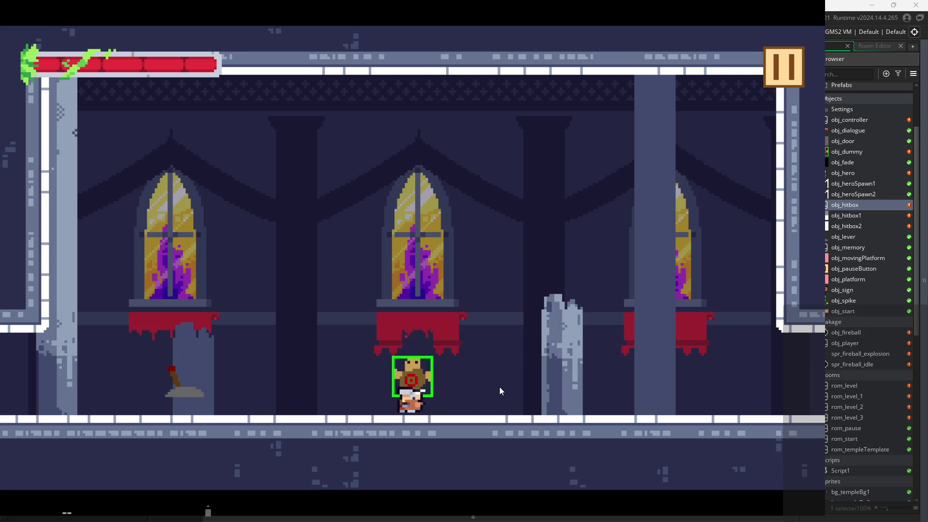
{"action": "key", "text": "x"}
{"action": "key", "text": "x"}
{"action": "key", "text": "x"}
{"action": "key", "text": "Left"}
{"action": "key", "text": "x"}
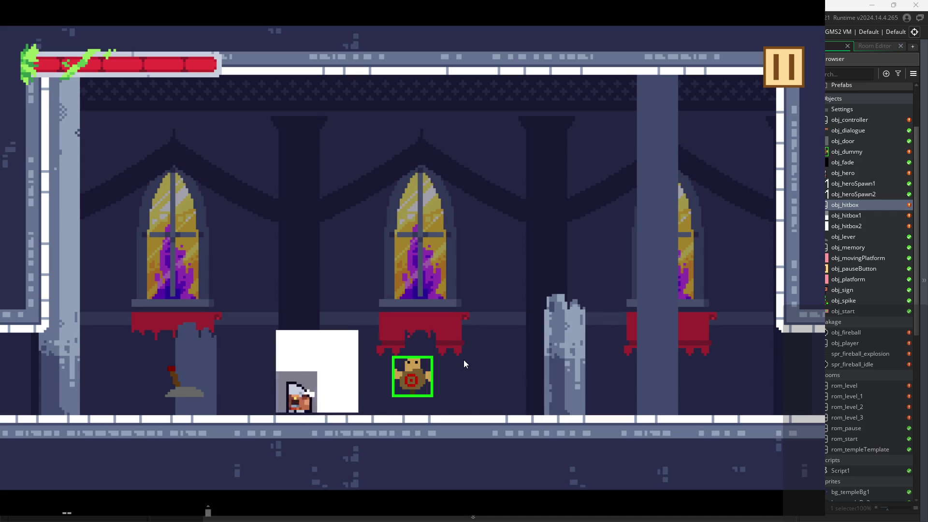
{"action": "key", "text": "x"}
{"action": "key", "text": "x"}
{"action": "key", "text": "x"}
{"action": "key", "text": "x"}
{"action": "key", "text": "x"}
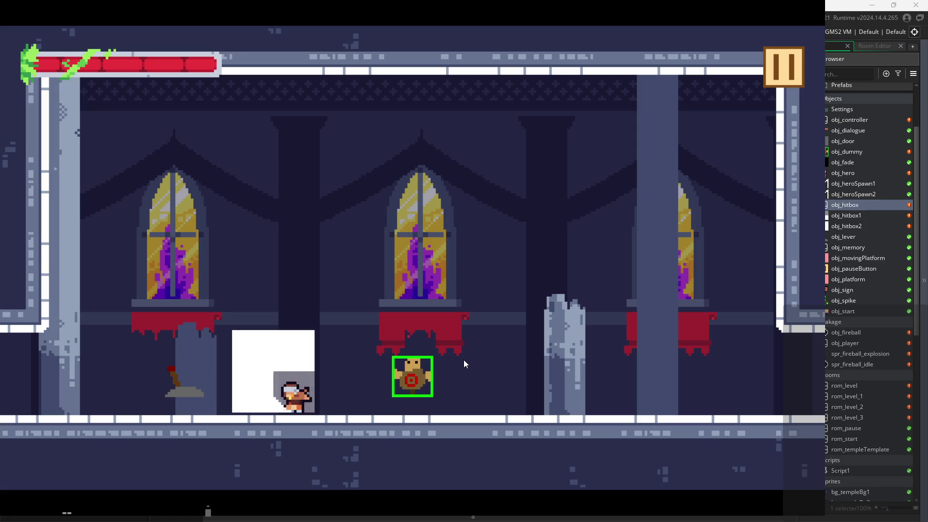
{"action": "key", "text": "x"}
- Close the game and insert blank lines at the top of obj_hitbox's Step code
{"action": "left_click", "coordinate": [780, 88]}
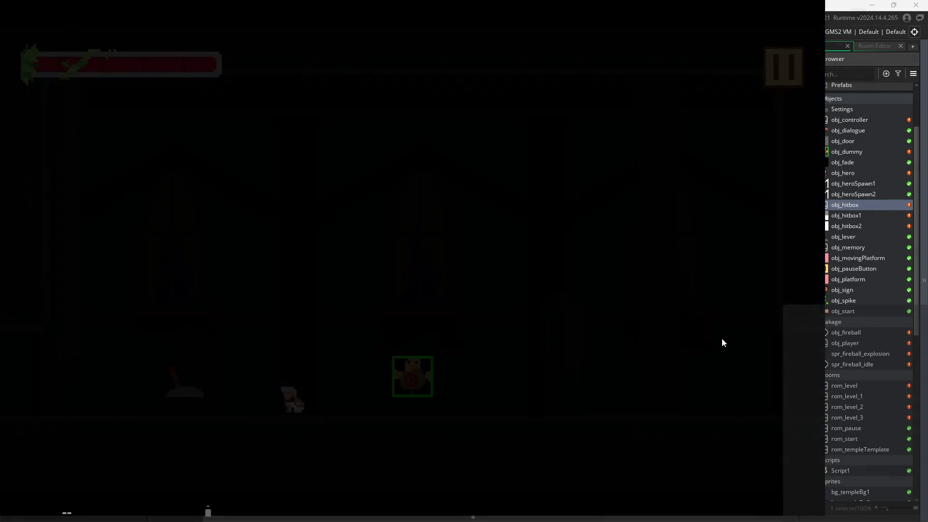
{"action": "left_click", "coordinate": [252, 163]}
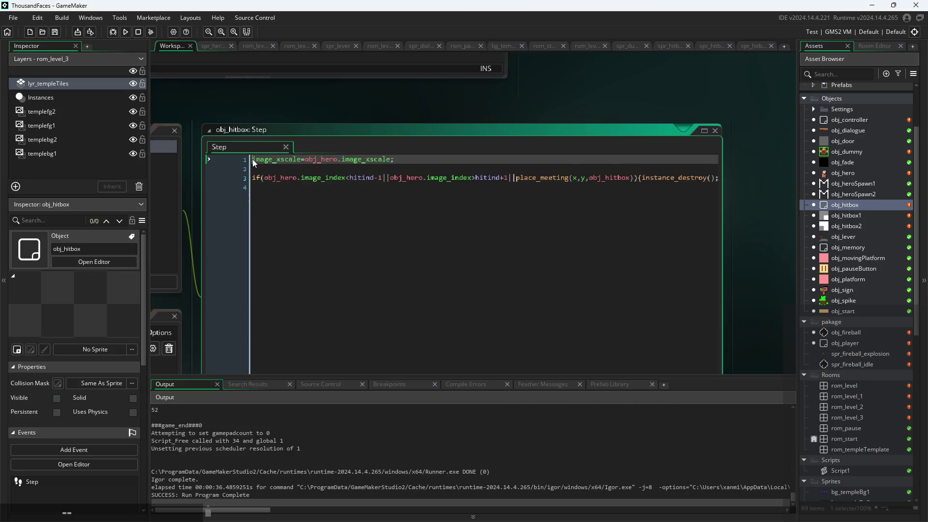
{"action": "key", "text": "Return"}
{"action": "key", "text": "Return"}
{"action": "left_click", "coordinate": [291, 159]}
{"action": "type", "text": "x=hero"}
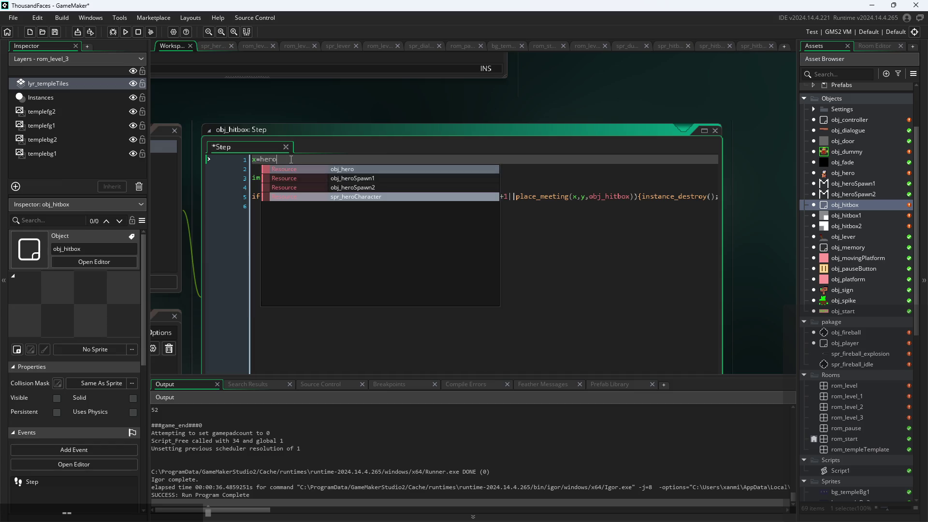
- Finish x=obj_hero.x; on line 1, duplicate it as y=obj_hero.y;, and run the game
{"action": "type", "text": ".x;"}
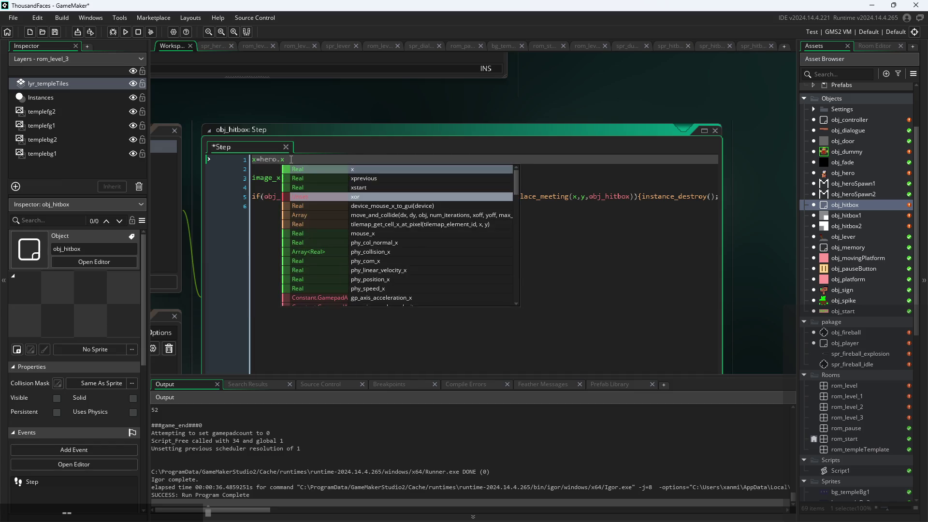
{"action": "key", "text": "Return"}
{"action": "key", "text": "Up"}
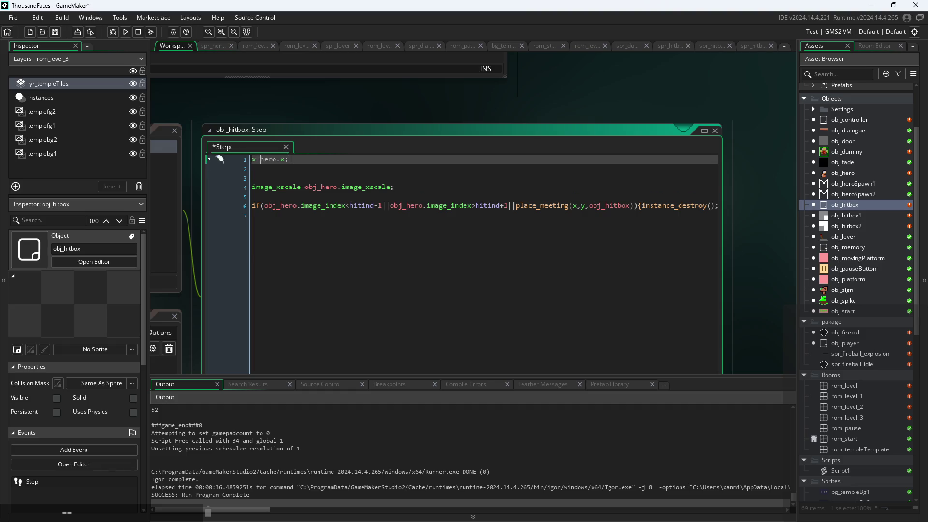
{"action": "key", "text": "Down"}
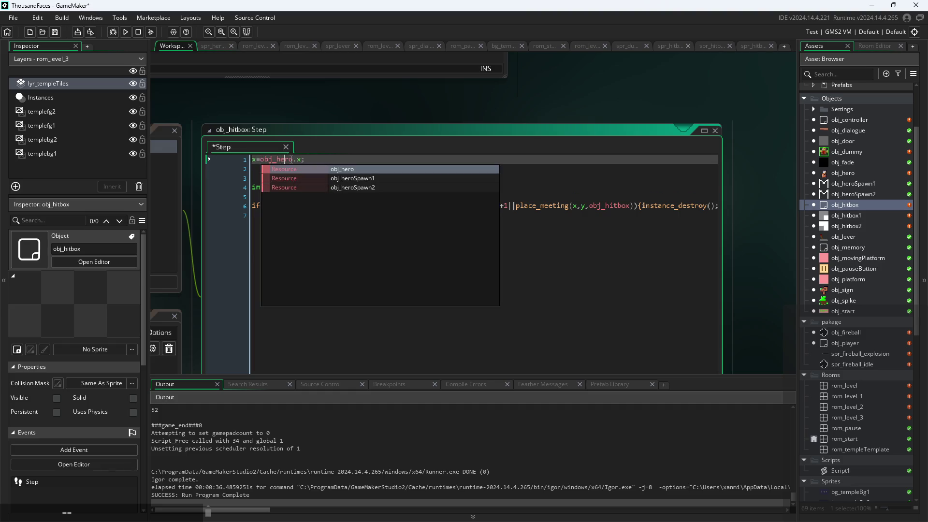
{"action": "key", "text": "shift+Up"}
{"action": "key", "text": "ctrl+c"}
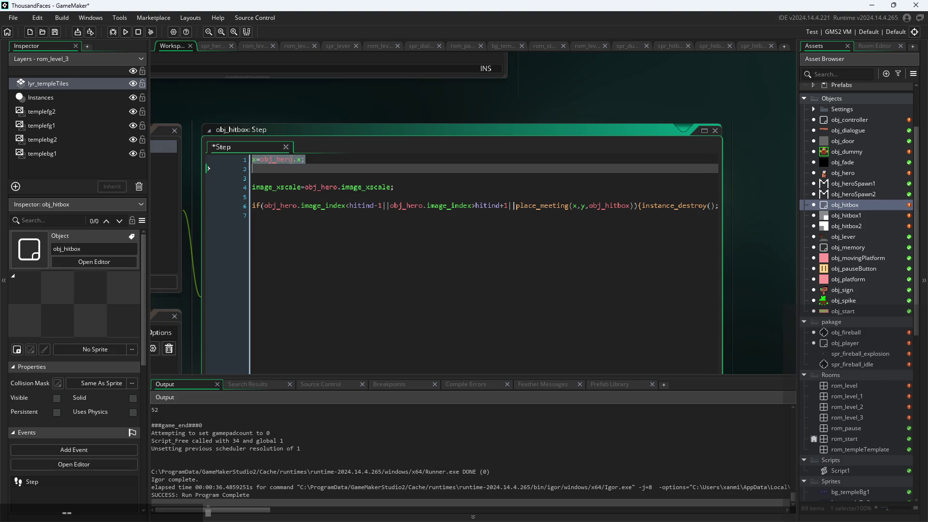
{"action": "key", "text": "Escape"}
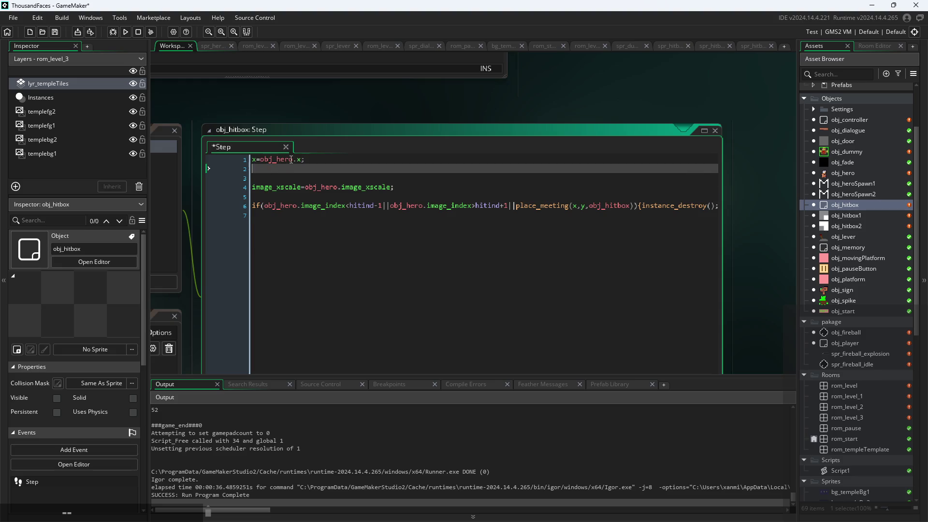
{"action": "key", "text": "ctrl+v"}
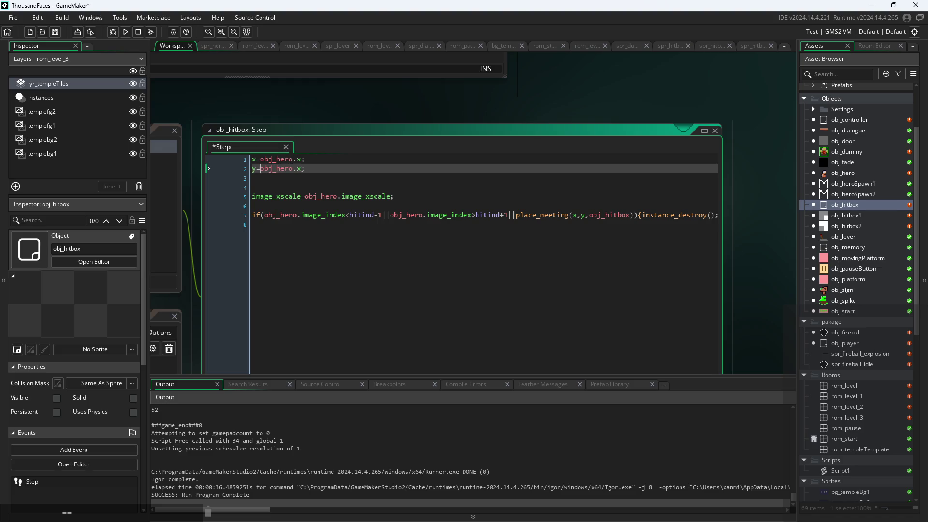
{"action": "key", "text": "BackSpace"}
{"action": "type", "text": "y"}
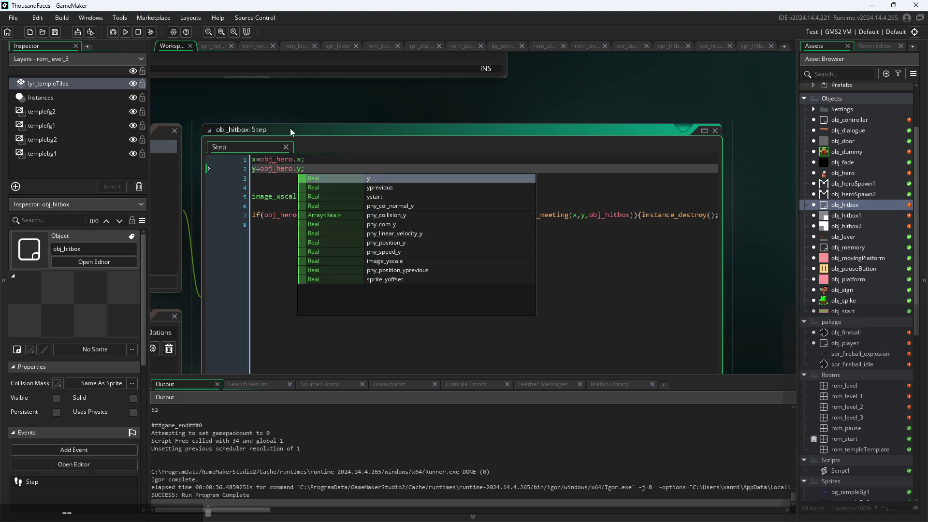
{"action": "left_click", "coordinate": [336, 167]}
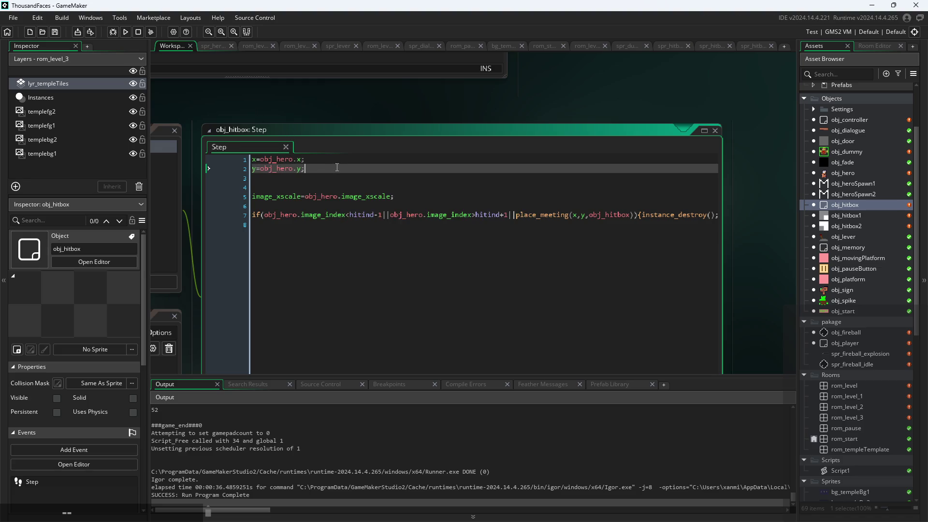
{"action": "left_click", "coordinate": [126, 32]}
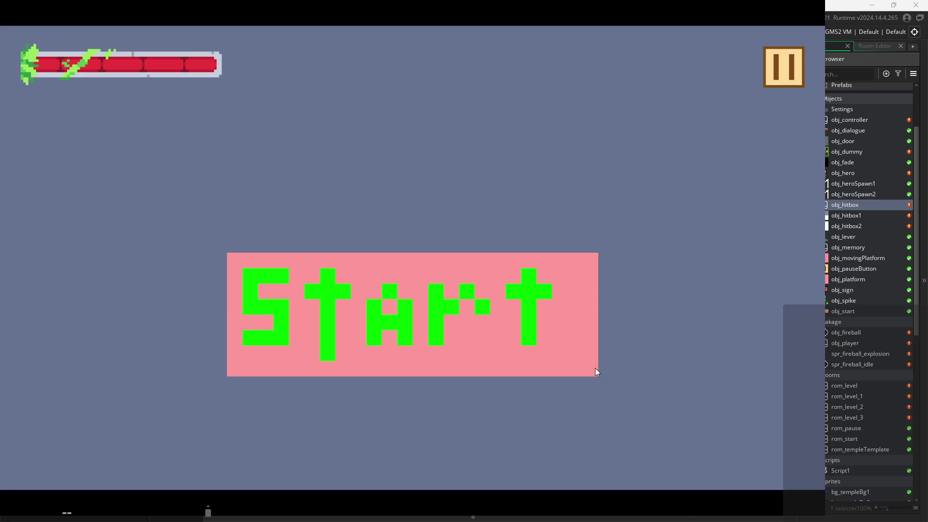
- Start the game and run and jump up the platforms into the dummy's room
{"action": "left_click", "coordinate": [596, 367]}
{"action": "key", "text": "Right"}
{"action": "key", "text": "space"}
{"action": "key", "text": "space"}
{"action": "key", "text": "Left"}
{"action": "key", "text": "Right"}
{"action": "key", "text": "Left"}
{"action": "key", "text": "space"}
{"action": "key", "text": "space"}
{"action": "key", "text": "space"}
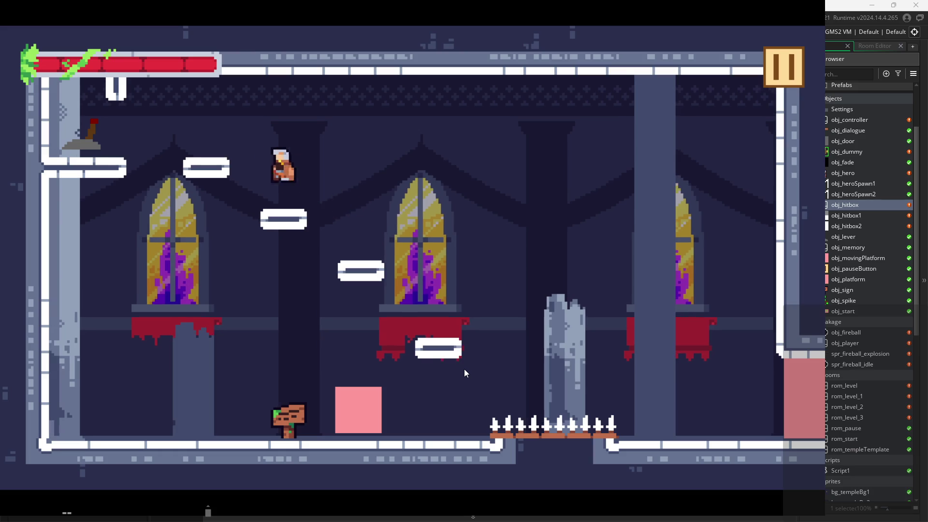
{"action": "key", "text": "Right"}
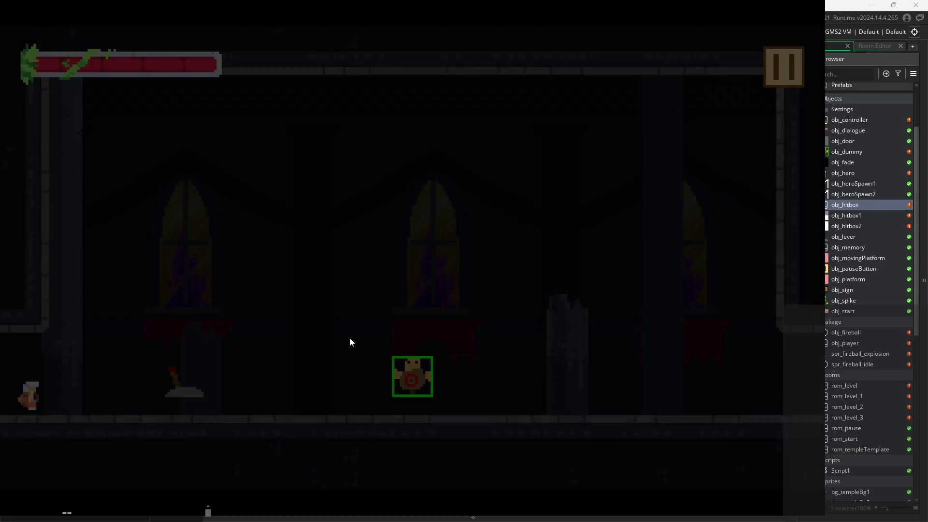
{"action": "key", "text": "Right"}
- Attack beside the dummy facing left and right to watch the hitbox
{"action": "key", "text": "x"}
{"action": "key", "text": "x"}
{"action": "key", "text": "x"}
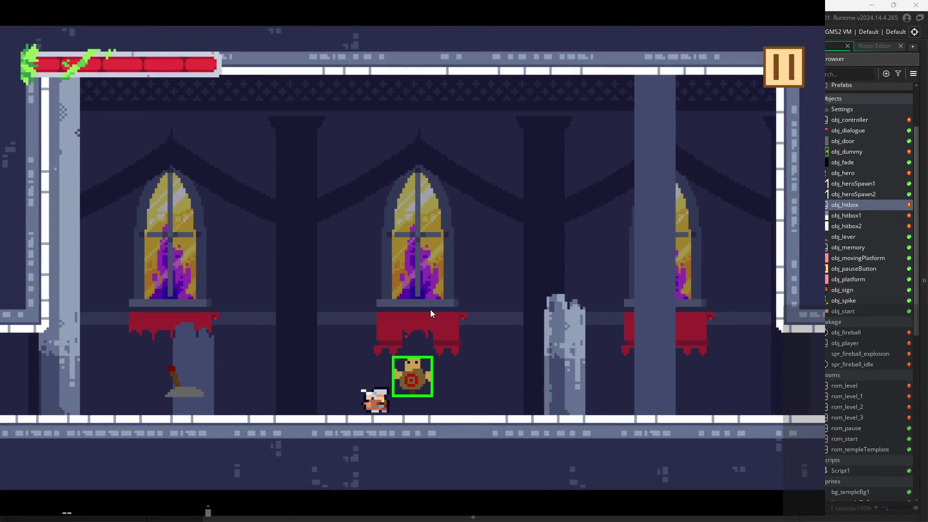
{"action": "key", "text": "x"}
{"action": "key", "text": "x"}
{"action": "key", "text": "x"}
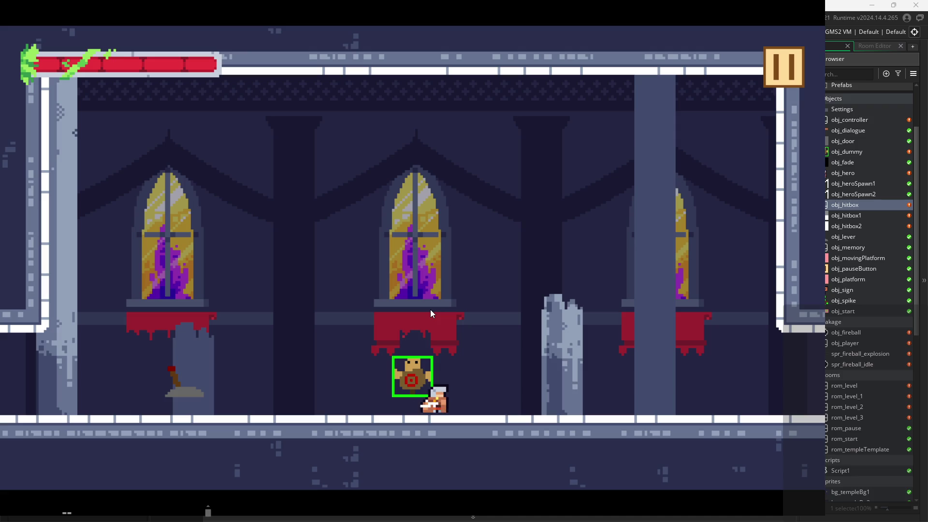
{"action": "key", "text": "Left"}
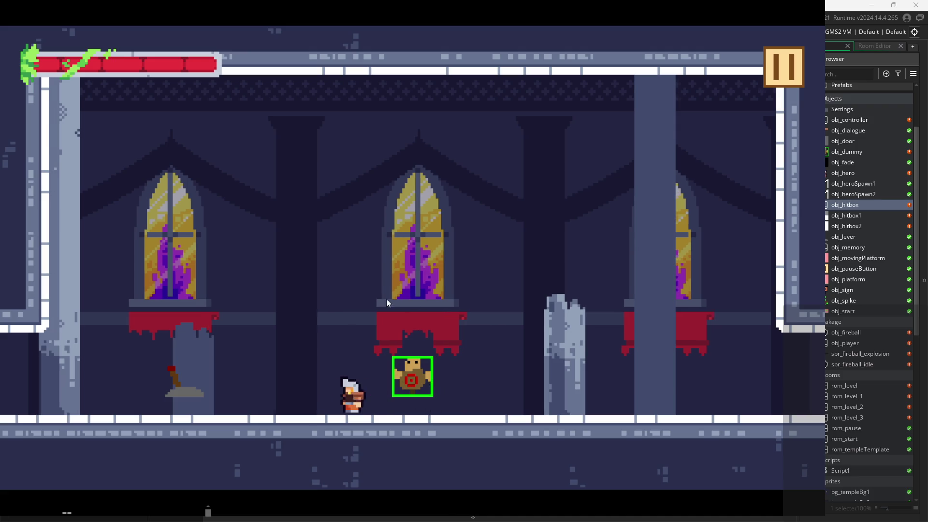
{"action": "key", "text": "x"}
{"action": "key", "text": "x"}
{"action": "key", "text": "x"}
{"action": "key", "text": "x"}
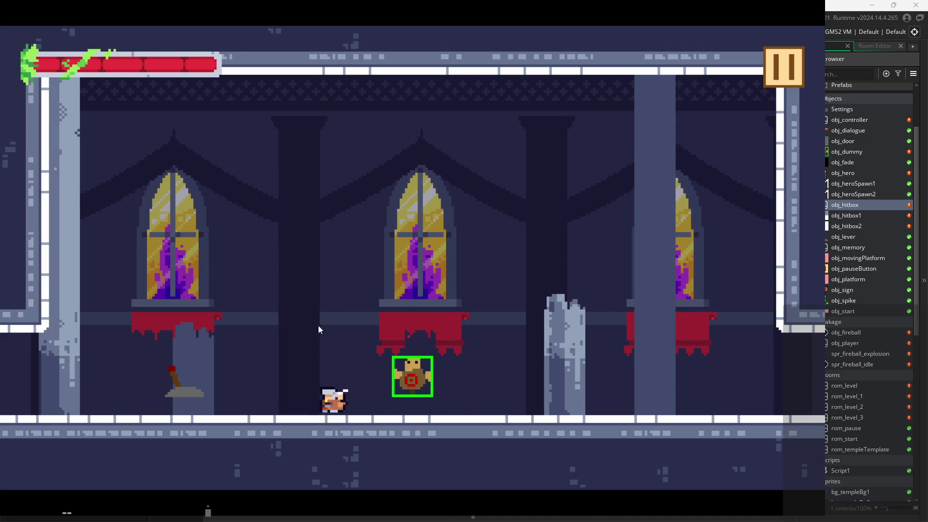
{"action": "key", "text": "x"}
{"action": "key", "text": "x"}
{"action": "key", "text": "x"}
{"action": "key", "text": "x"}
{"action": "key", "text": "x"}
{"action": "key", "text": "x"}
{"action": "key", "text": "x"}
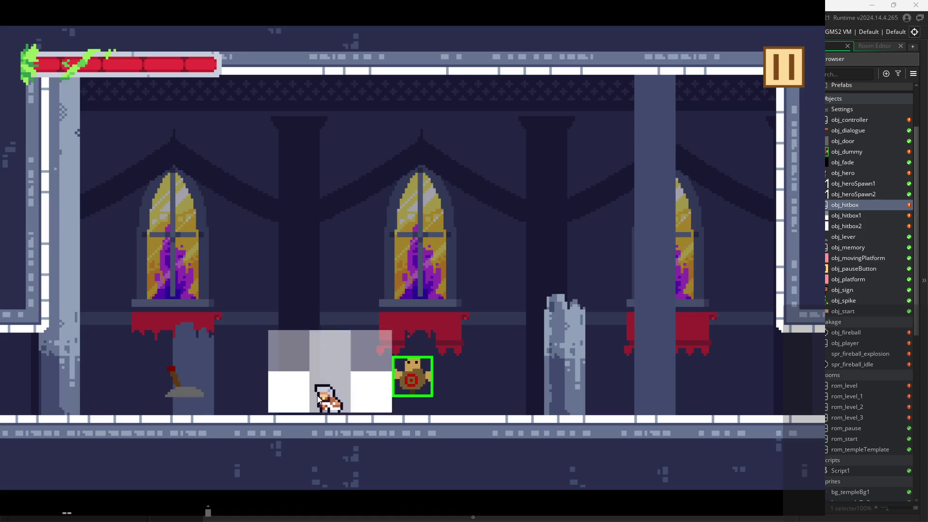
{"action": "key", "text": "x"}
{"action": "key", "text": "x"}
{"action": "key", "text": "x"}
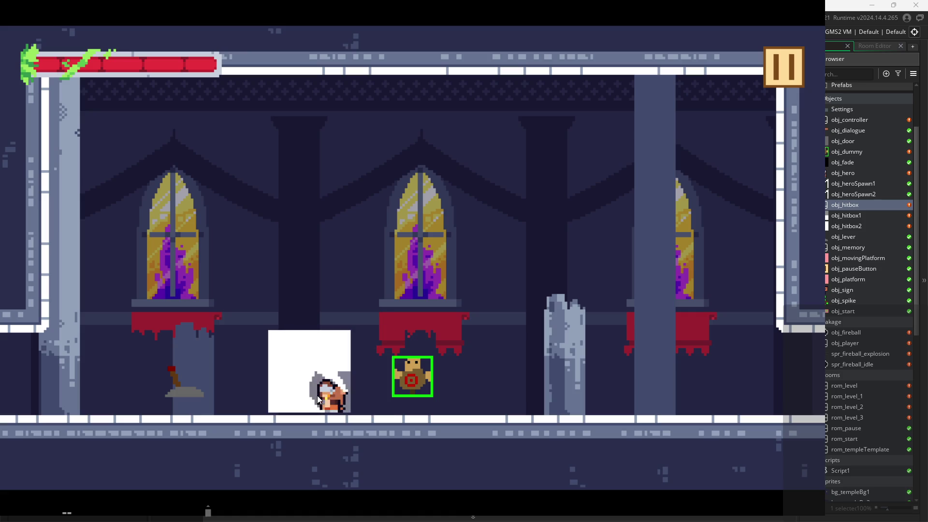
{"action": "key", "text": "x"}
{"action": "key", "text": "x"}
{"action": "key", "text": "x"}
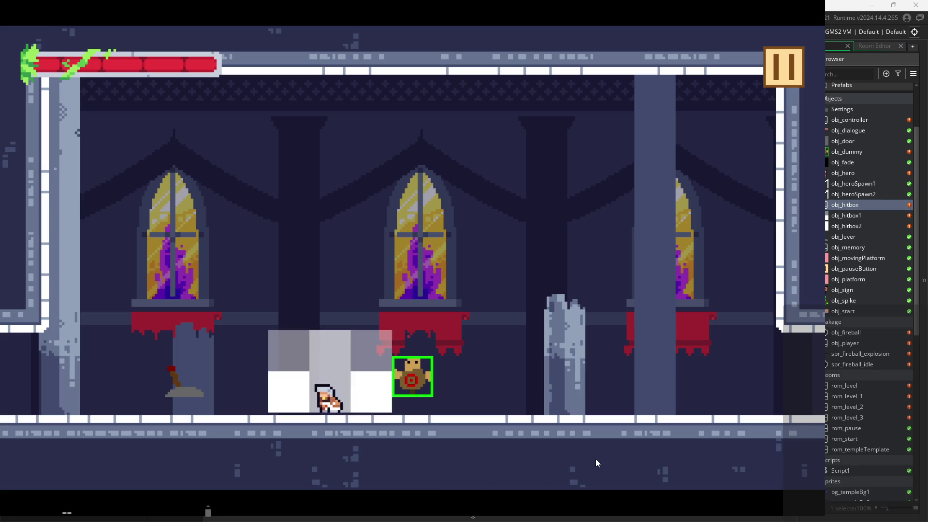
{"action": "key", "text": "x"}
{"action": "key", "text": "x"}
{"action": "key", "text": "x"}
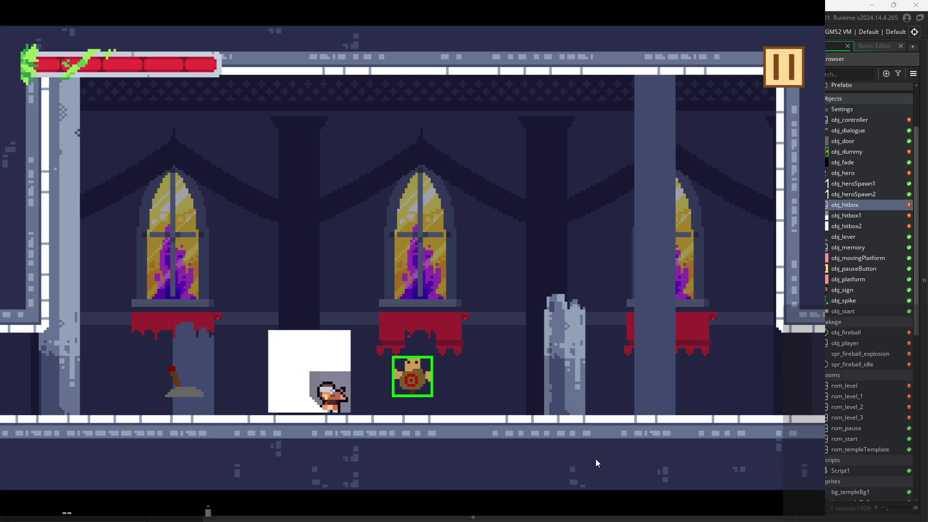
{"action": "key", "text": "x"}
{"action": "key", "text": "x"}
{"action": "key", "text": "x"}
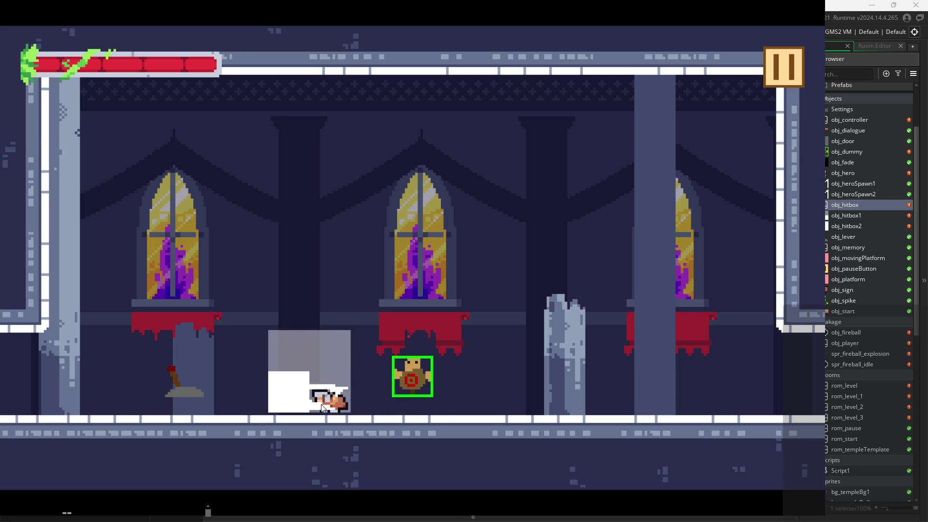
{"action": "key", "text": "x"}
{"action": "key", "text": "x"}
{"action": "key", "text": "x"}
{"action": "key", "text": "Left"}
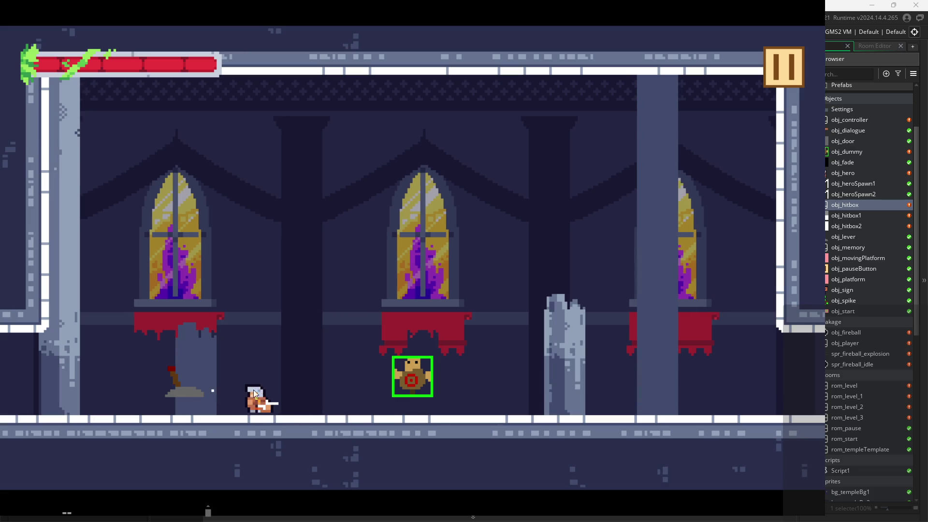
{"action": "key", "text": "x"}
{"action": "key", "text": "x"}
{"action": "key", "text": "x"}
{"action": "key", "text": "x"}
{"action": "key", "text": "x"}
{"action": "key", "text": "x"}
{"action": "key", "text": "x"}
{"action": "key", "text": "x"}
{"action": "key", "text": "x"}
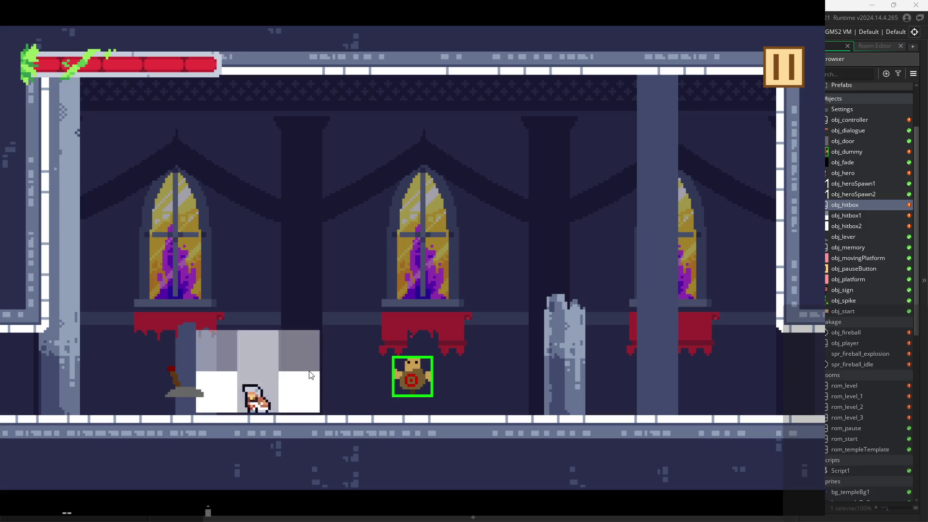
{"action": "key", "text": "x"}
{"action": "key", "text": "x"}
{"action": "key", "text": "x"}
{"action": "key", "text": "x"}
{"action": "key", "text": "x"}
{"action": "key", "text": "x"}
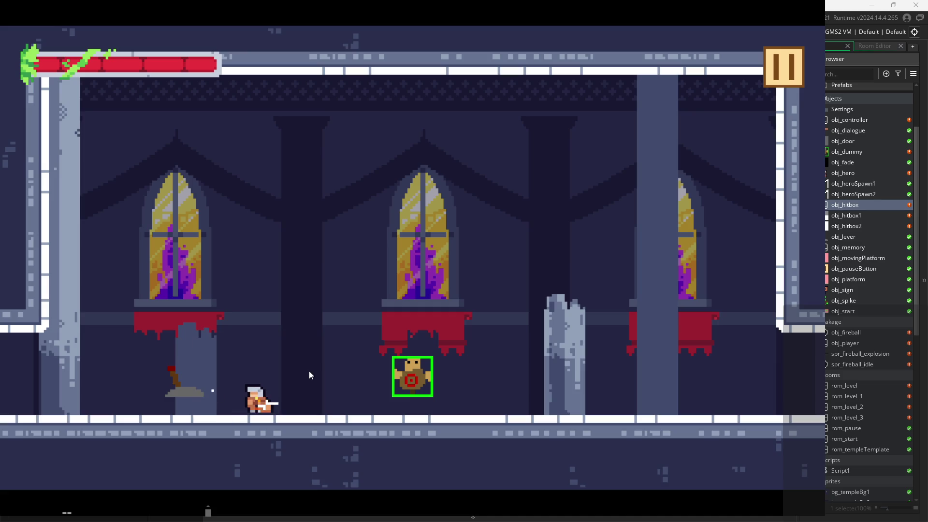
- Show the F1 debug stats, attack a few more times, then pause the game
{"action": "key", "text": "x"}
{"action": "key", "text": "F1"}
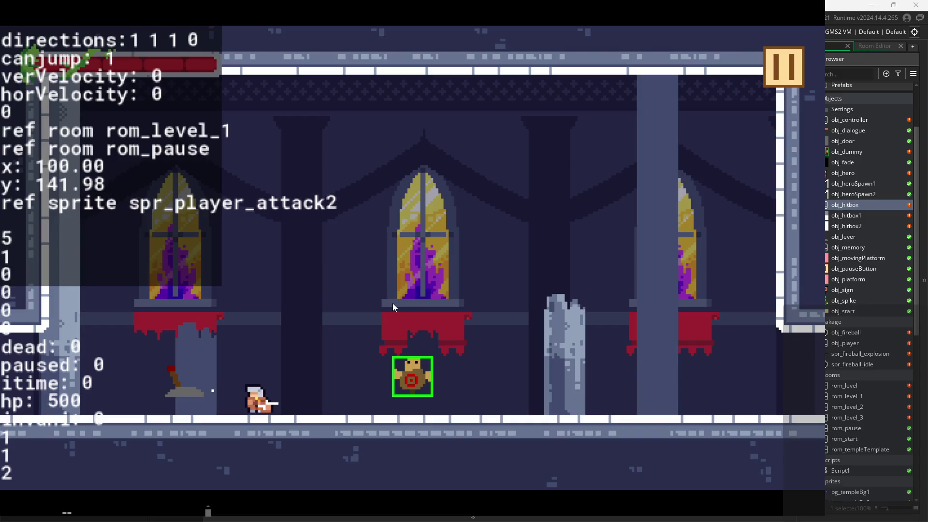
{"action": "key", "text": "x"}
{"action": "key", "text": "x"}
{"action": "key", "text": "x"}
{"action": "key", "text": "x"}
{"action": "key", "text": "x"}
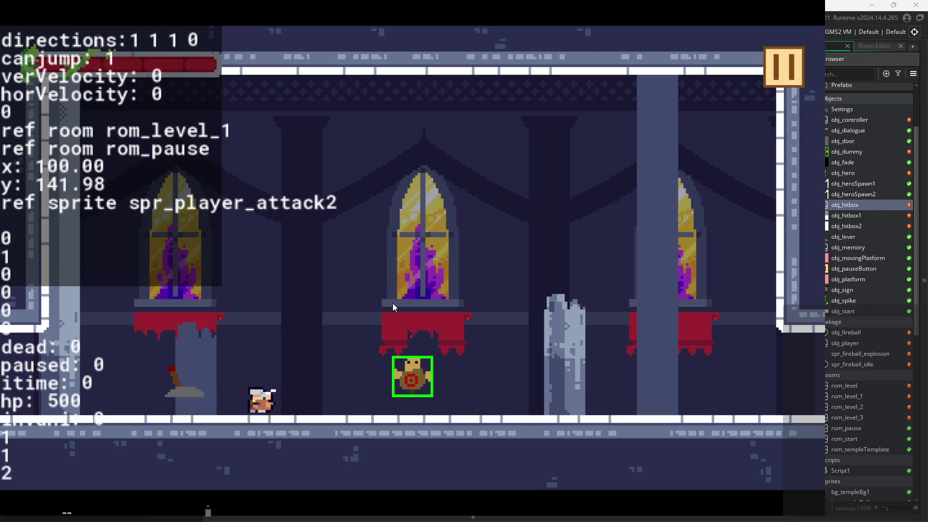
{"action": "key", "text": "x"}
{"action": "key", "text": "x"}
{"action": "key", "text": "x"}
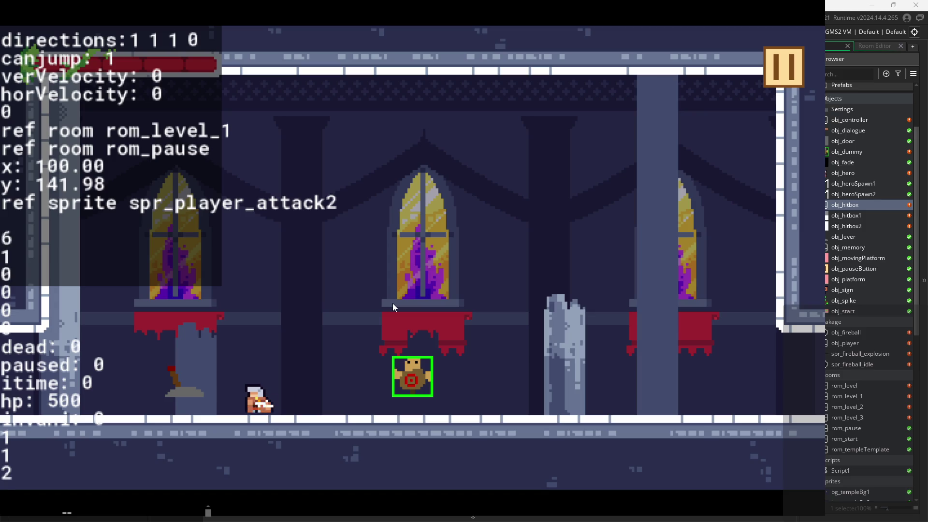
{"action": "key", "text": "x"}
{"action": "key", "text": "Right"}
{"action": "key", "text": "x"}
{"action": "key", "text": "x"}
{"action": "key", "text": "x"}
{"action": "key", "text": "x"}
{"action": "key", "text": "x"}
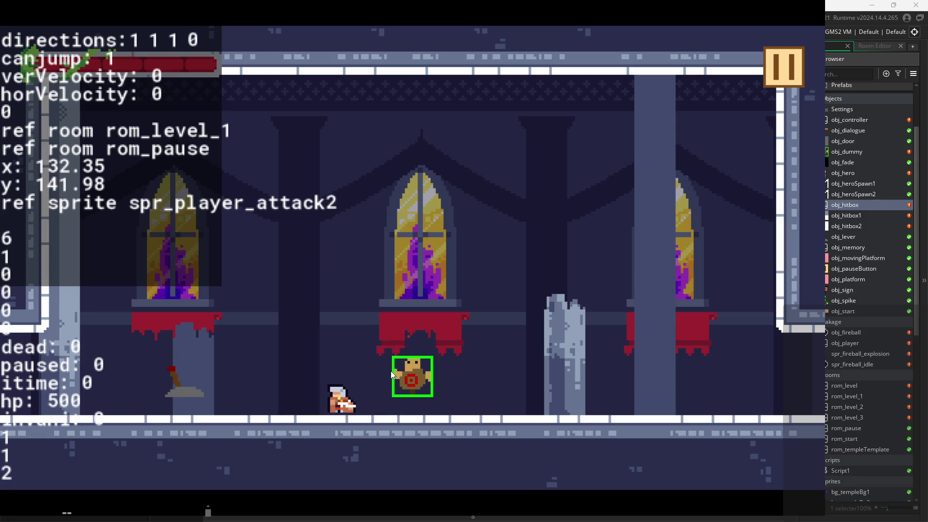
{"action": "left_click", "coordinate": [779, 56]}
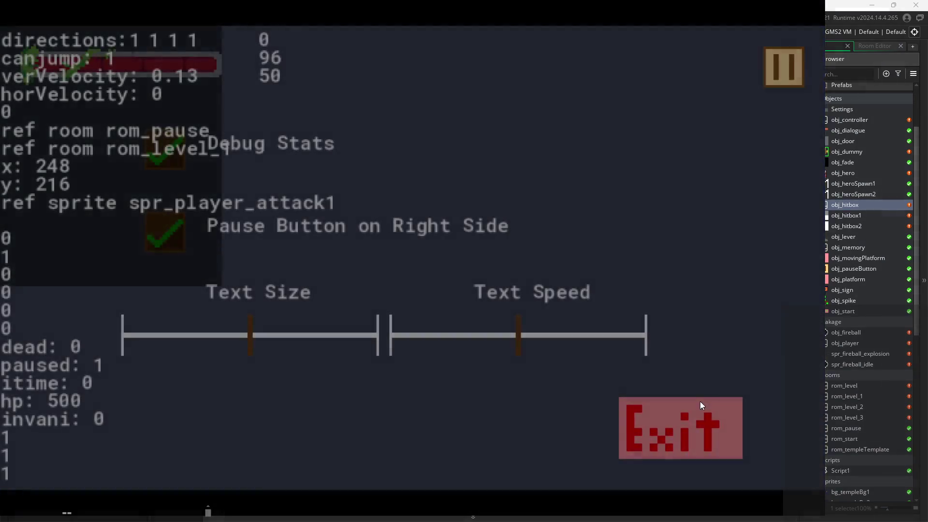
- Exit the game and add an empty Create event to obj_hitbox
{"action": "left_click", "coordinate": [700, 405]}
{"action": "scroll", "coordinate": [564, 136], "scroll_direction": "left", "scroll_amount": 5}
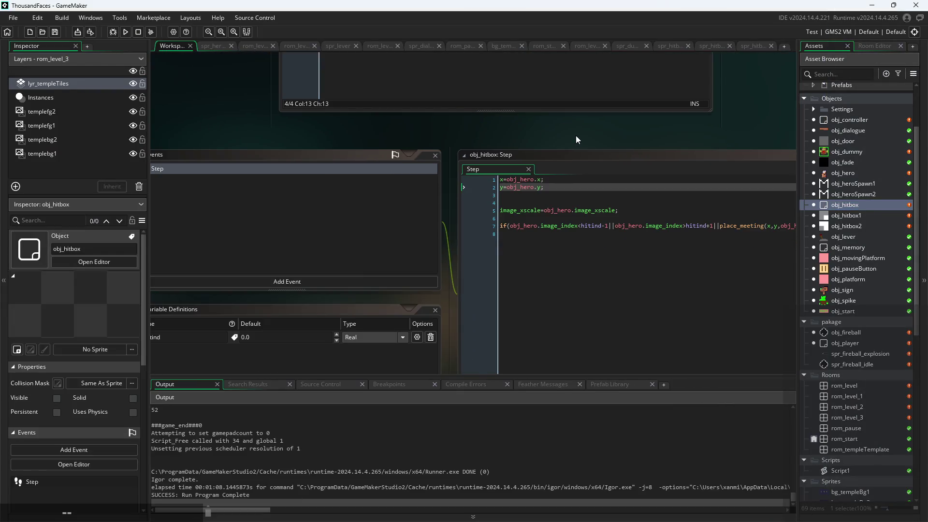
{"action": "left_click", "coordinate": [358, 282]}
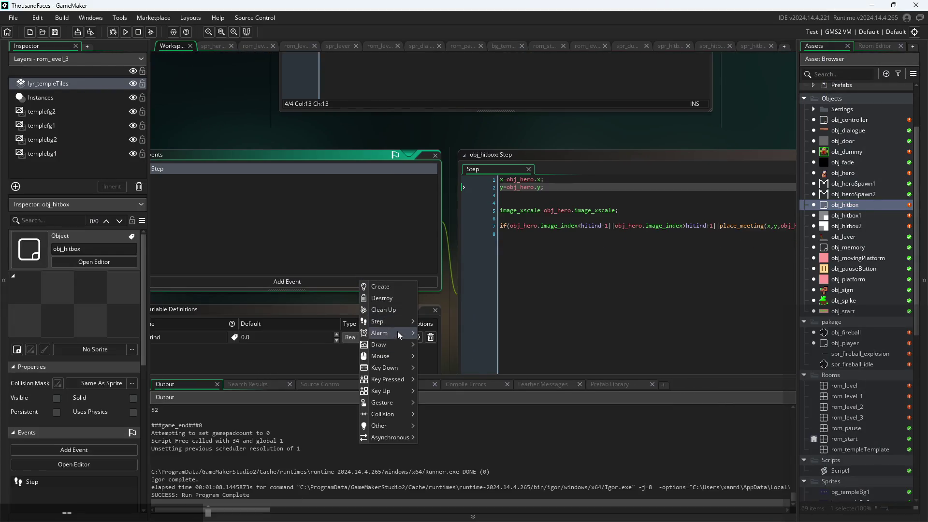
{"action": "left_click", "coordinate": [387, 287]}
{"action": "key", "text": "ctrl+a"}
{"action": "key", "text": "BackSpace"}
- Copy all of the Step event code into the Create event and run the game
{"action": "left_click", "coordinate": [487, 174]}
{"action": "scroll", "coordinate": [698, 184], "scroll_direction": "down", "scroll_amount": 3}
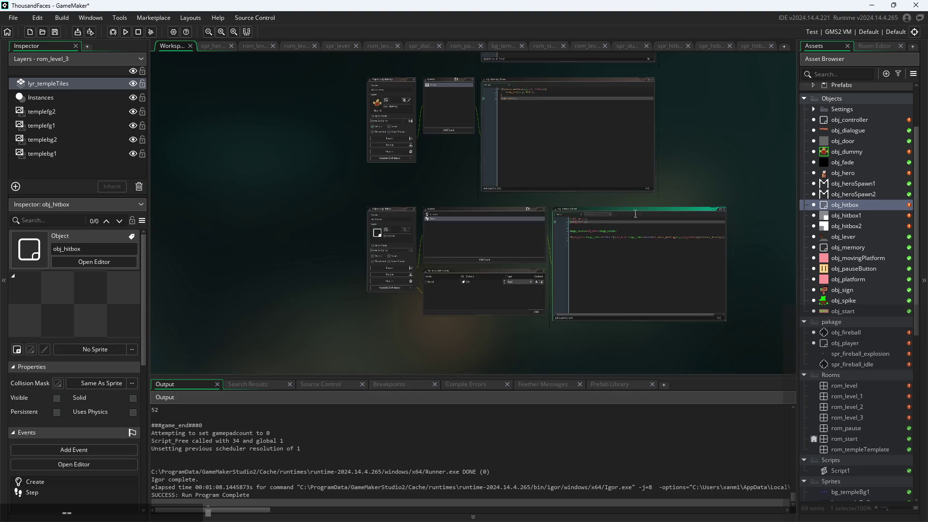
{"action": "scroll", "coordinate": [697, 184], "scroll_direction": "up", "scroll_amount": 3}
{"action": "scroll", "coordinate": [721, 219], "scroll_direction": "down", "scroll_amount": 3}
{"action": "scroll", "coordinate": [645, 274], "scroll_direction": "up", "scroll_amount": 1}
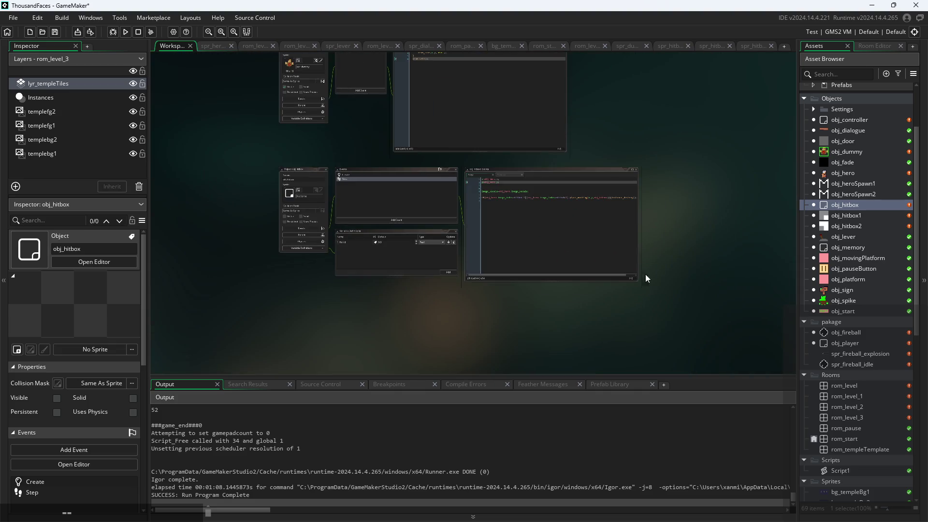
{"action": "left_click_drag", "start_coordinate": [637, 282], "coordinate": [637, 307]}
{"action": "left_click_drag", "start_coordinate": [638, 250], "coordinate": [687, 250]}
{"action": "scroll", "coordinate": [688, 251], "scroll_direction": "up", "scroll_amount": 3}
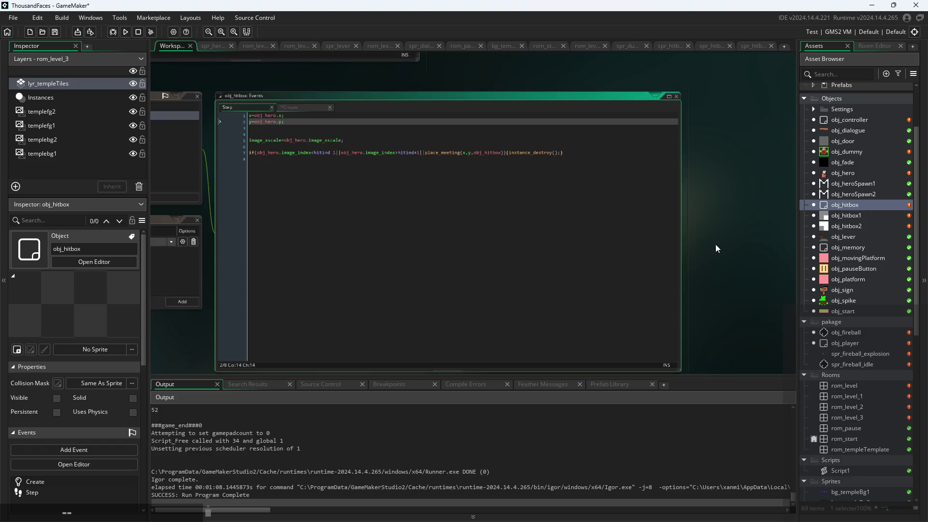
{"action": "key", "text": "ctrl+a"}
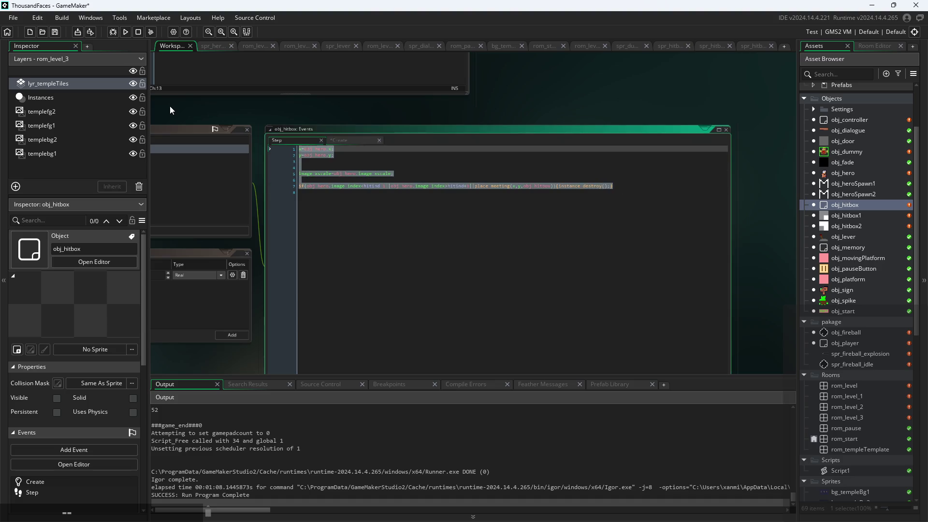
{"action": "left_click", "coordinate": [339, 140]}
{"action": "type", "text": "x=obj_hero.x; y=obj_hero.y;   image_xscale=obj_hero.image_xscale;  if(obj_hero.image_index<hitind-1||obj_hero.image_index>hitind+1||place_meeting(x,y,obj_hitbox)){instance_destroy();}"}
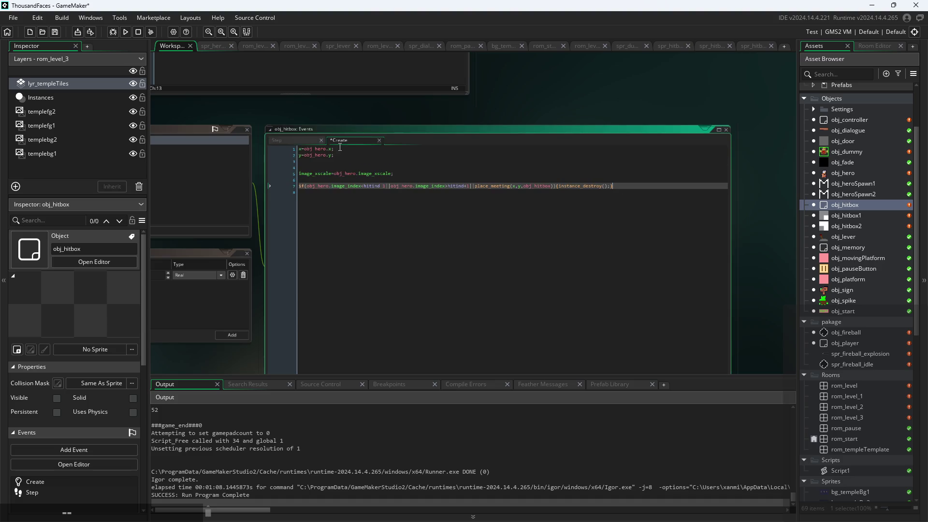
{"action": "left_click", "coordinate": [126, 32]}
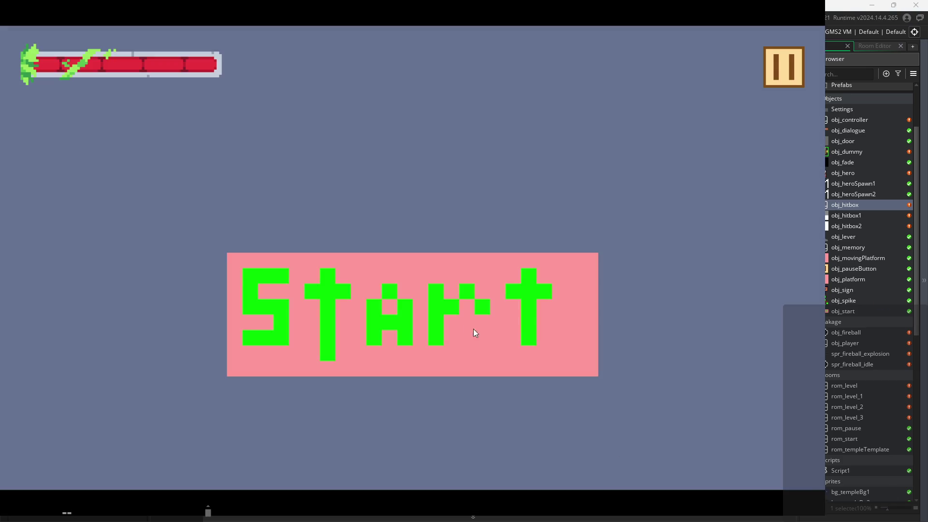
- Start the game and move the hero over the platforms and lever into the dummy's room
{"action": "left_click", "coordinate": [474, 329]}
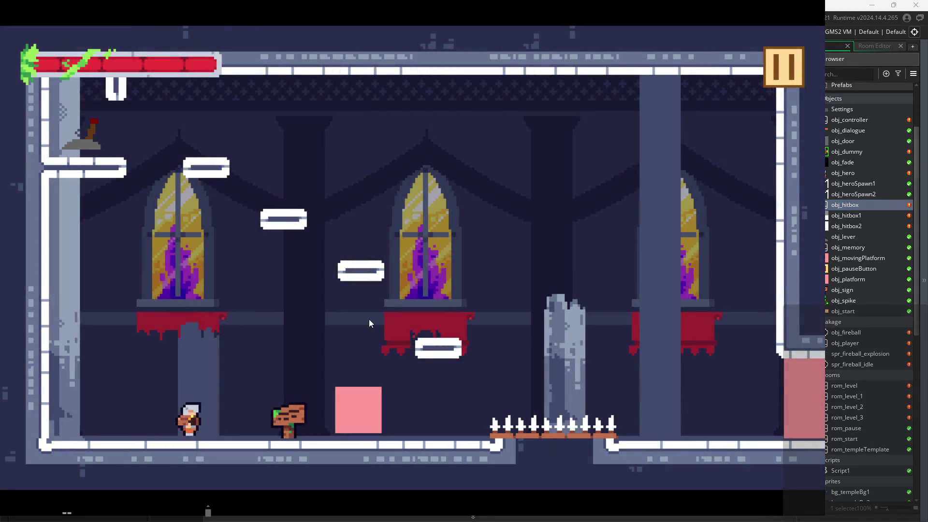
{"action": "key", "text": "Left"}
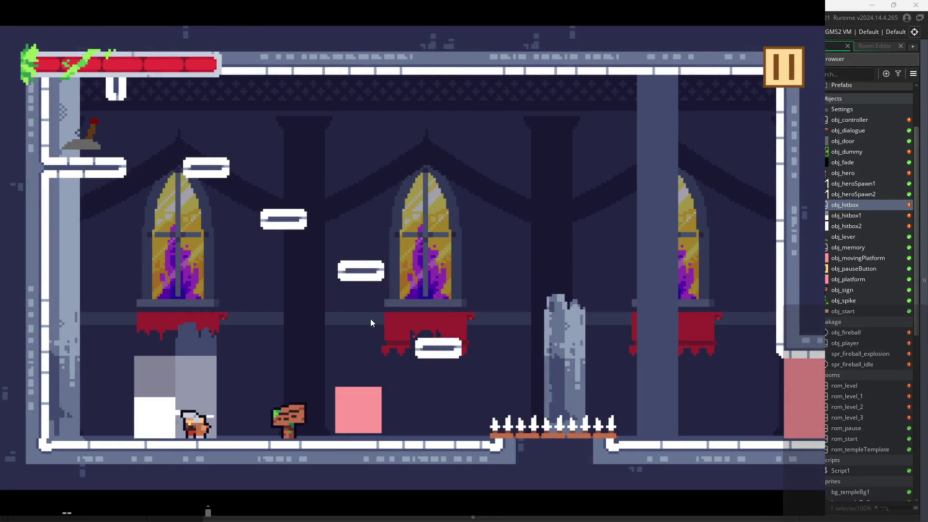
{"action": "key", "text": "Right"}
{"action": "key", "text": "space"}
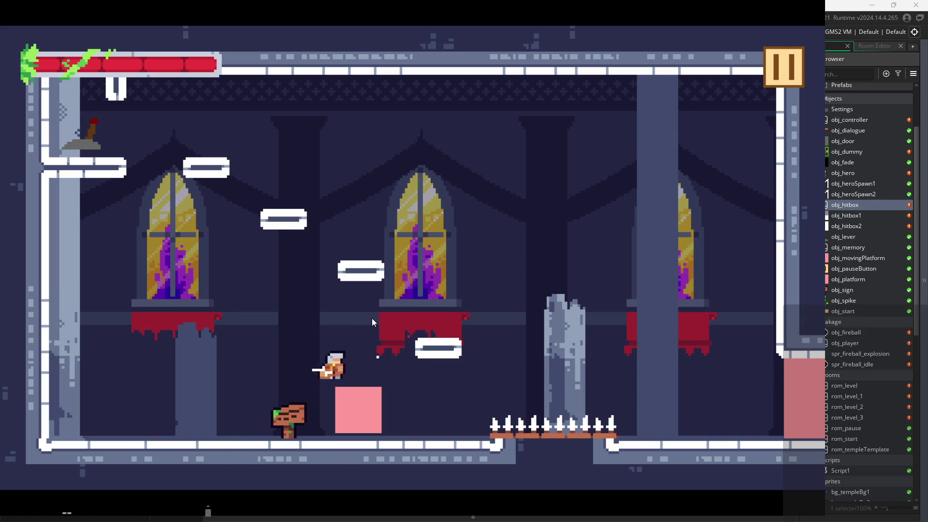
{"action": "key", "text": "Left"}
{"action": "key", "text": "Left"}
{"action": "key", "text": "space"}
{"action": "key", "text": "Right"}
{"action": "key", "text": "Right"}
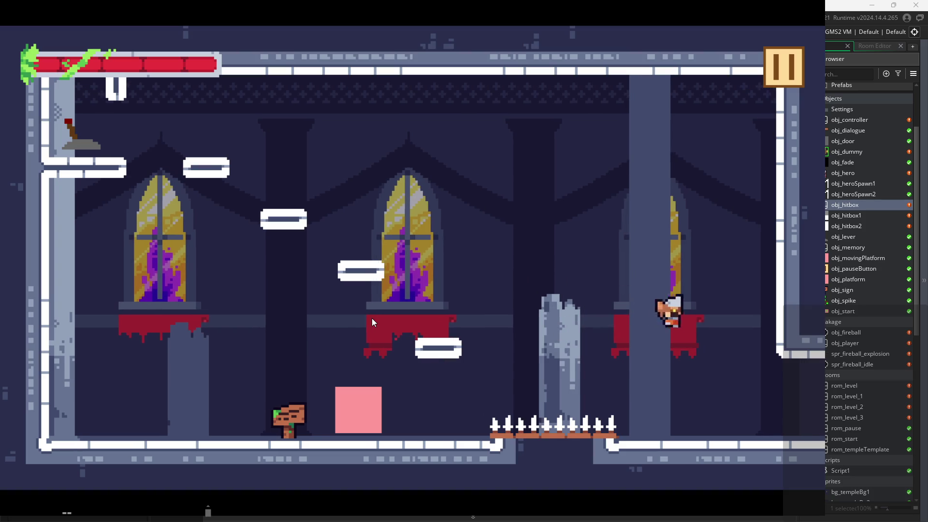
{"action": "key", "text": "Right"}
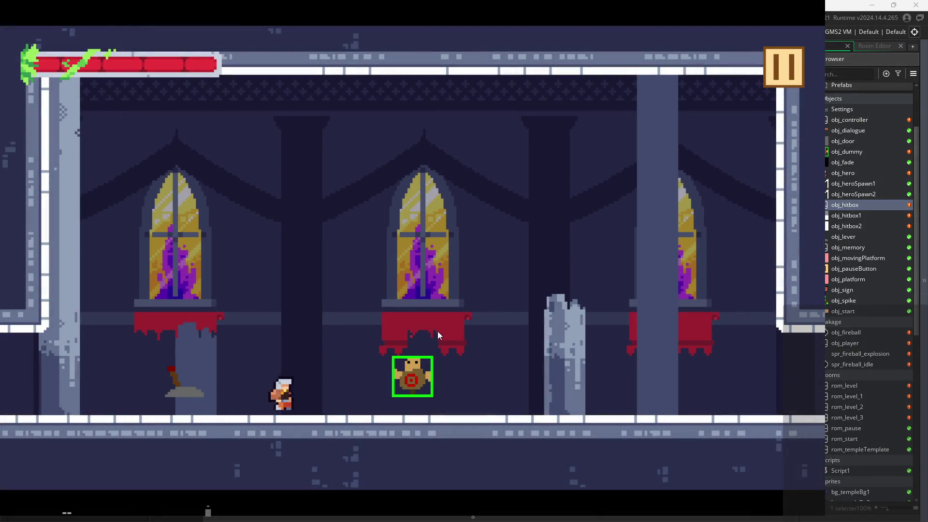
- Slash repeatedly at the target dummy from both sides, then pause and quit the game
{"action": "key", "text": "x"}
{"action": "key", "text": "x"}
{"action": "key", "text": "x"}
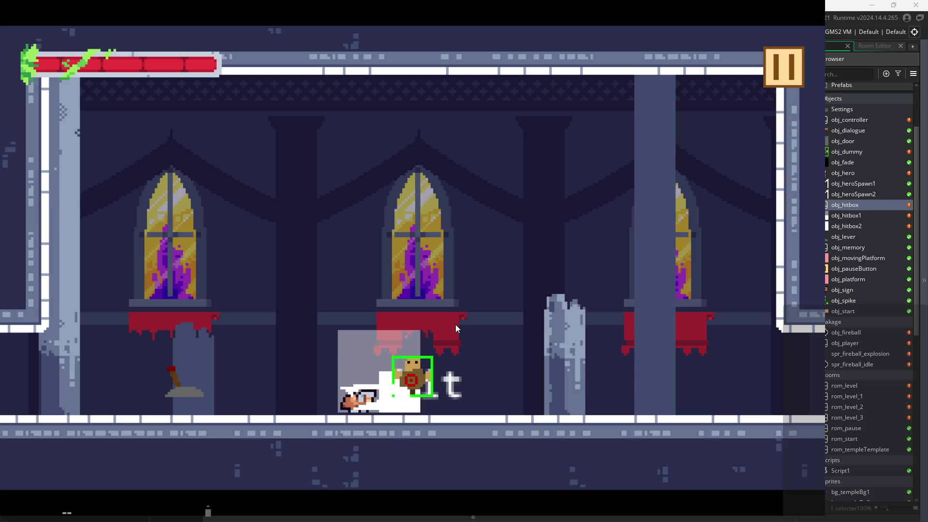
{"action": "key", "text": "Right"}
{"action": "key", "text": "Left"}
{"action": "key", "text": "x"}
{"action": "key", "text": "x"}
{"action": "key", "text": "x"}
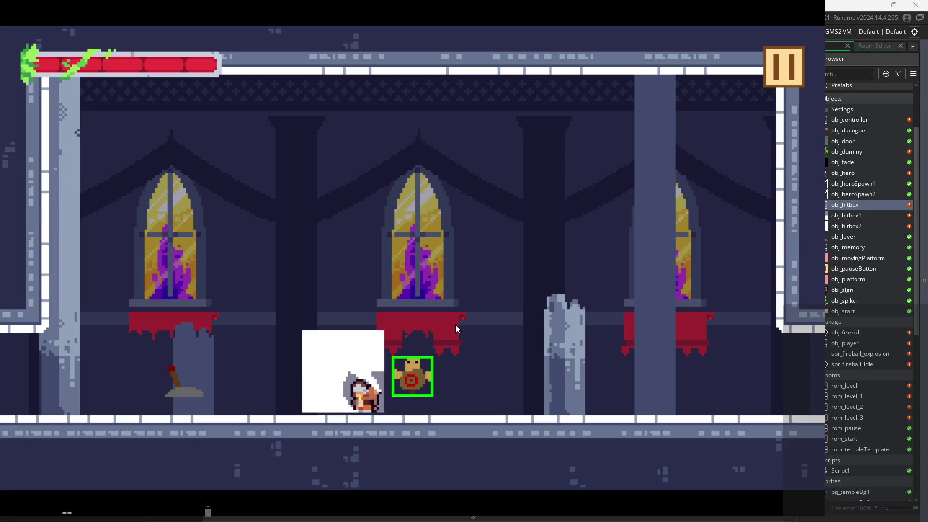
{"action": "key", "text": "x"}
{"action": "key", "text": "Right"}
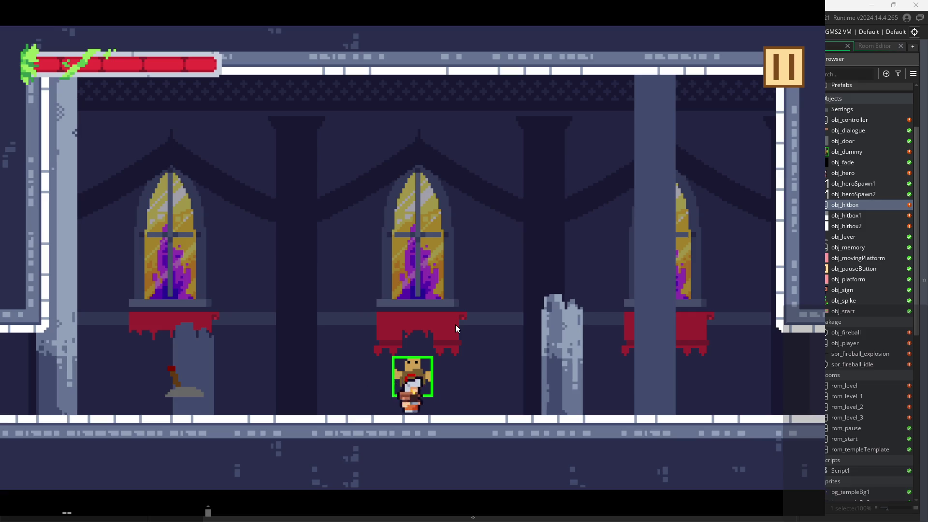
{"action": "key", "text": "x"}
{"action": "key", "text": "x"}
{"action": "key", "text": "x"}
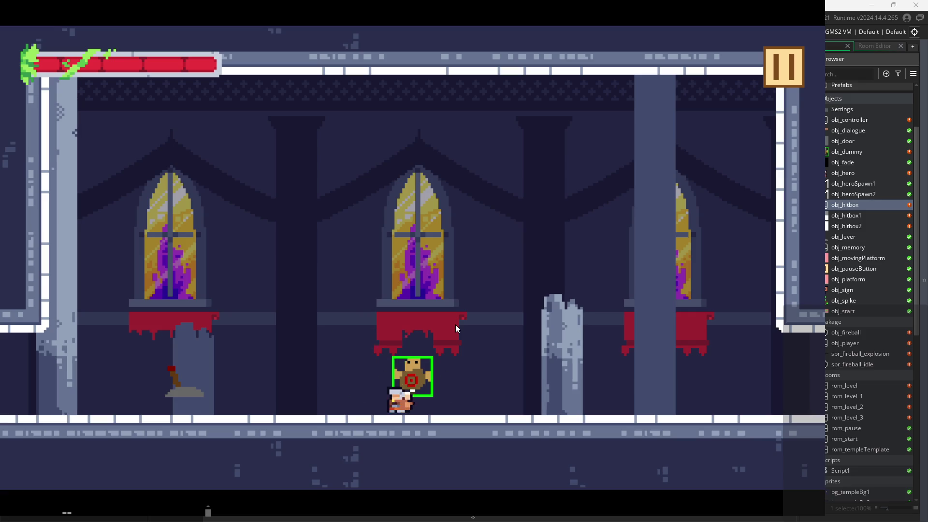
{"action": "key", "text": "Right"}
{"action": "key", "text": "x"}
{"action": "key", "text": "x"}
{"action": "key", "text": "x"}
{"action": "key", "text": "x"}
{"action": "key", "text": "Right"}
{"action": "key", "text": "Left"}
{"action": "key", "text": "x"}
{"action": "key", "text": "x"}
{"action": "key", "text": "Right"}
{"action": "key", "text": "x"}
{"action": "key", "text": "x"}
{"action": "key", "text": "Left"}
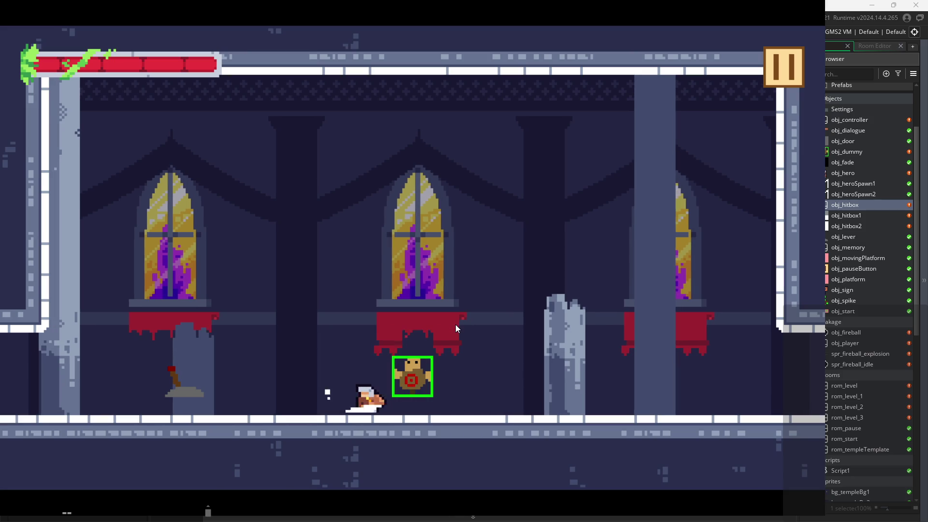
{"action": "key", "text": "x"}
{"action": "key", "text": "Right"}
{"action": "key", "text": "x"}
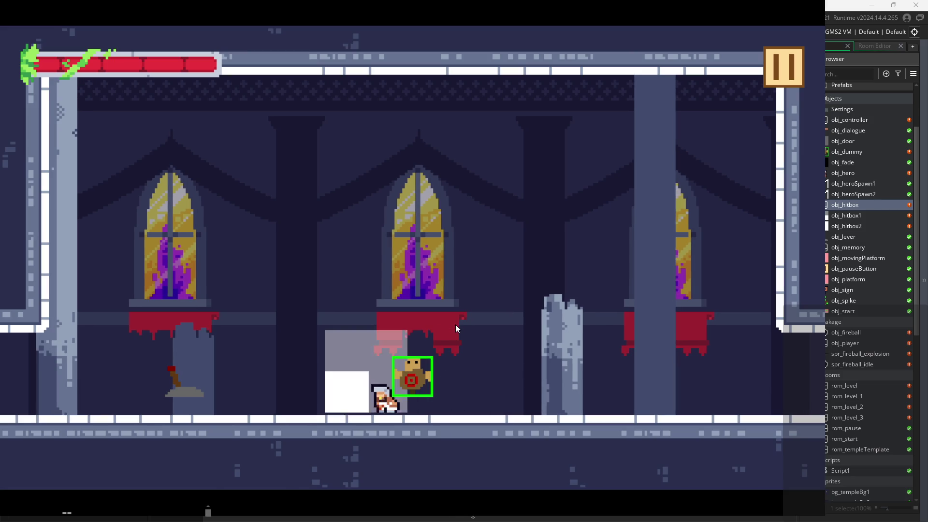
{"action": "key", "text": "Left"}
{"action": "key", "text": "x"}
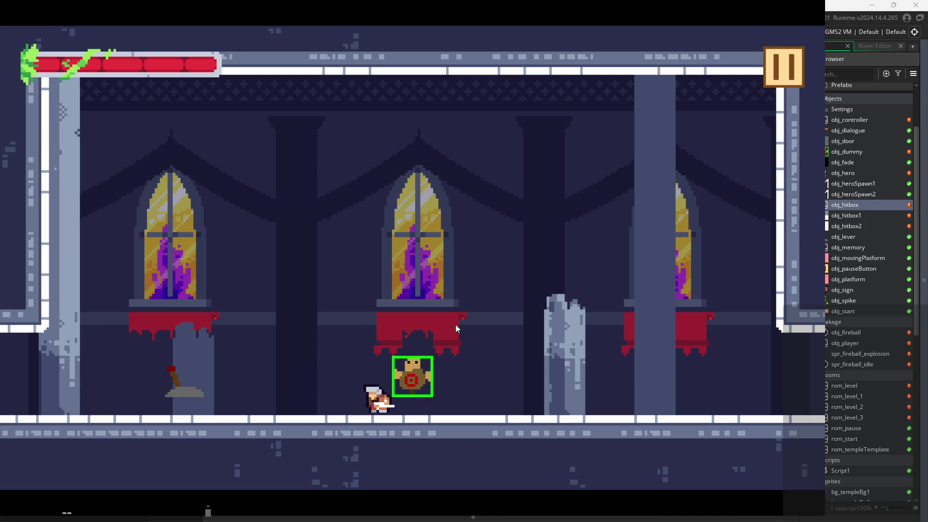
{"action": "key", "text": "Right"}
{"action": "key", "text": "x"}
{"action": "key", "text": "x"}
{"action": "key", "text": "Left"}
{"action": "key", "text": "x"}
{"action": "key", "text": "x"}
{"action": "key", "text": "Left"}
{"action": "key", "text": "x"}
{"action": "key", "text": "Left"}
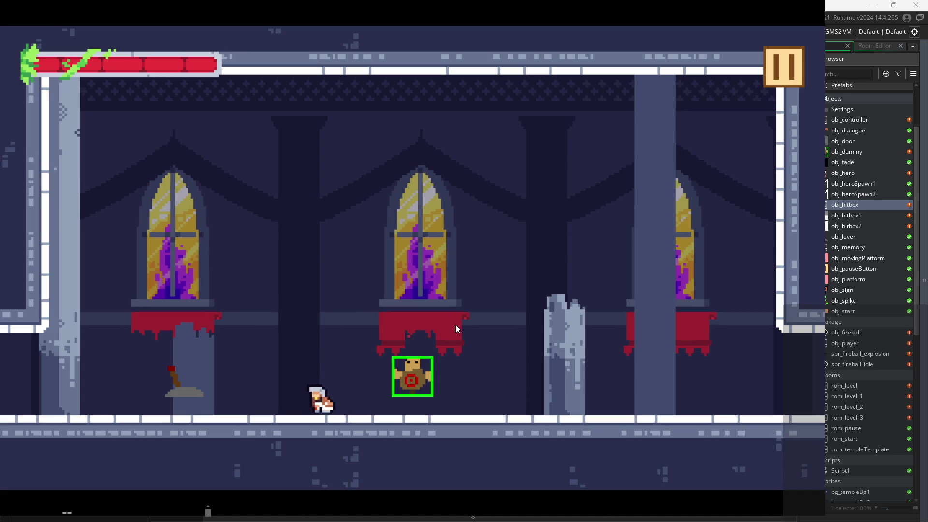
{"action": "key", "text": "Right"}
{"action": "key", "text": "x"}
{"action": "key", "text": "x"}
{"action": "key", "text": "Left"}
{"action": "key", "text": "x"}
{"action": "key", "text": "Left"}
{"action": "key", "text": "x"}
{"action": "key", "text": "x"}
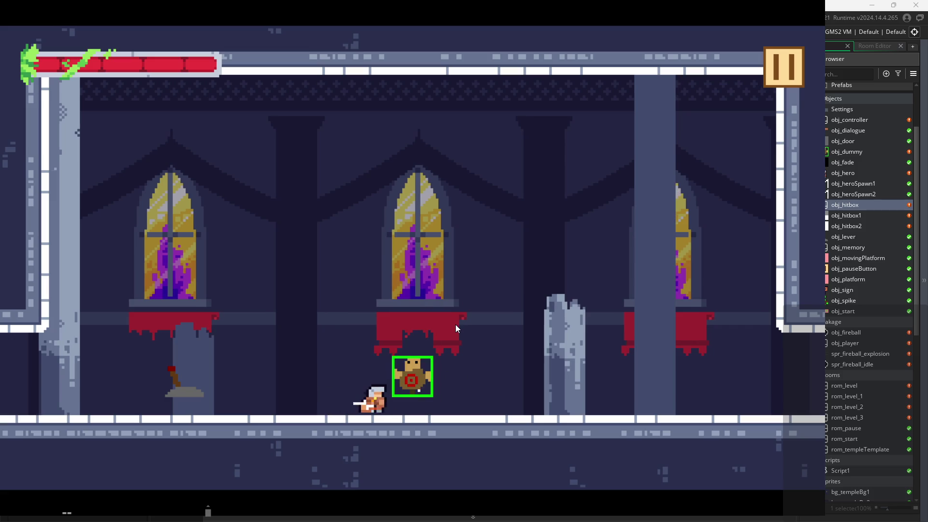
{"action": "key", "text": "x"}
{"action": "key", "text": "x"}
{"action": "key", "text": "Right"}
{"action": "key", "text": "x"}
{"action": "key", "text": "x"}
{"action": "key", "text": "x"}
{"action": "key", "text": "x"}
{"action": "key", "text": "x"}
{"action": "key", "text": "x"}
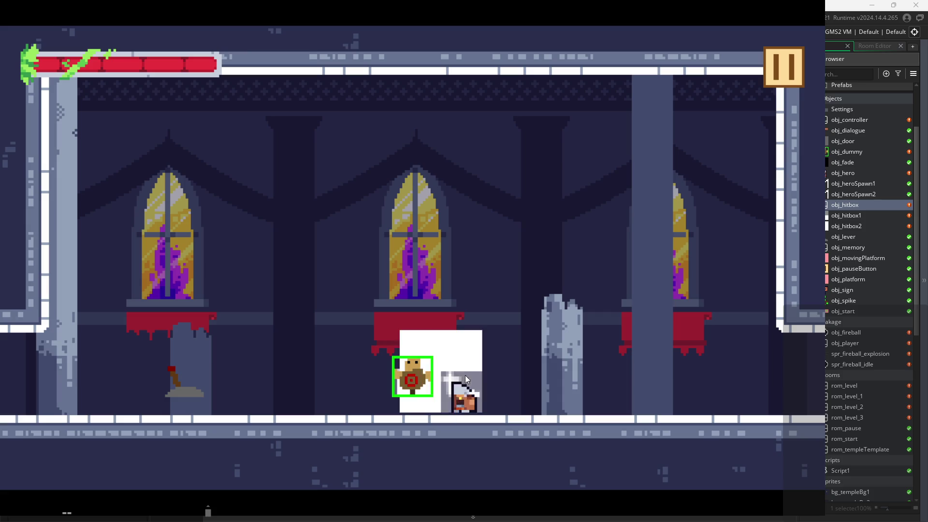
{"action": "key", "text": "x"}
{"action": "key", "text": "x"}
{"action": "key", "text": "x"}
{"action": "key", "text": "Right"}
{"action": "key", "text": "x"}
{"action": "key", "text": "x"}
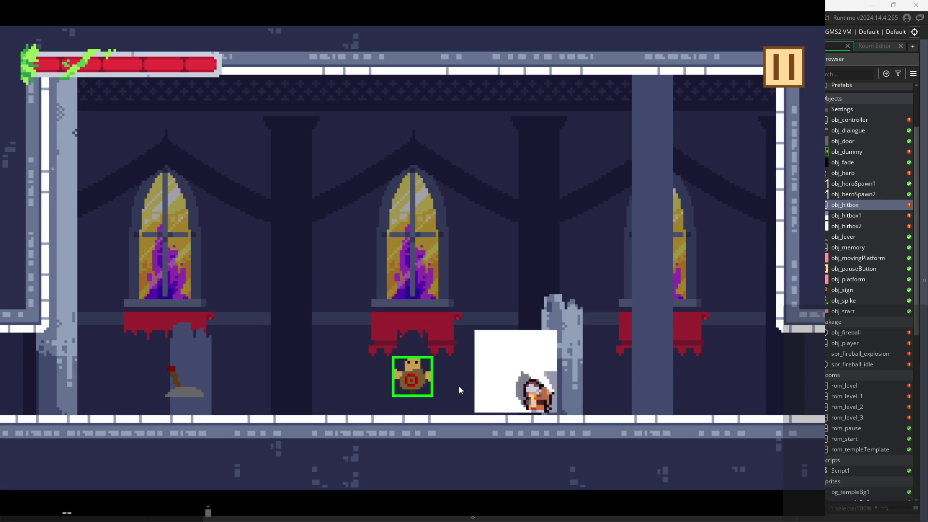
{"action": "left_click", "coordinate": [784, 82]}
{"action": "left_click", "coordinate": [654, 432]}
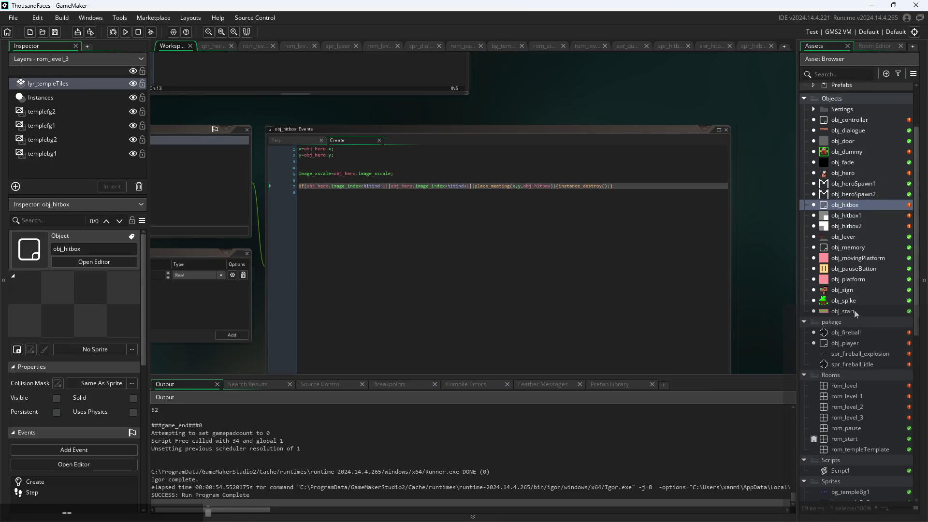
- Create a new sprite, Sprite33, in the Sprites folder
{"action": "scroll", "coordinate": [832, 243], "scroll_direction": "down", "scroll_amount": 7}
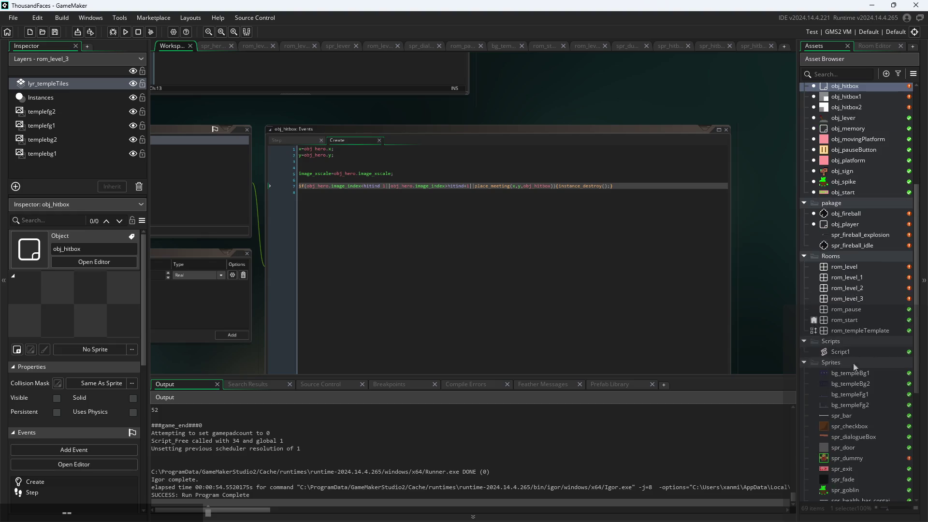
{"action": "right_click", "coordinate": [853, 248]}
{"action": "mouse_move", "coordinate": [837, 256]}
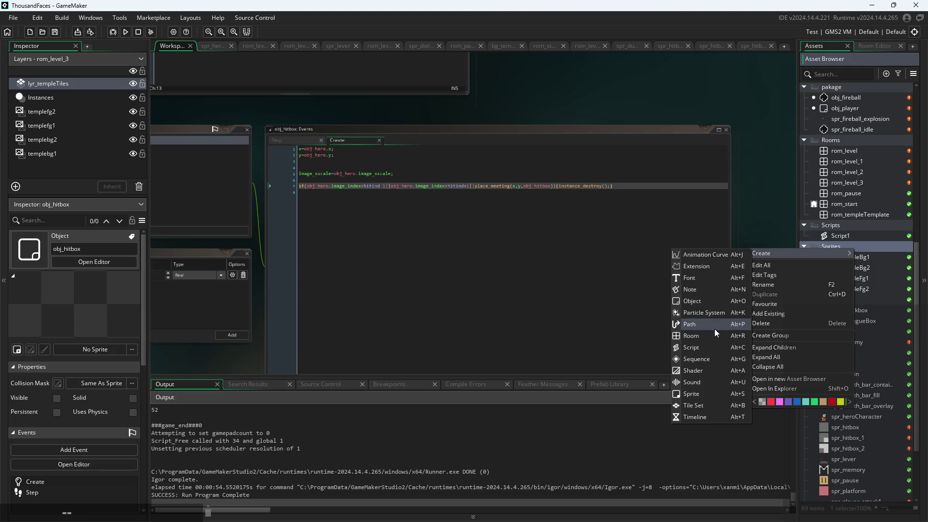
{"action": "left_click", "coordinate": [712, 396]}
- Resize Sprite33 to 8×8 pixels and open its image for editing
{"action": "left_click", "coordinate": [172, 130]}
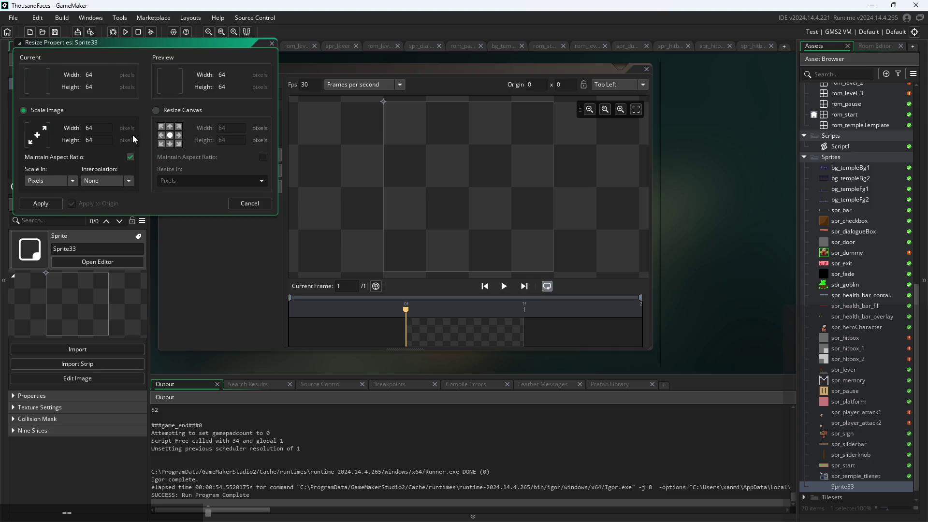
{"action": "type", "text": "8"}
{"action": "key", "text": "Tab"}
{"action": "left_click", "coordinate": [48, 203]}
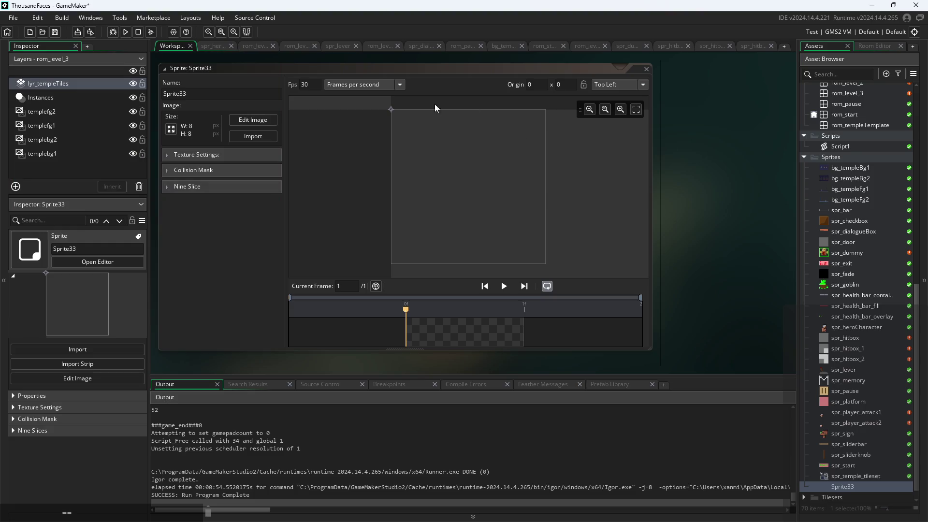
{"action": "left_click", "coordinate": [252, 121]}
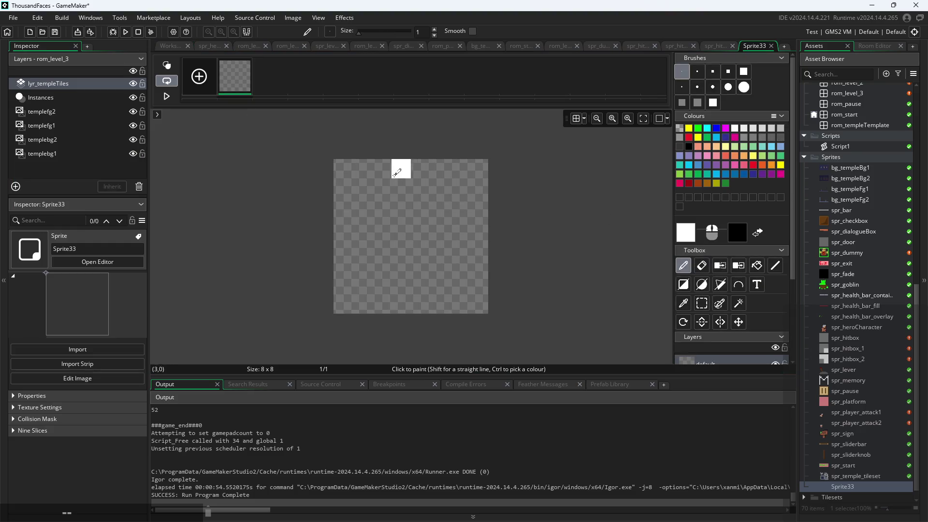
- Try a white ellipse with a full-red ring inside using the Ellipse tool, then undo it
{"action": "left_click", "coordinate": [701, 288]}
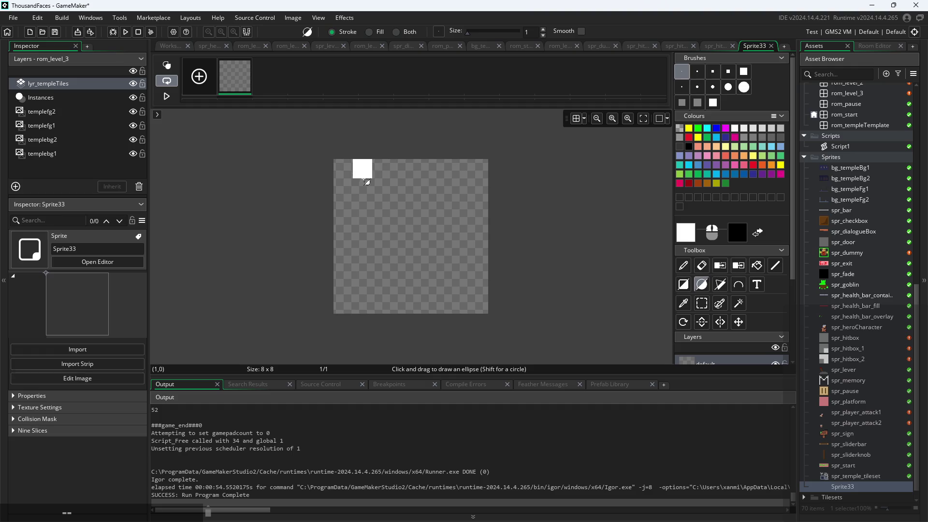
{"action": "mouse_move", "coordinate": [341, 165]}
{"action": "left_mouse_down"}
{"action": "mouse_move", "coordinate": [457, 259]}
{"action": "mouse_move", "coordinate": [493, 304]}
{"action": "mouse_move", "coordinate": [485, 305]}
{"action": "left_mouse_up"}
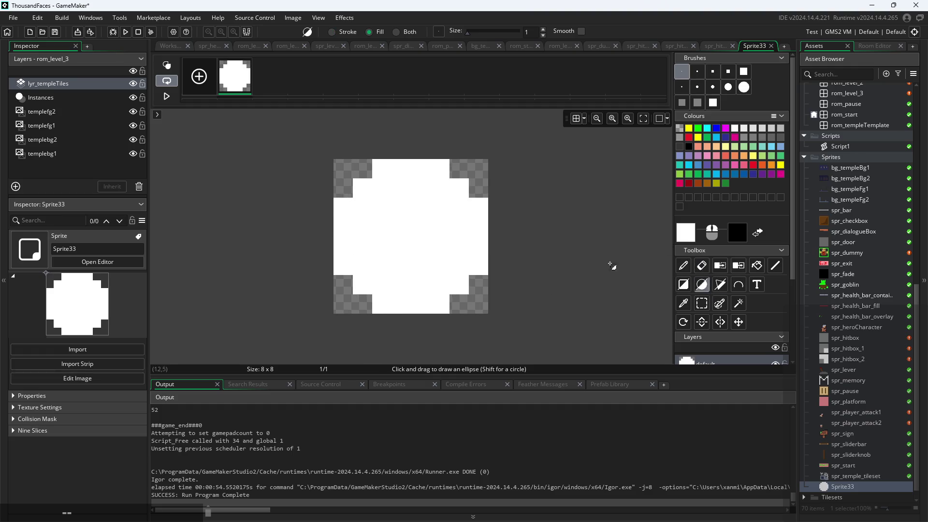
{"action": "left_click", "coordinate": [732, 233]}
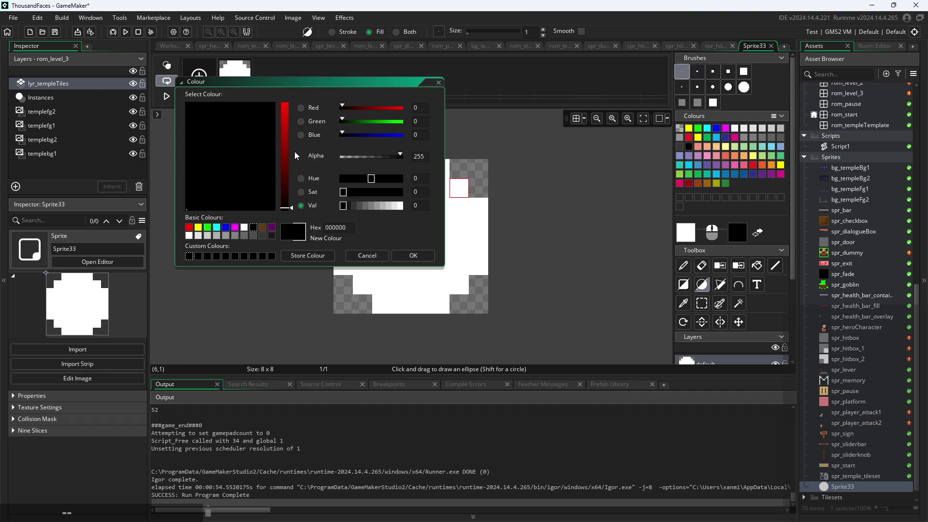
{"action": "left_click_drag", "start_coordinate": [292, 208], "coordinate": [355, 89]}
{"action": "left_click", "coordinate": [402, 192]}
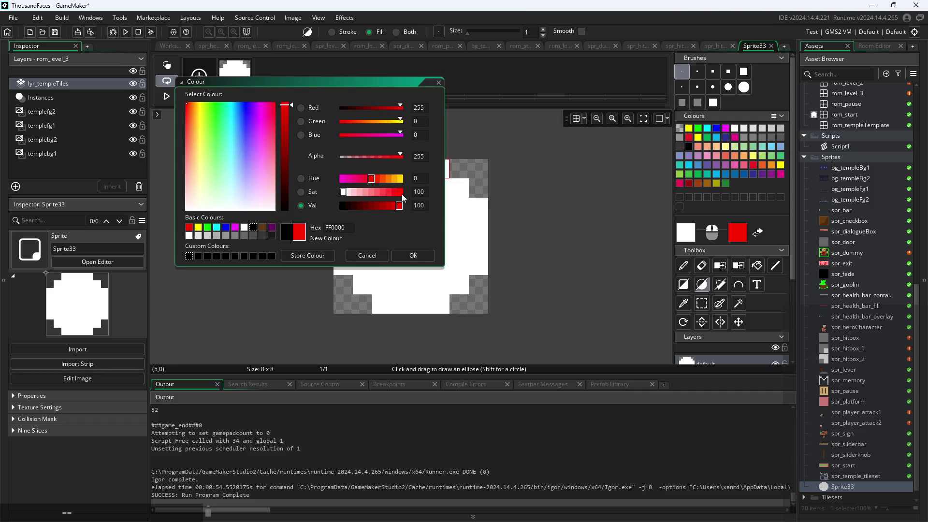
{"action": "left_click", "coordinate": [407, 257]}
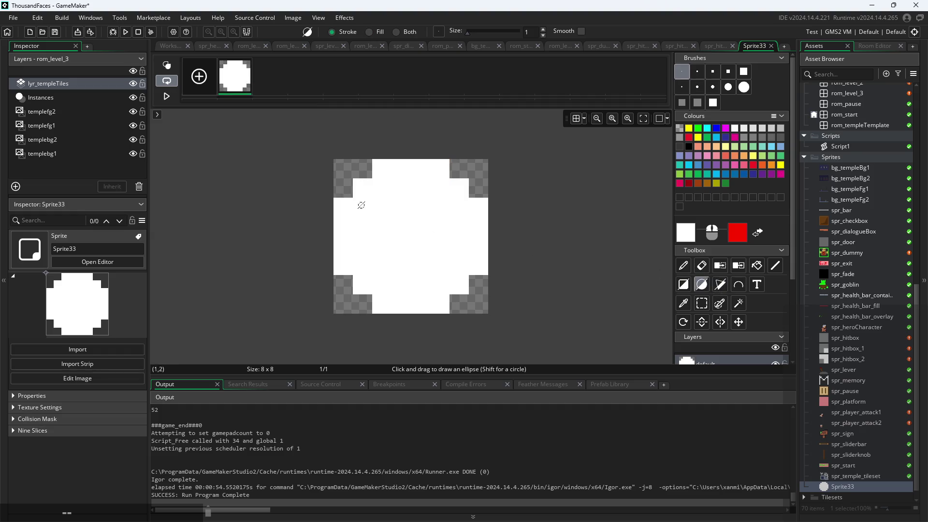
{"action": "left_click_drag", "start_coordinate": [355, 183], "coordinate": [459, 284]}
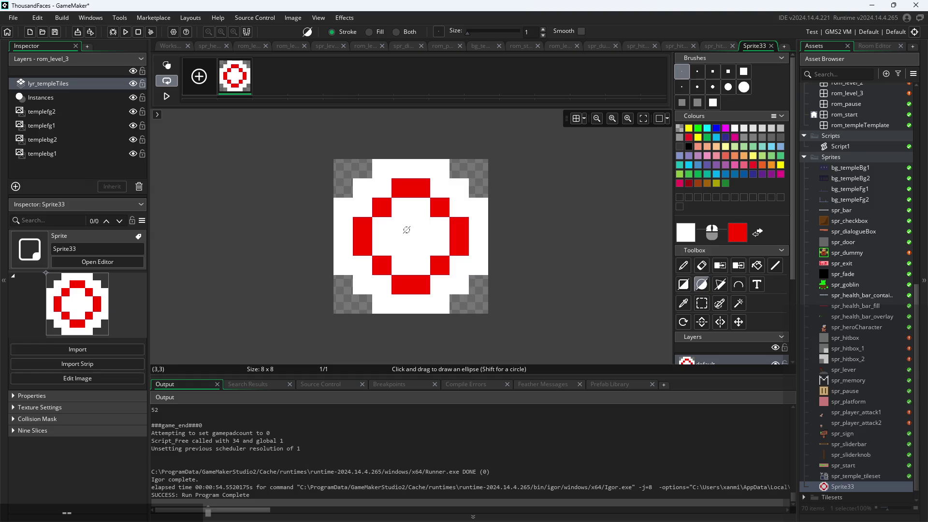
{"action": "left_click_drag", "start_coordinate": [408, 233], "coordinate": [420, 245]}
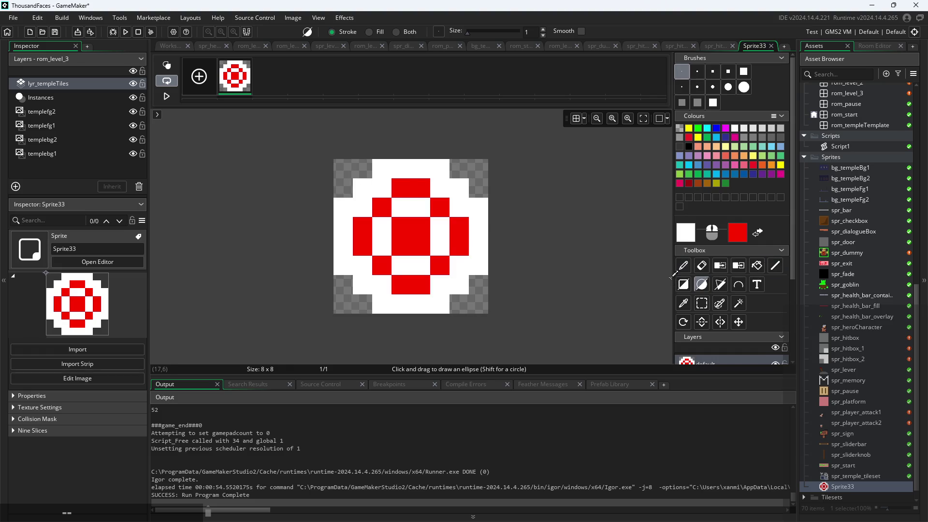
{"action": "key", "text": "ctrl+z"}
{"action": "key", "text": "ctrl+z"}
{"action": "key", "text": "ctrl+z"}
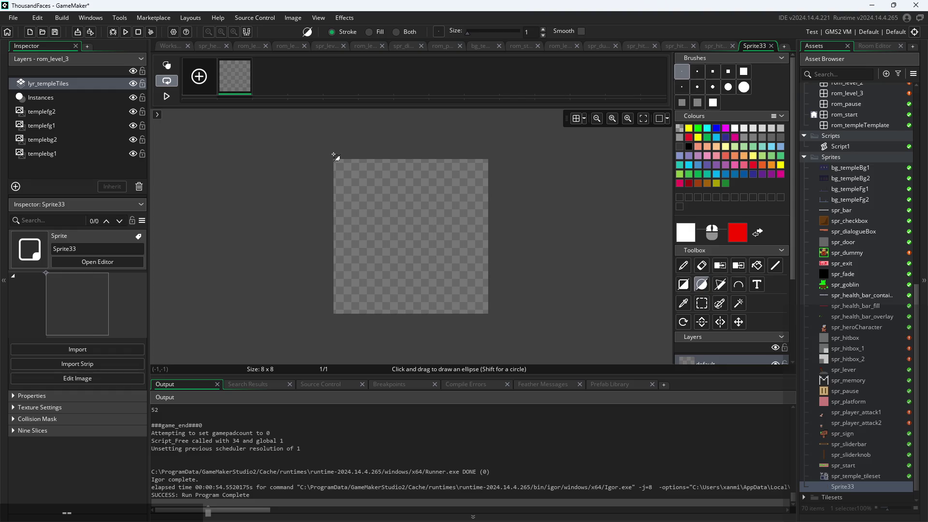
- Draw red, white and red concentric rings with a white centre, then add a frame
{"action": "mouse_move", "coordinate": [346, 168]}
{"action": "left_mouse_down"}
{"action": "mouse_move", "coordinate": [464, 266]}
{"action": "mouse_move", "coordinate": [478, 307]}
{"action": "left_mouse_up"}
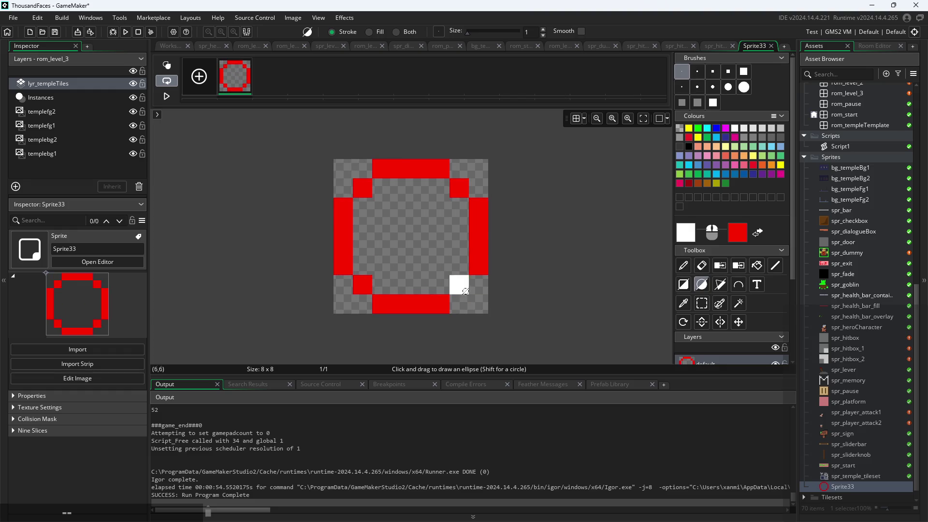
{"action": "left_click_drag", "start_coordinate": [367, 194], "coordinate": [467, 291]}
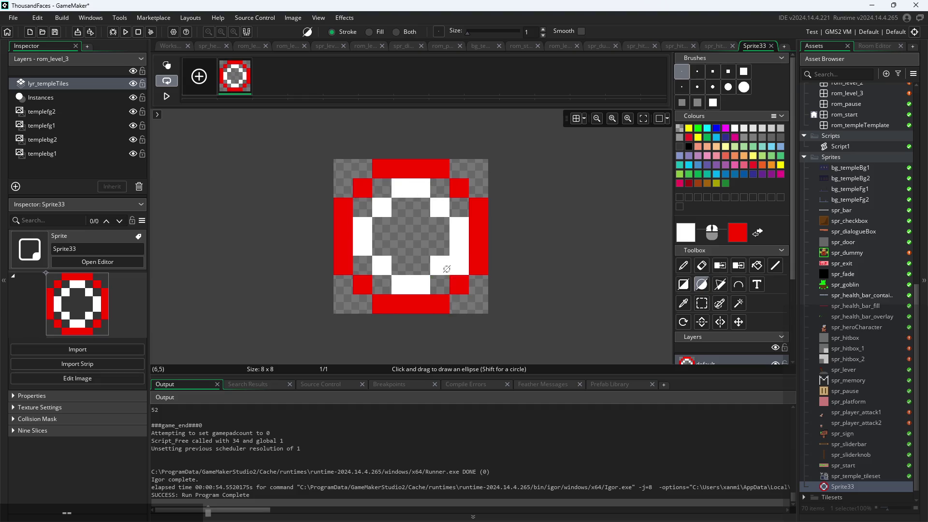
{"action": "left_click_drag", "start_coordinate": [385, 214], "coordinate": [439, 265]}
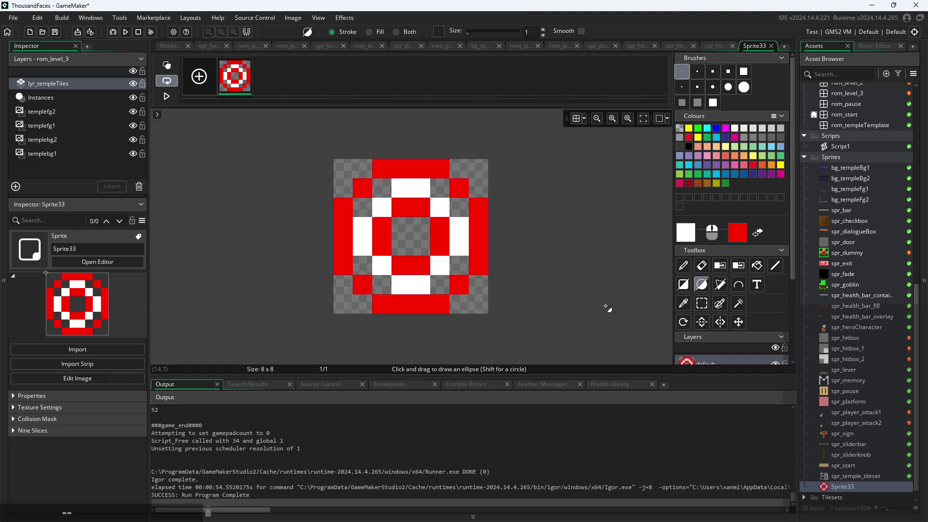
{"action": "left_click_drag", "start_coordinate": [414, 238], "coordinate": [439, 250]}
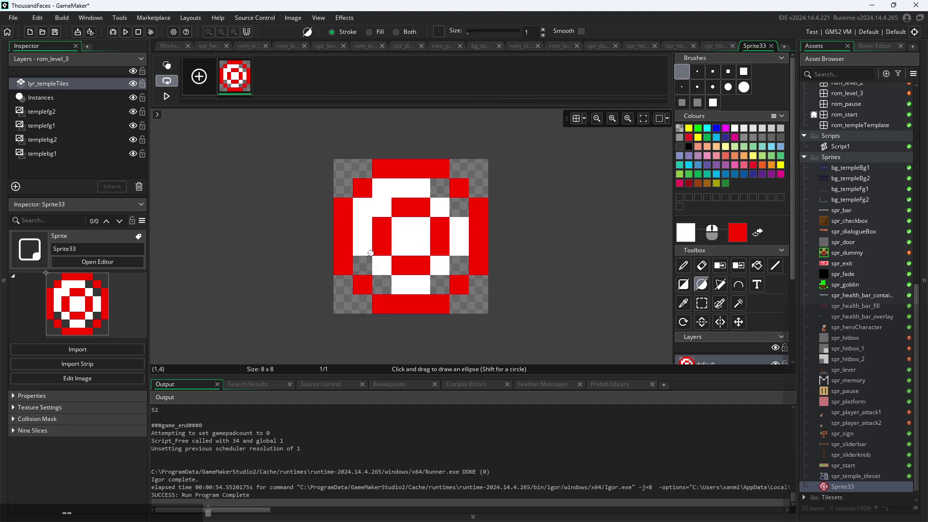
{"action": "left_click_drag", "start_coordinate": [380, 277], "coordinate": [441, 284]}
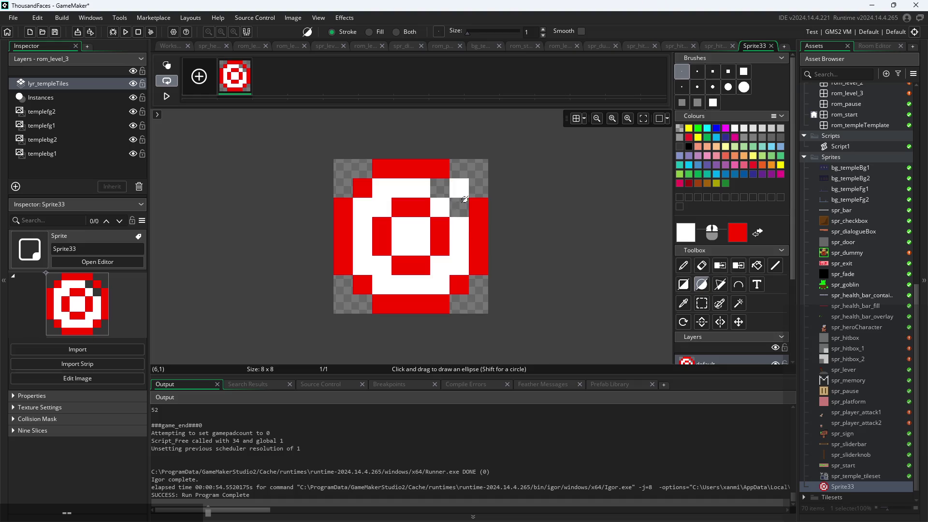
{"action": "key", "text": "ctrl+z"}
{"action": "scroll", "coordinate": [590, 251], "scroll_direction": "down", "scroll_amount": 1}
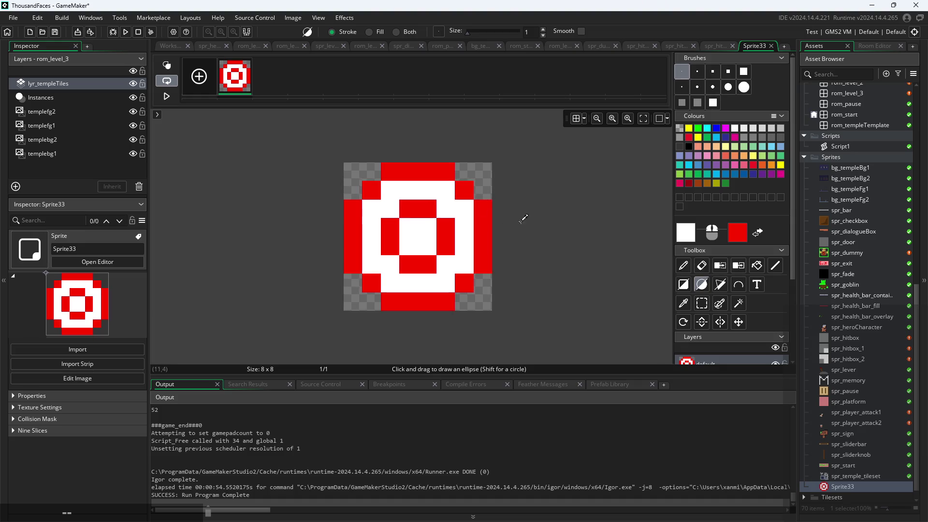
{"action": "left_click", "coordinate": [199, 89]}
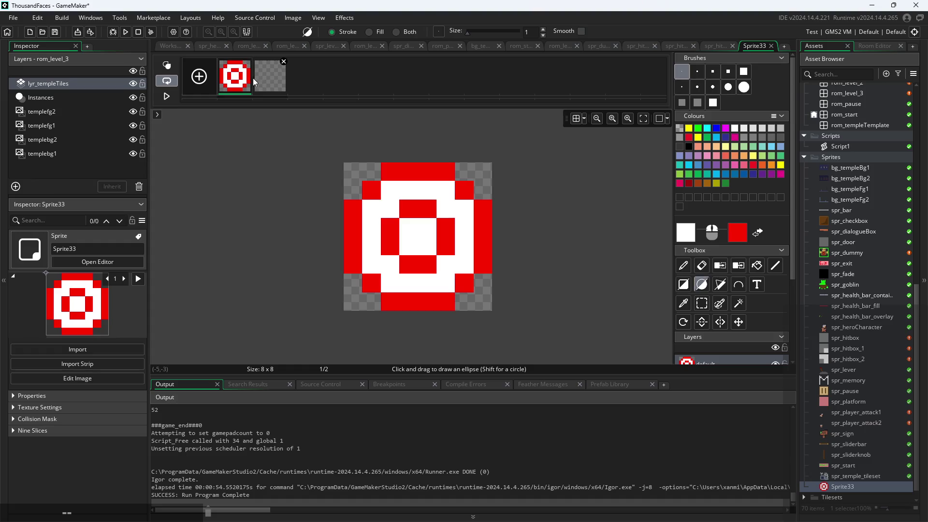
- Delete the empty frame and duplicate the first frame as frame 2
{"action": "left_click", "coordinate": [282, 62]}
{"action": "left_click", "coordinate": [498, 226]}
{"action": "right_click", "coordinate": [231, 77]}
{"action": "left_click", "coordinate": [267, 106]}
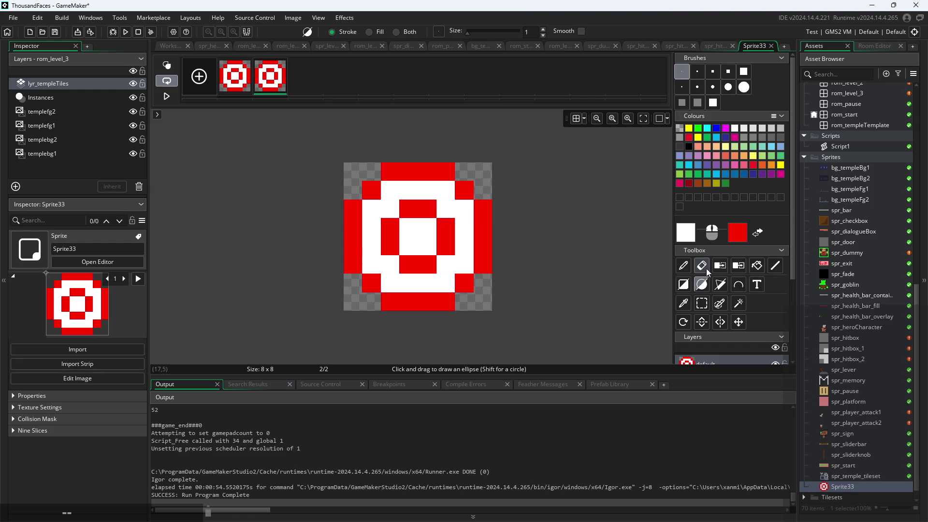
- Paint a black overlay over frame 2 with a large square brush
{"action": "left_click", "coordinate": [697, 103]}
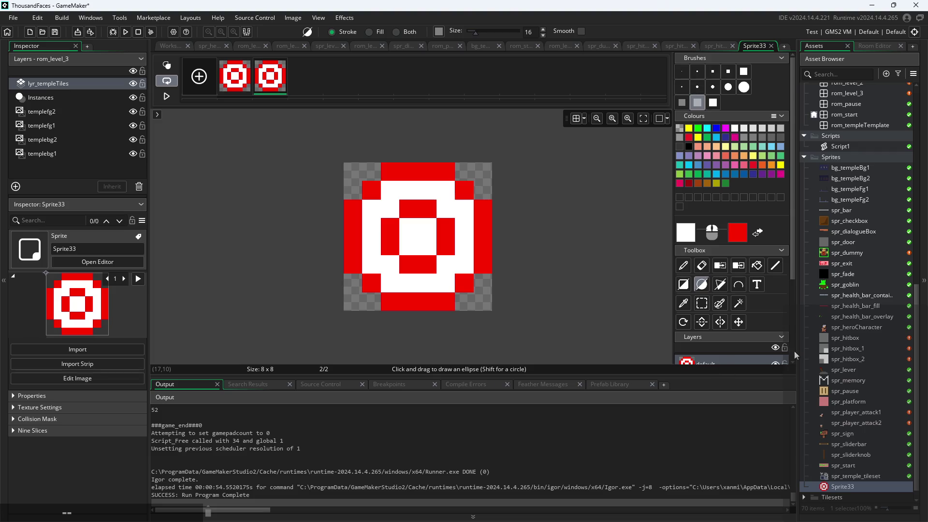
{"action": "left_click", "coordinate": [679, 237]}
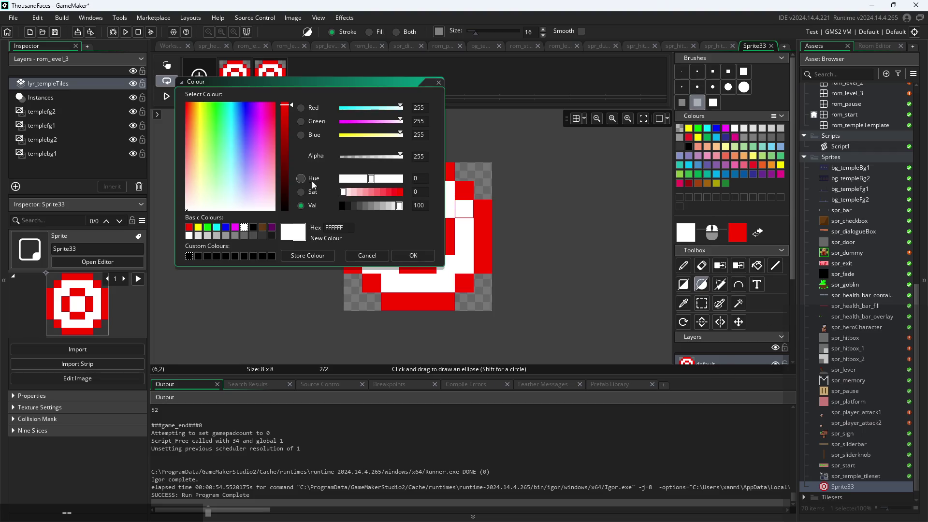
{"action": "left_click", "coordinate": [346, 207]}
{"action": "left_click", "coordinate": [407, 251]}
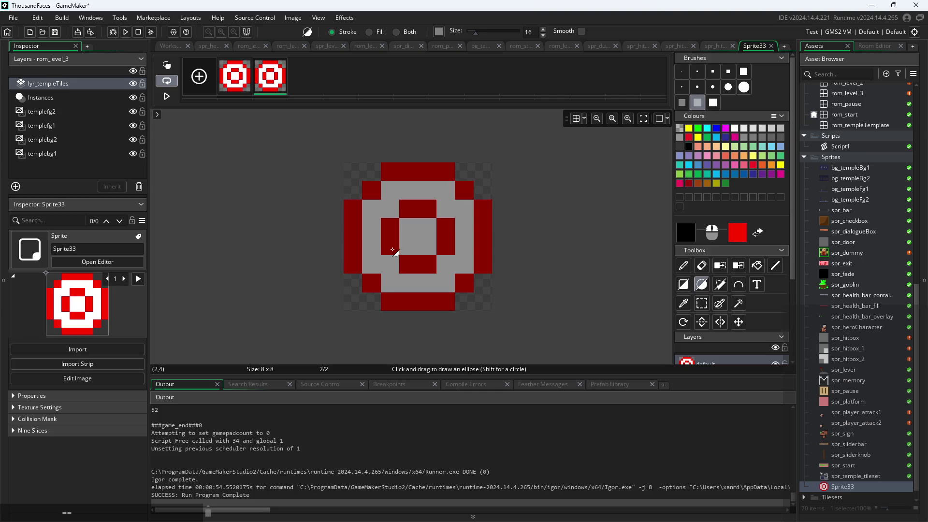
{"action": "left_click", "coordinate": [392, 250]}
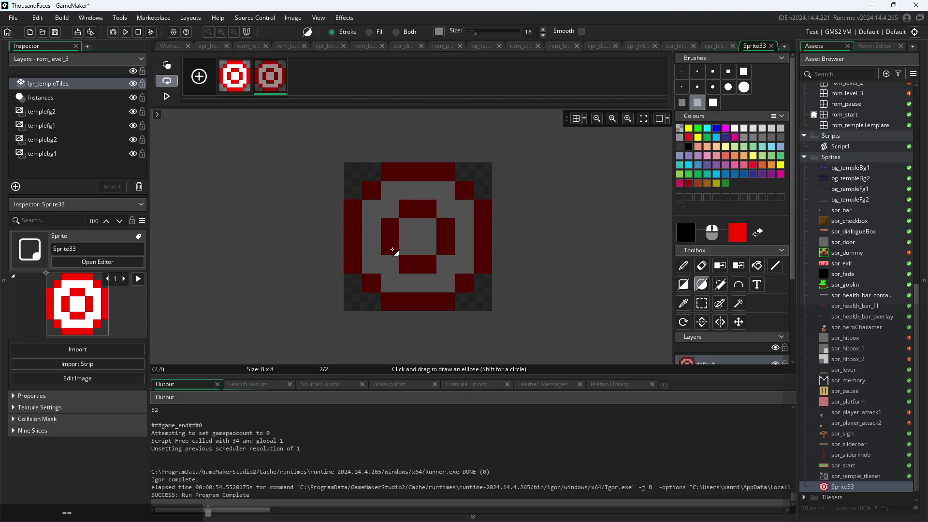
- Erase the overlay from frame 2's corner pixels with a 1-pixel eraser
{"action": "left_click", "coordinate": [704, 265]}
{"action": "left_click", "coordinate": [681, 71]}
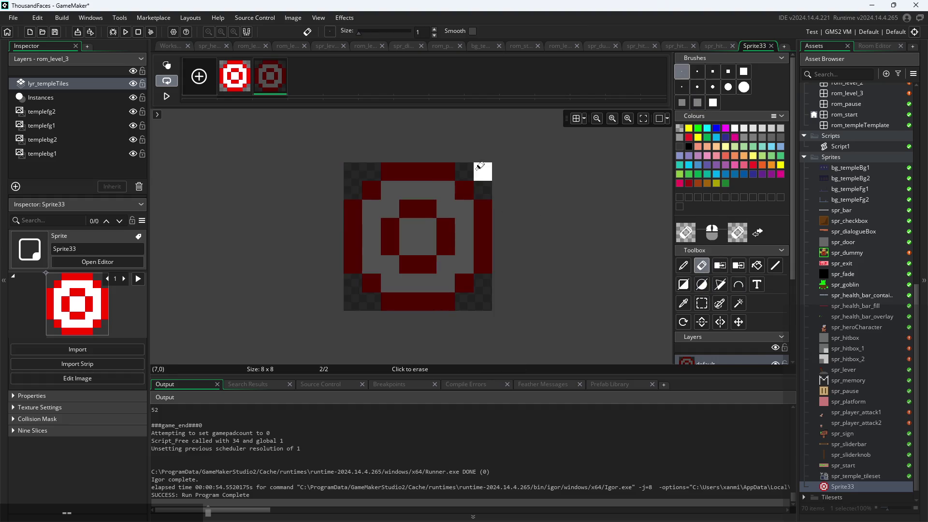
{"action": "left_click", "coordinate": [463, 171]}
{"action": "left_click", "coordinate": [482, 190]}
{"action": "left_click", "coordinate": [371, 172]}
{"action": "left_click", "coordinate": [352, 190]}
{"action": "left_click", "coordinate": [353, 302]}
{"action": "left_click", "coordinate": [353, 282]}
{"action": "left_click", "coordinate": [371, 301]}
{"action": "left_click", "coordinate": [463, 302]}
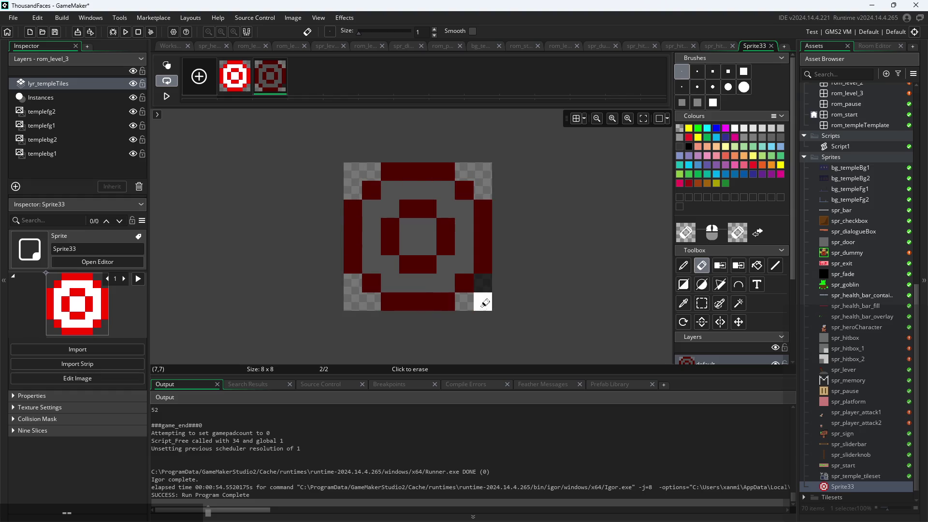
{"action": "left_click", "coordinate": [482, 283]}
- Compare the two frames and return to the sprite's settings window
{"action": "left_click", "coordinate": [242, 89]}
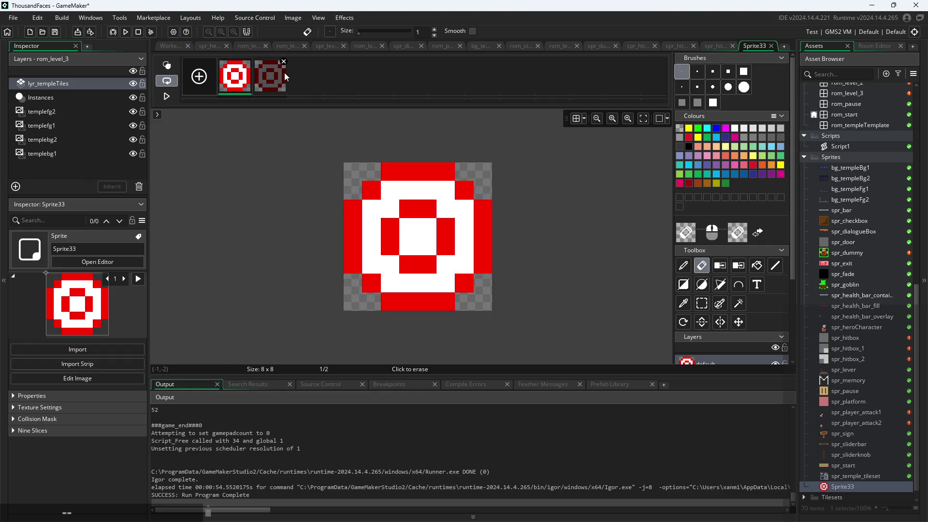
{"action": "left_click", "coordinate": [275, 83]}
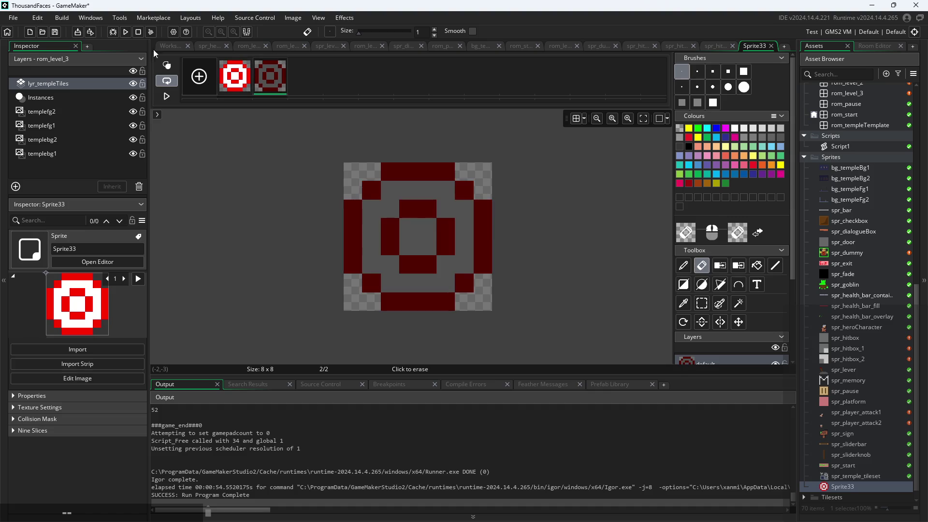
{"action": "left_click", "coordinate": [171, 49]}
{"action": "left_click", "coordinate": [310, 85]}
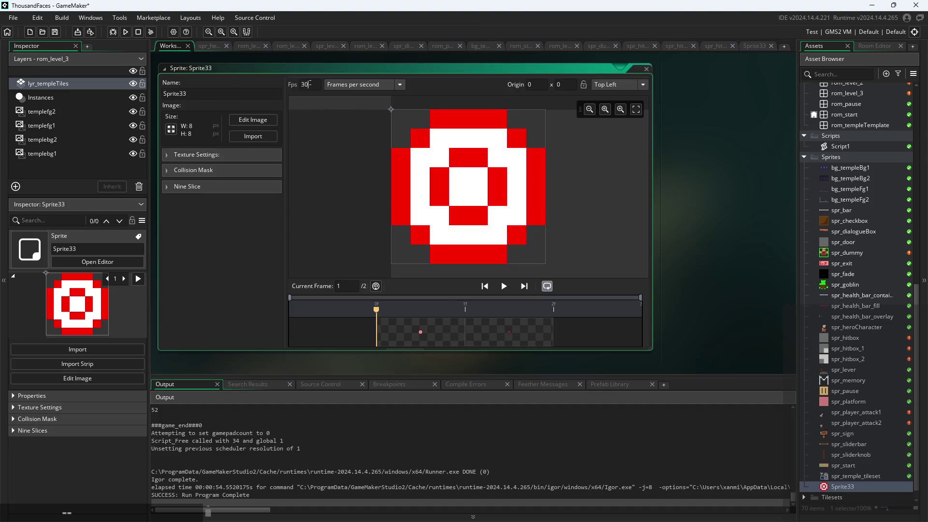
{"action": "type", "text": "0"}
- Set the animation speed to 0 fps and rename the sprite spr_target
{"action": "left_click", "coordinate": [677, 183]}
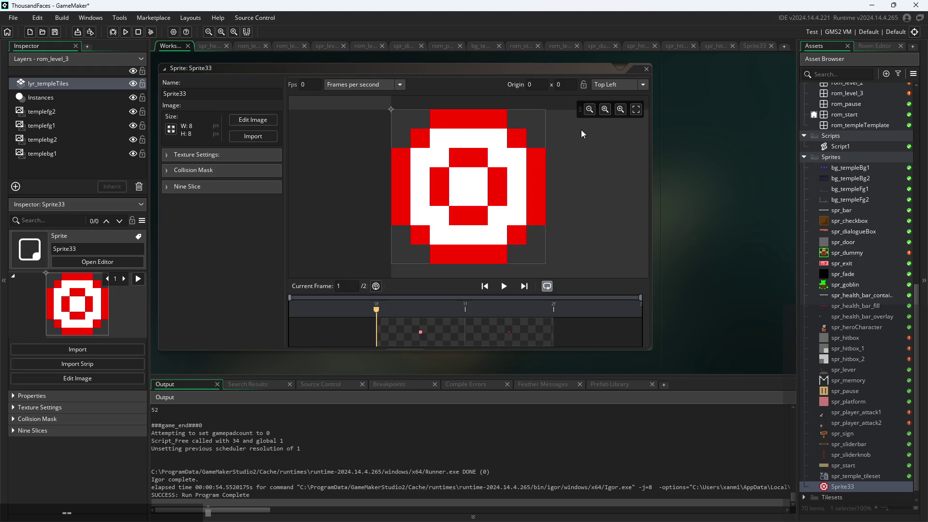
{"action": "left_click", "coordinate": [214, 94]}
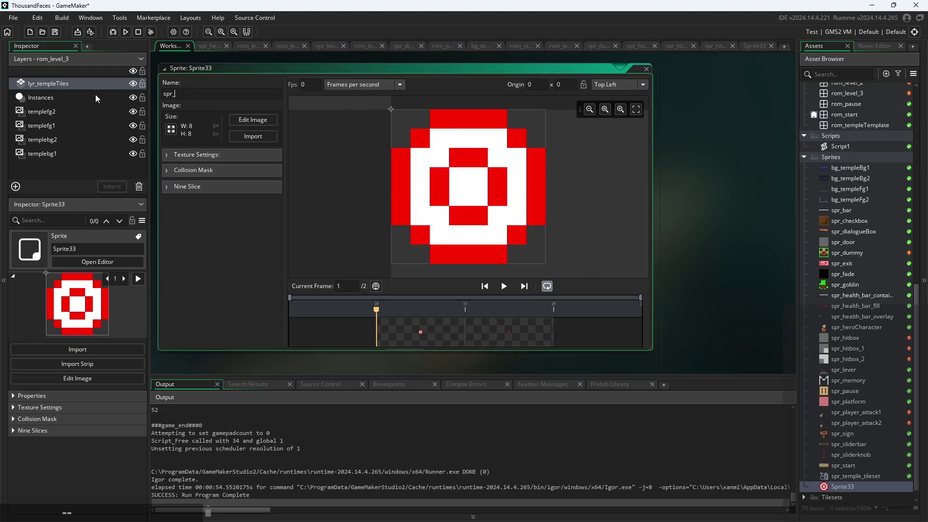
{"action": "type", "text": "targe"}
{"action": "key", "text": "Return"}
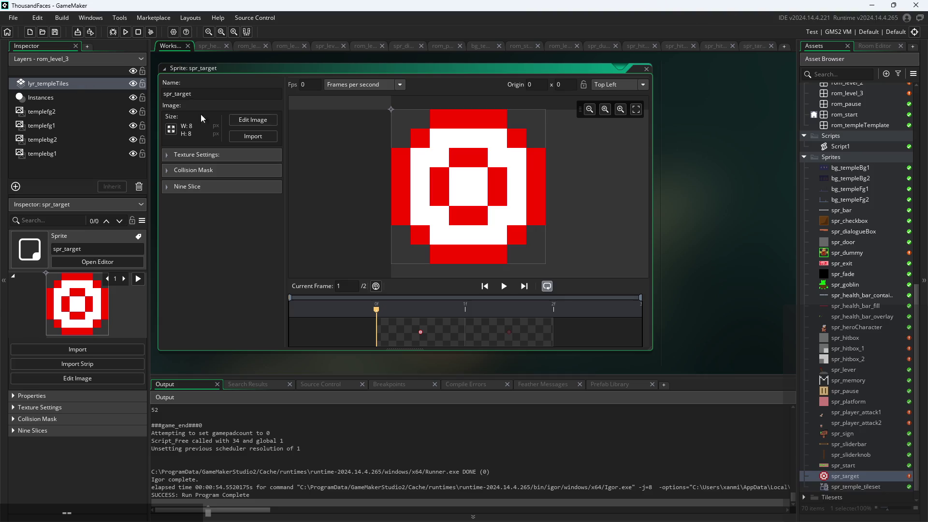
- Set the collision mask to type Ellipse (Slow) in Manual mode
{"action": "scroll", "coordinate": [857, 220], "scroll_direction": "up", "scroll_amount": 4}
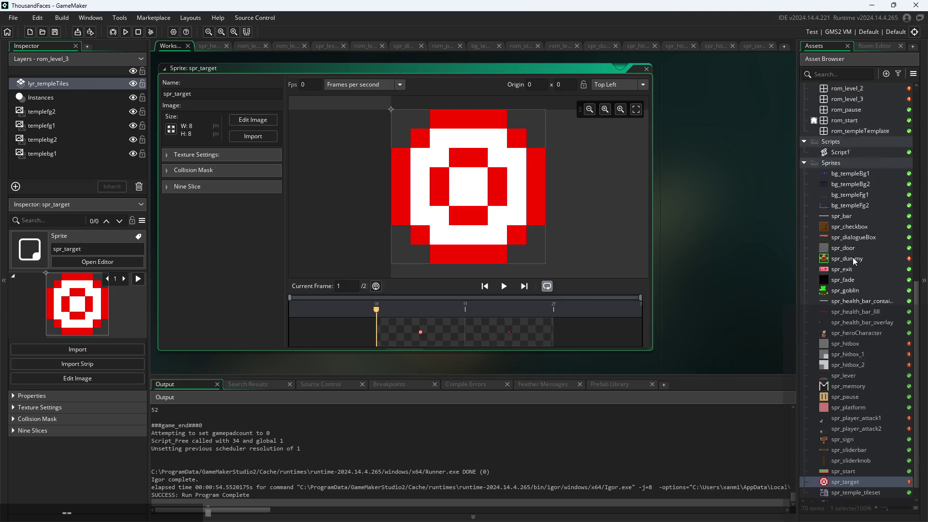
{"action": "scroll", "coordinate": [850, 252], "scroll_direction": "up", "scroll_amount": 4}
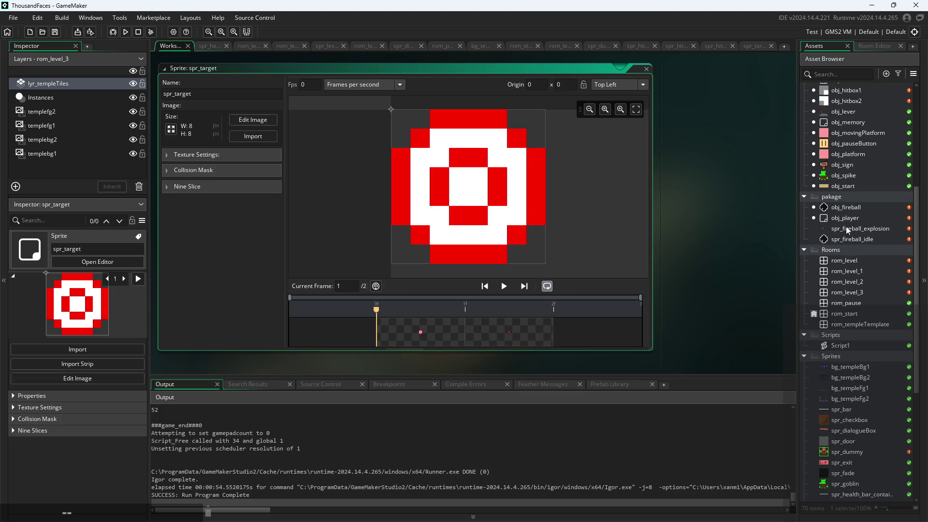
{"action": "left_click", "coordinate": [167, 170]}
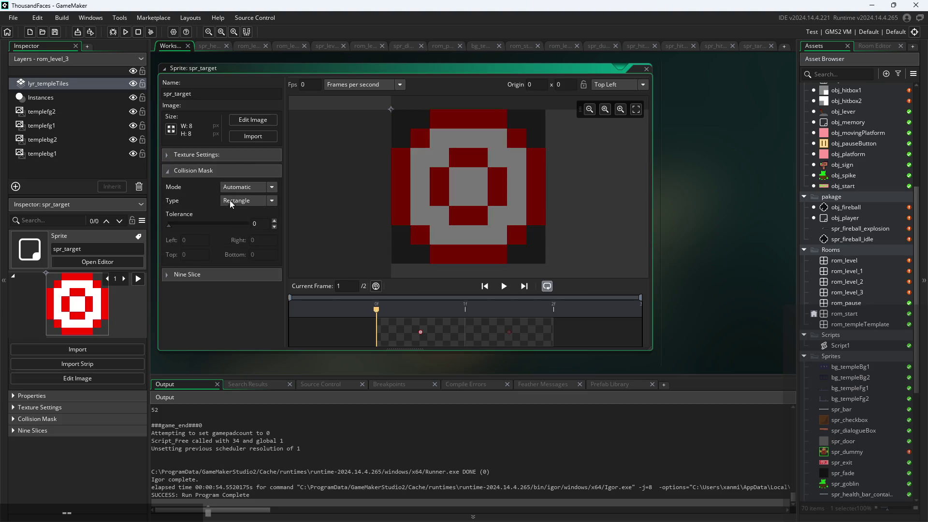
{"action": "left_click", "coordinate": [238, 199]}
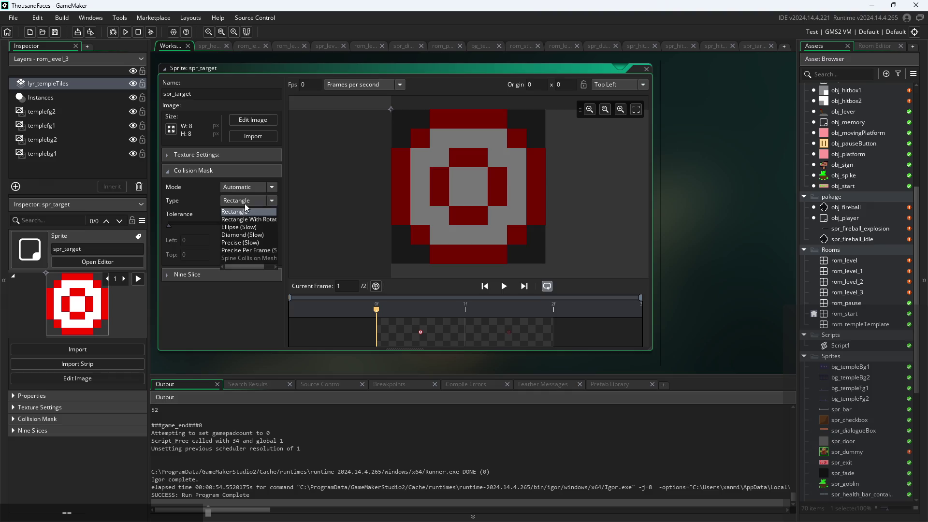
{"action": "left_click", "coordinate": [251, 231]}
{"action": "left_click", "coordinate": [259, 189]}
{"action": "left_click", "coordinate": [272, 211]}
{"action": "mouse_move", "coordinate": [387, 113]}
{"action": "left_mouse_down"}
{"action": "mouse_move", "coordinate": [406, 145]}
{"action": "mouse_move", "coordinate": [406, 127]}
{"action": "left_mouse_up"}
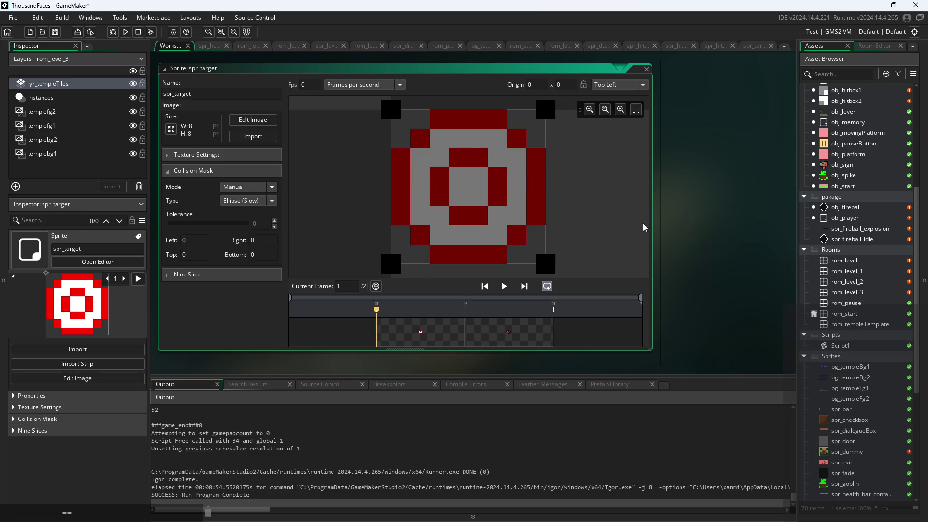
- Collapse the collision mask settings and step through both animation frames
{"action": "left_click", "coordinate": [445, 334]}
{"action": "left_click", "coordinate": [193, 170]}
{"action": "key", "text": "Right"}
{"action": "left_click", "coordinate": [504, 330]}
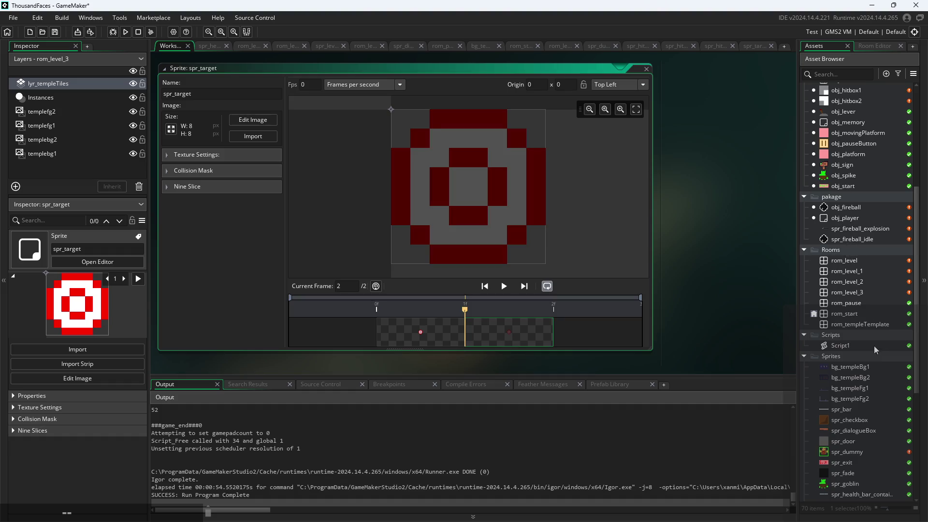
{"action": "scroll", "coordinate": [875, 241], "scroll_direction": "up", "scroll_amount": 4}
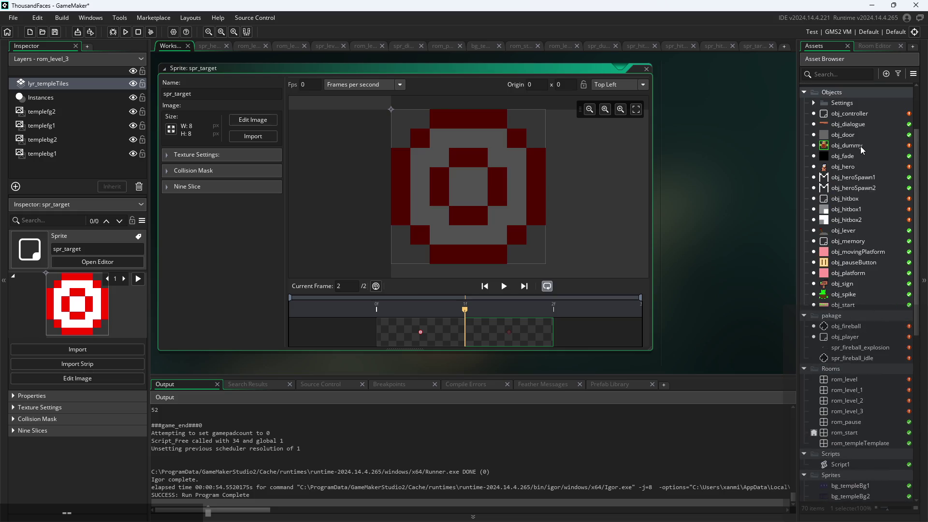
{"action": "right_click", "coordinate": [853, 95]}
- Create a new object in the Objects folder named obj_target
{"action": "mouse_move", "coordinate": [779, 103]}
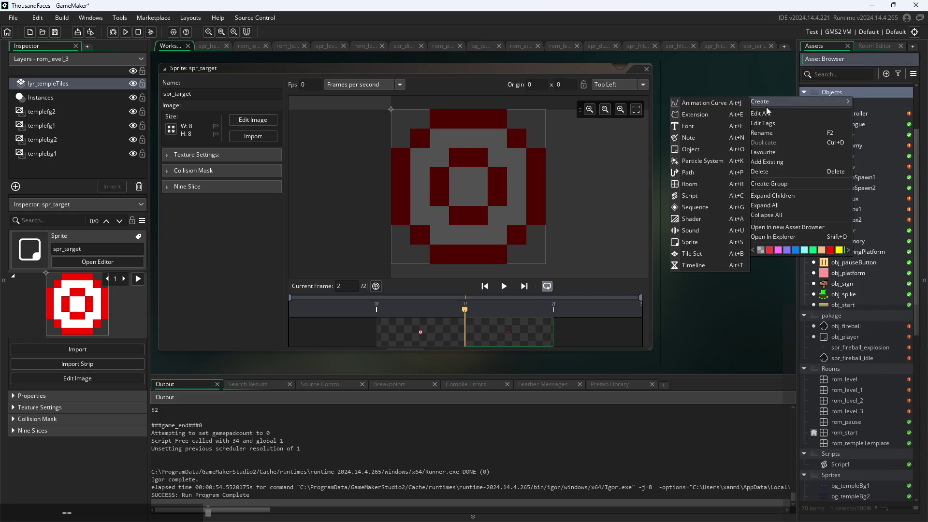
{"action": "left_click", "coordinate": [691, 149]}
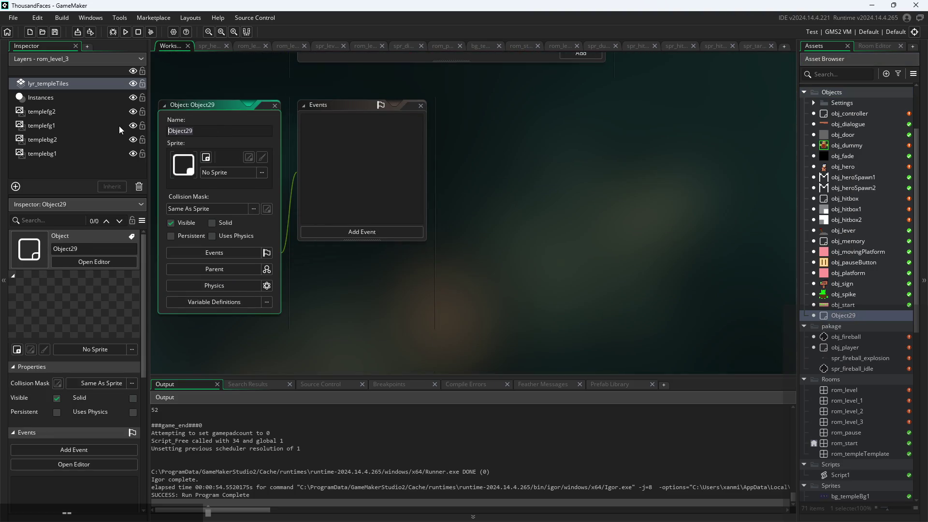
{"action": "type", "text": "obj_target"}
{"action": "left_click", "coordinate": [233, 174]}
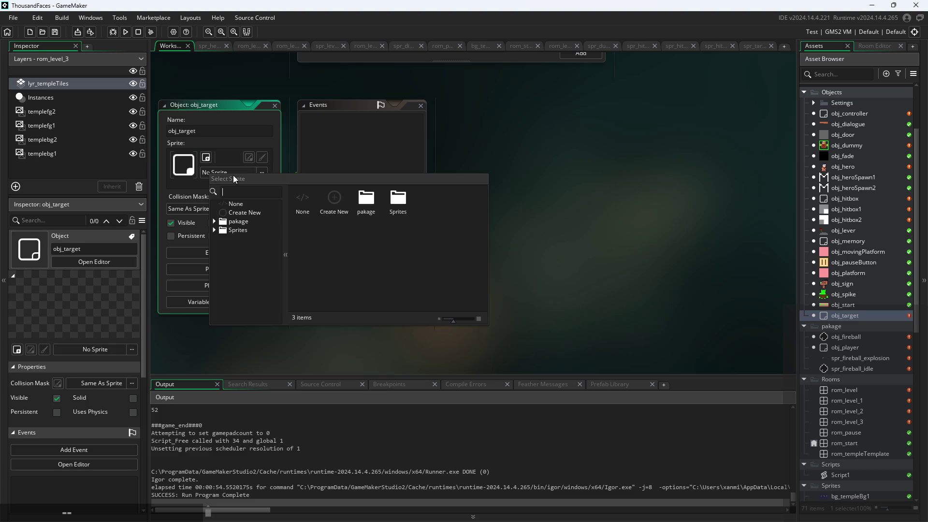
- Assign spr_target as obj_target's sprite
{"action": "left_click", "coordinate": [214, 231]}
{"action": "scroll", "coordinate": [244, 258], "scroll_direction": "down", "scroll_amount": 4}
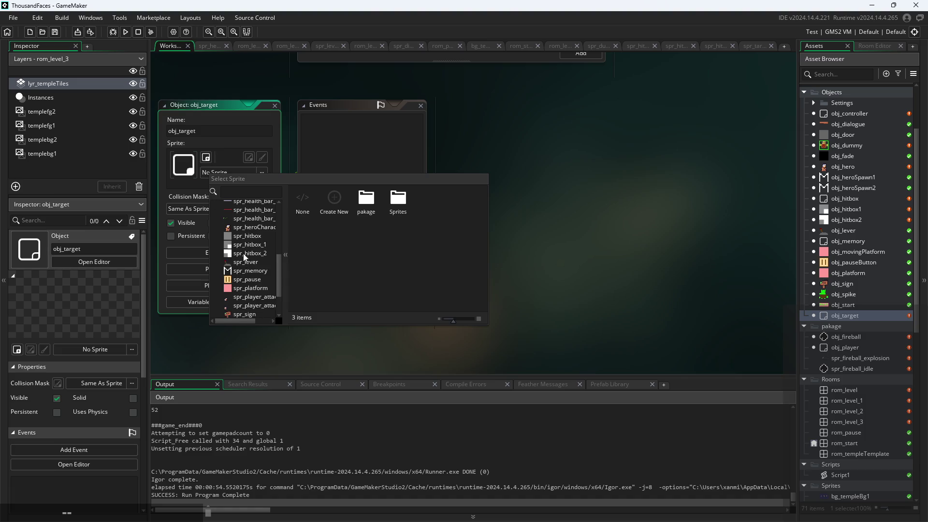
{"action": "scroll", "coordinate": [250, 229], "scroll_direction": "down", "scroll_amount": 4}
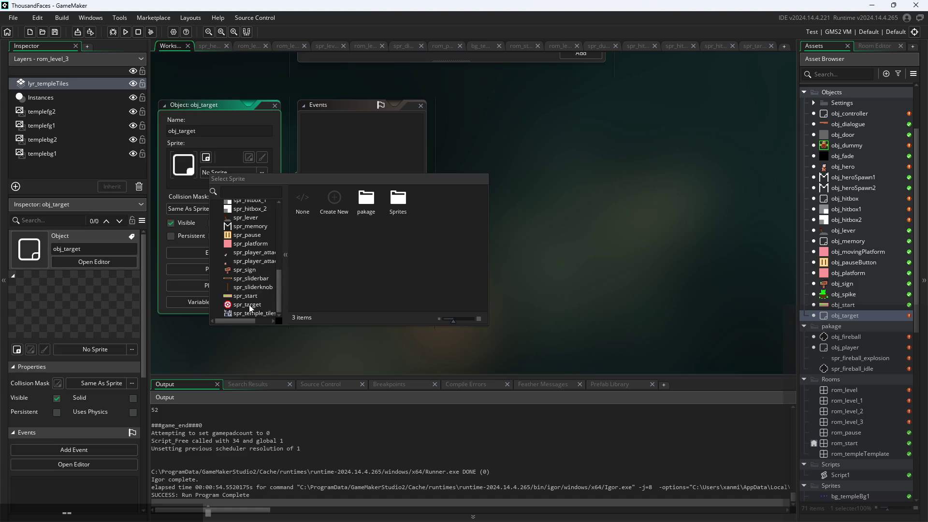
{"action": "left_click", "coordinate": [249, 306]}
- Browse the event list without adding an event, then open obj_dummy's Draw code
{"action": "left_click", "coordinate": [349, 235]}
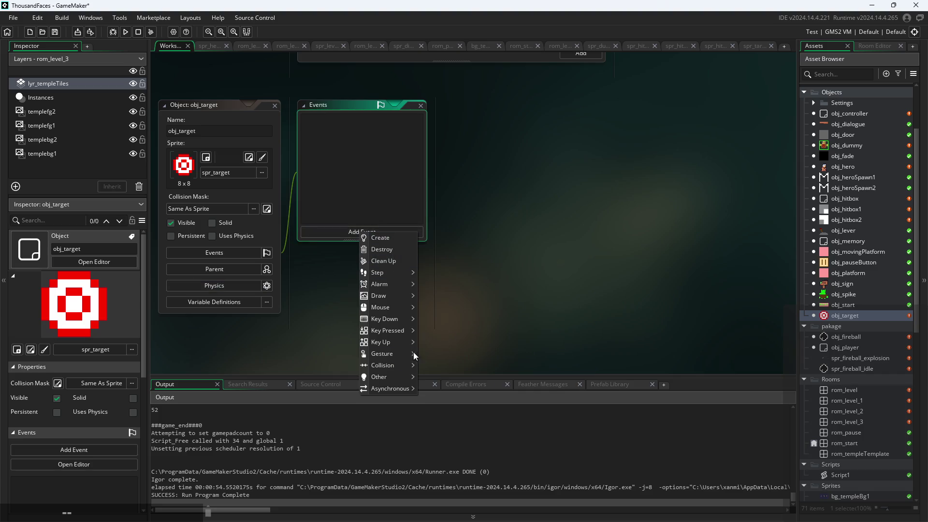
{"action": "mouse_move", "coordinate": [397, 365]}
{"action": "left_click", "coordinate": [555, 266]}
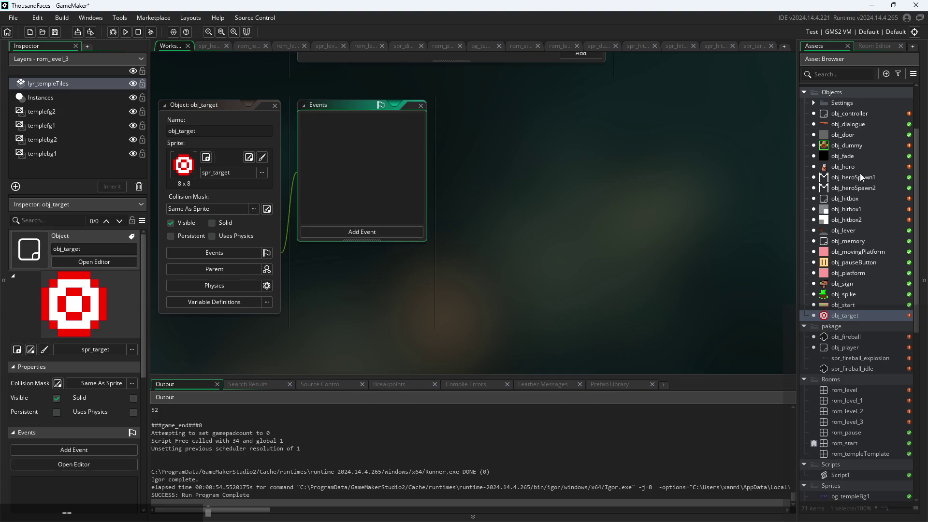
{"action": "double_click", "coordinate": [842, 149]}
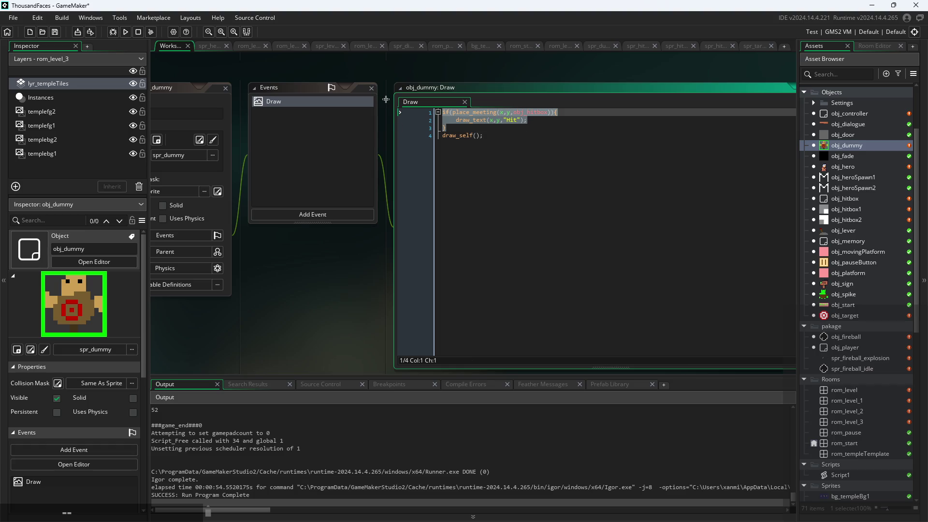
- Open obj_target and add a Step event to it
{"action": "left_click", "coordinate": [628, 162]}
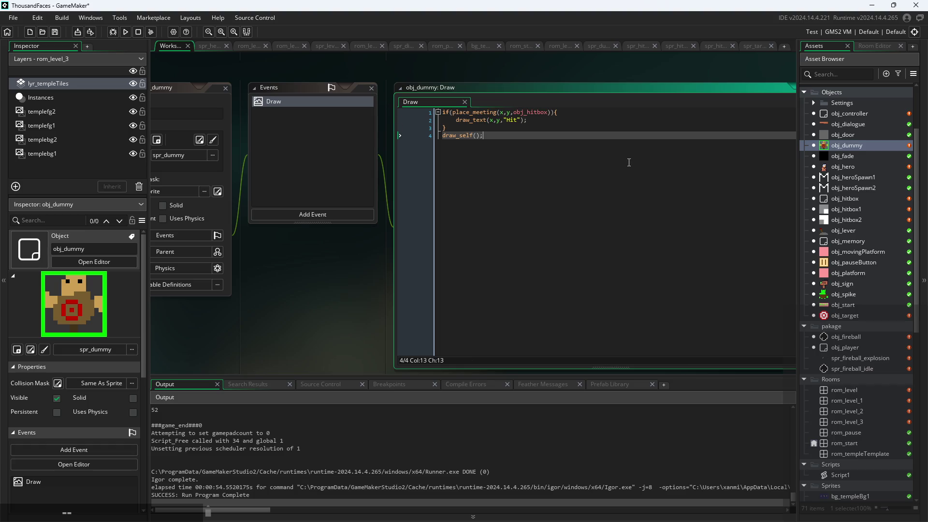
{"action": "double_click", "coordinate": [843, 316]}
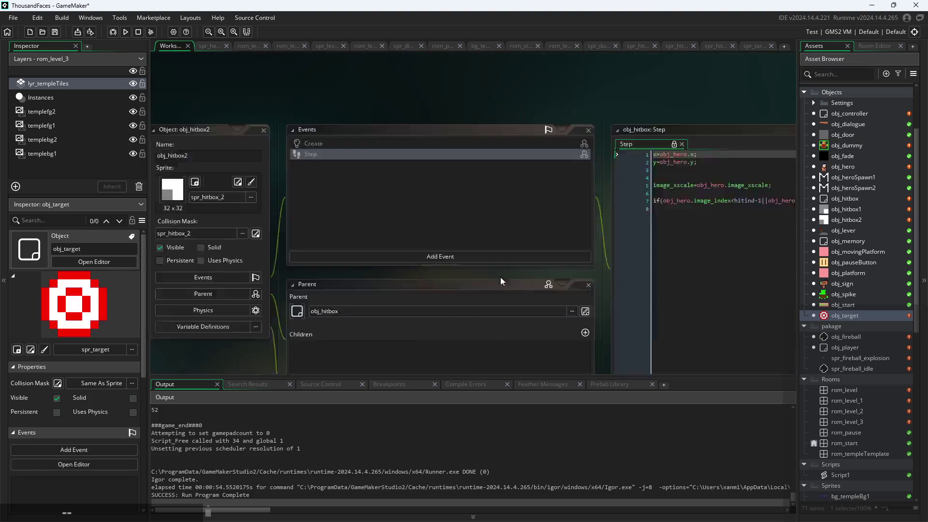
{"action": "left_click", "coordinate": [383, 233]}
{"action": "mouse_move", "coordinate": [418, 275]}
{"action": "left_click", "coordinate": [459, 274]}
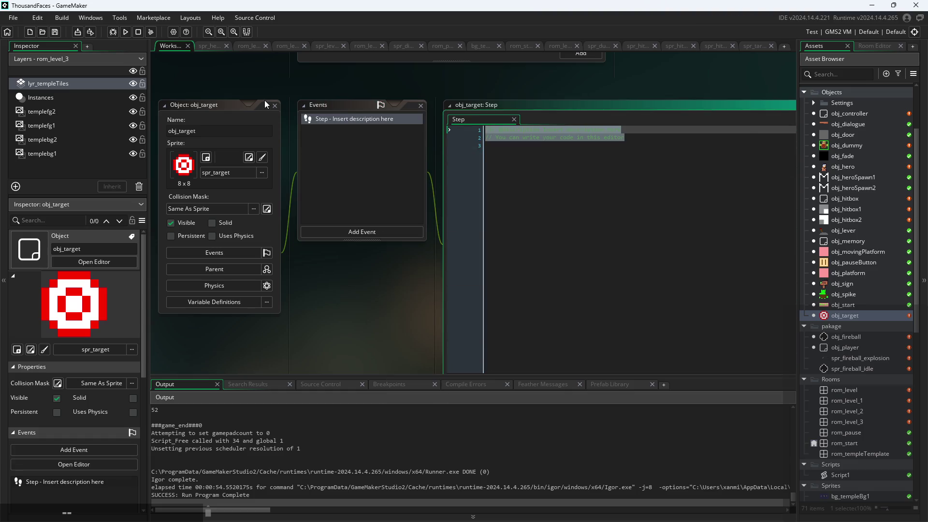
- Paste the obj_hitbox place_meeting check and replace its draw_text line with image_index=1;
{"action": "type", "text": "if(place_meeting(x,y,obj_hitbox)){     draw_text(x,y,\"Hit\"); }"}
{"action": "left_click_drag", "start_coordinate": [594, 140], "coordinate": [507, 141]}
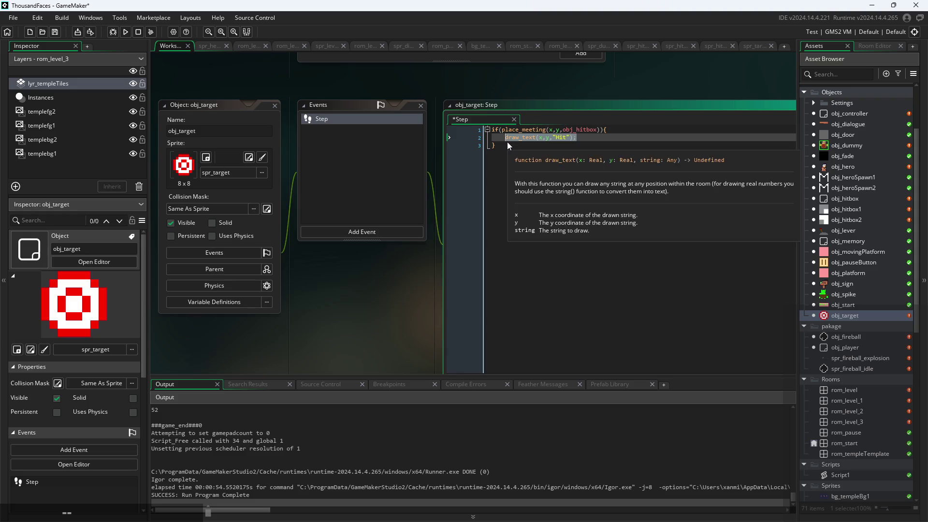
{"action": "key", "text": "BackSpace"}
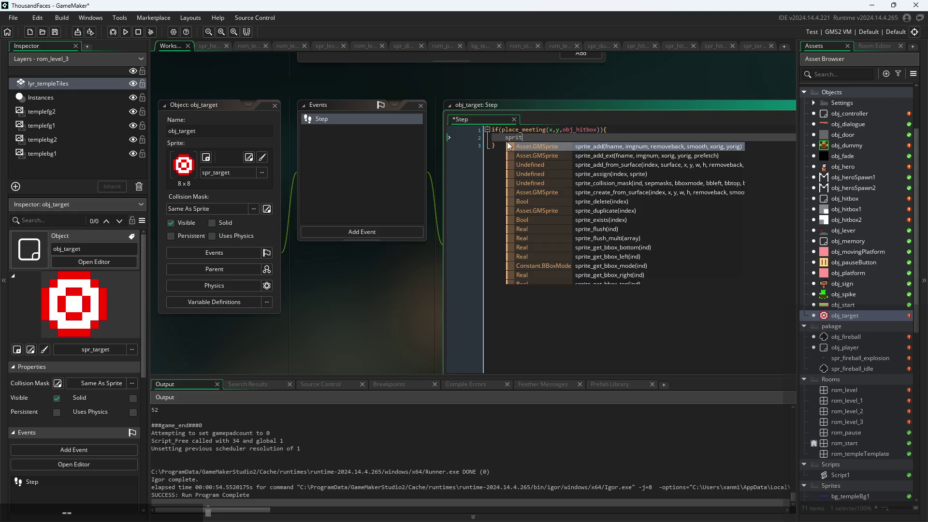
{"action": "key", "text": "BackSpace"}
{"action": "key", "text": "BackSpace"}
{"action": "type", "text": "image"}
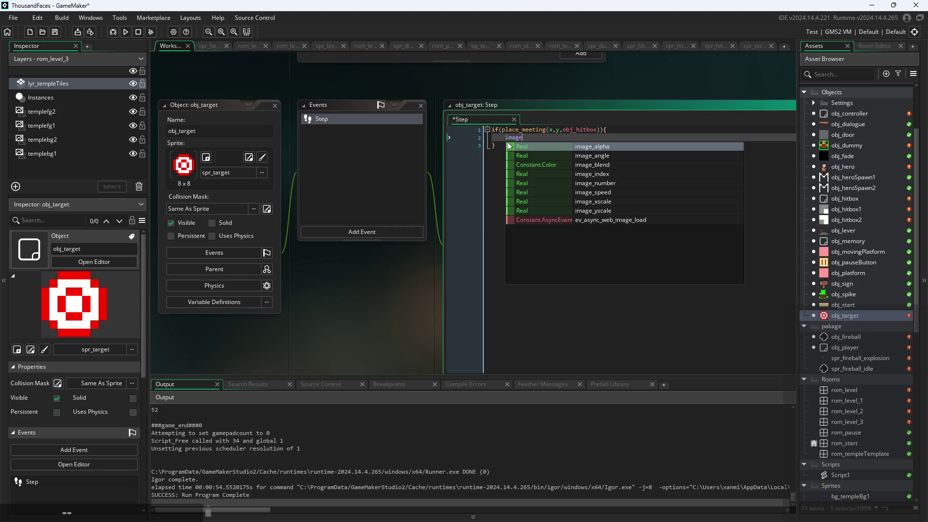
{"action": "key", "text": "Down"}
{"action": "key", "text": "Down"}
{"action": "key", "text": "Down"}
{"action": "key", "text": "Return"}
{"action": "type", "text": "=1;"}
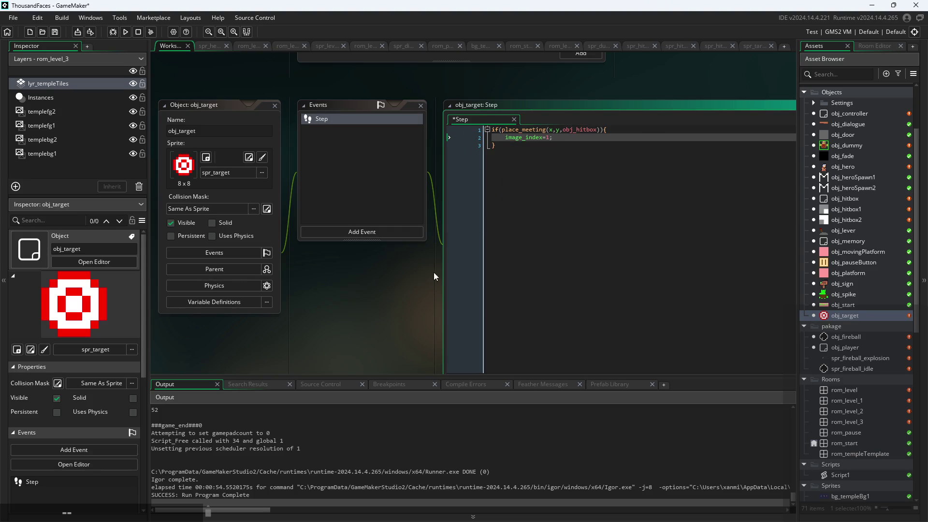
- Save the project and return the cursor to the end of the image_index line
{"action": "scroll", "coordinate": [667, 78], "scroll_direction": "up", "scroll_amount": 2}
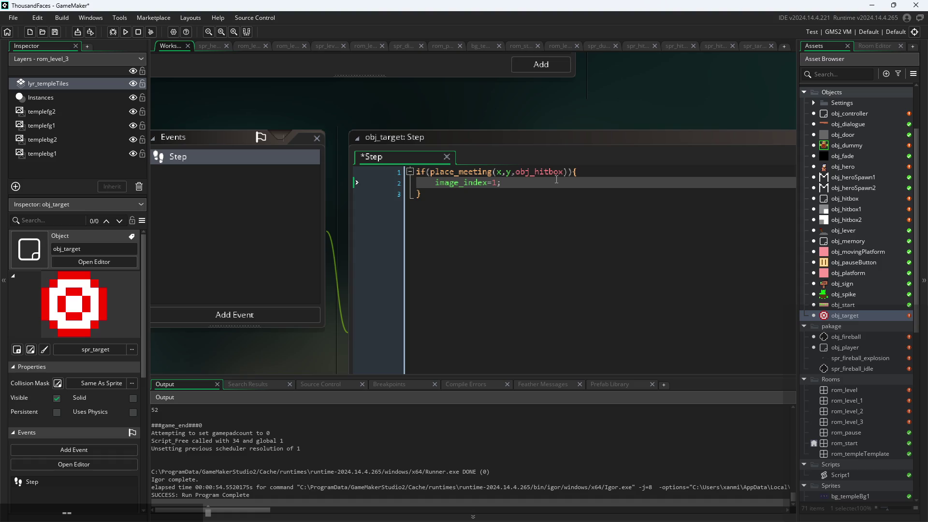
{"action": "key", "text": "ctrl+s"}
{"action": "scroll", "coordinate": [599, 109], "scroll_direction": "down", "scroll_amount": 3}
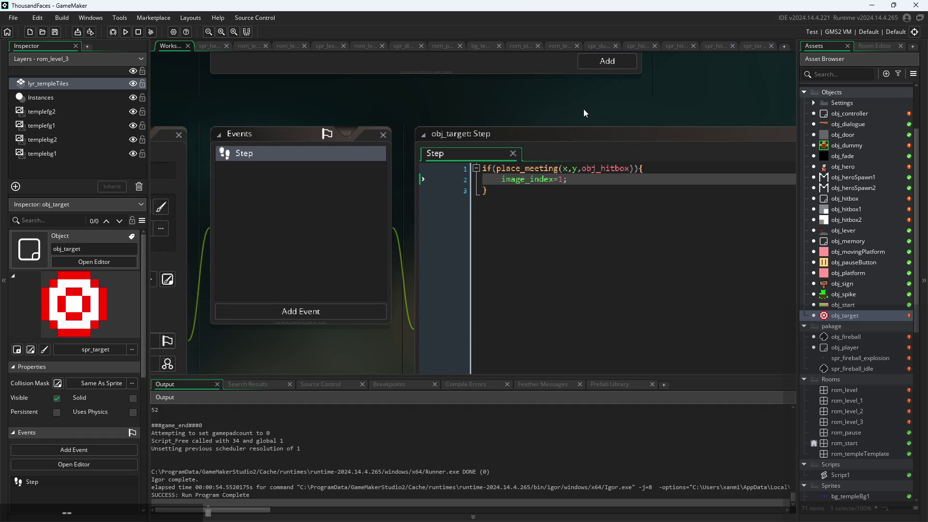
{"action": "left_click", "coordinate": [599, 179]}
{"action": "left_click", "coordinate": [599, 160]}
{"action": "left_click", "coordinate": [598, 179]}
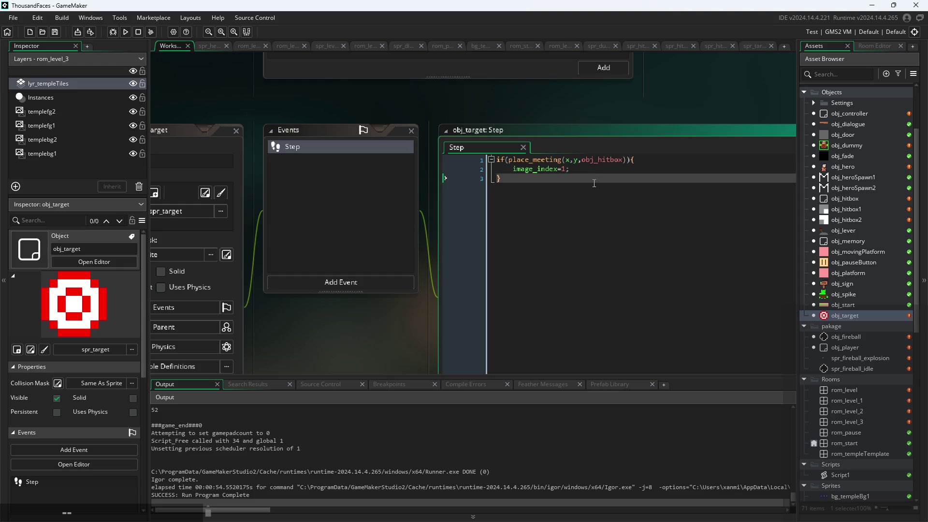
{"action": "left_click", "coordinate": [612, 170]}
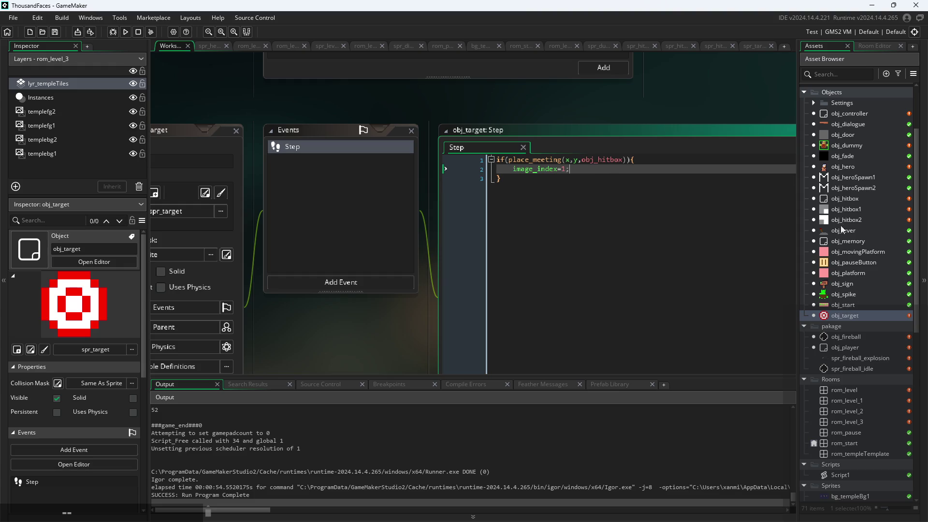
- Run the game, start it, and jump up to the lever ledge, then rerun from the editor
{"action": "left_click", "coordinate": [128, 31]}
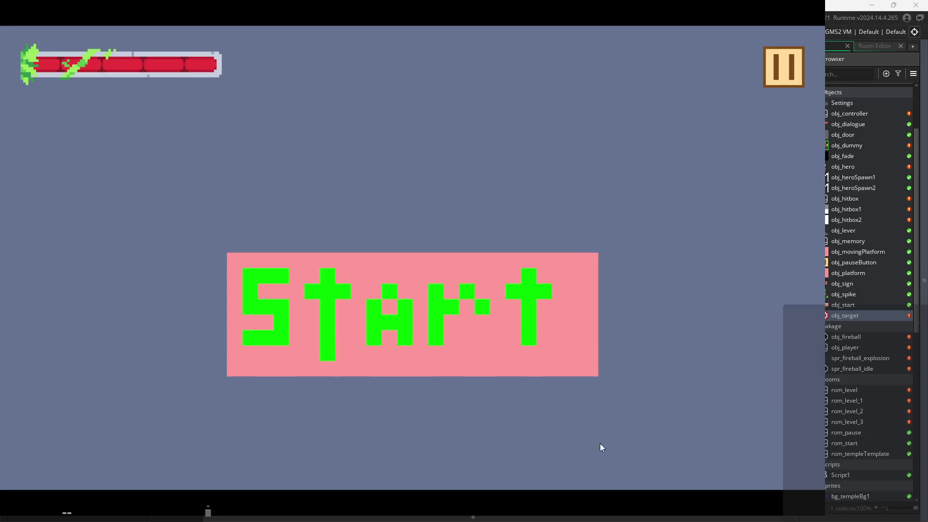
{"action": "left_click", "coordinate": [436, 294]}
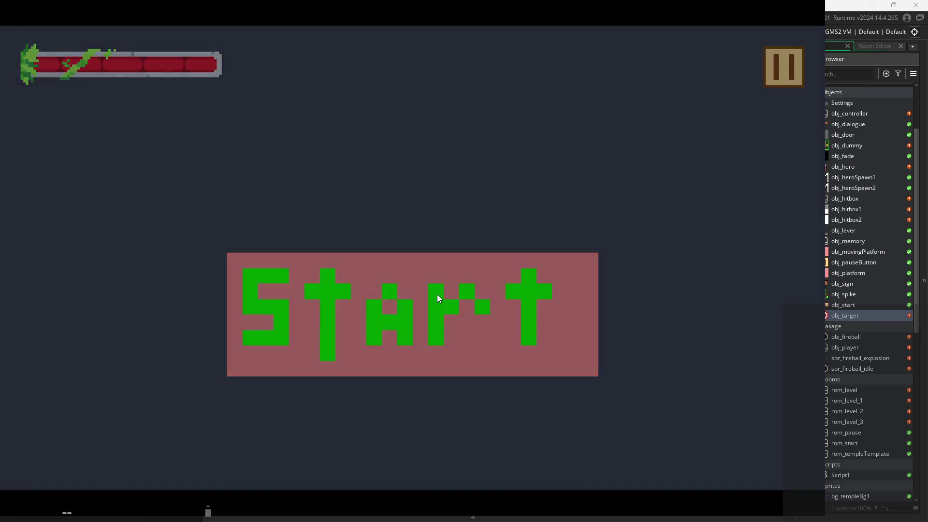
{"action": "key", "text": "Right"}
{"action": "key", "text": "space"}
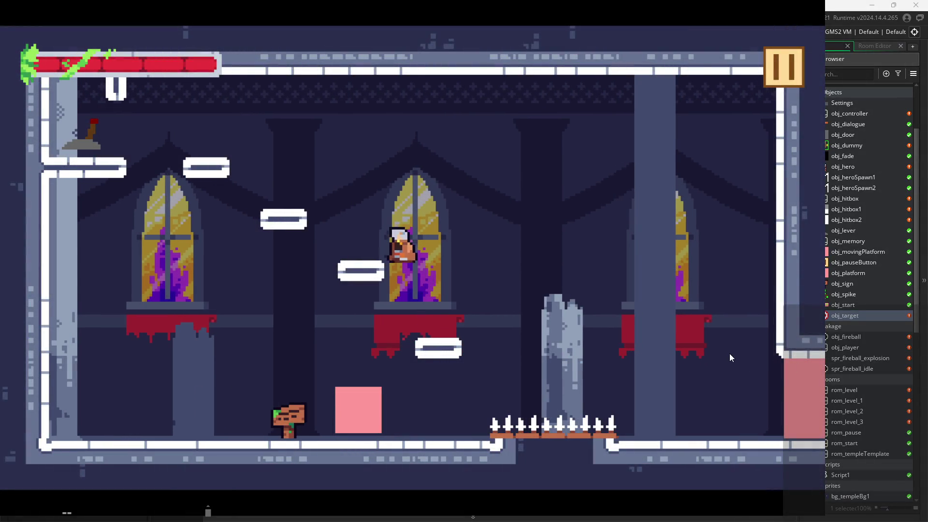
{"action": "key", "text": "Left"}
{"action": "key", "text": "space"}
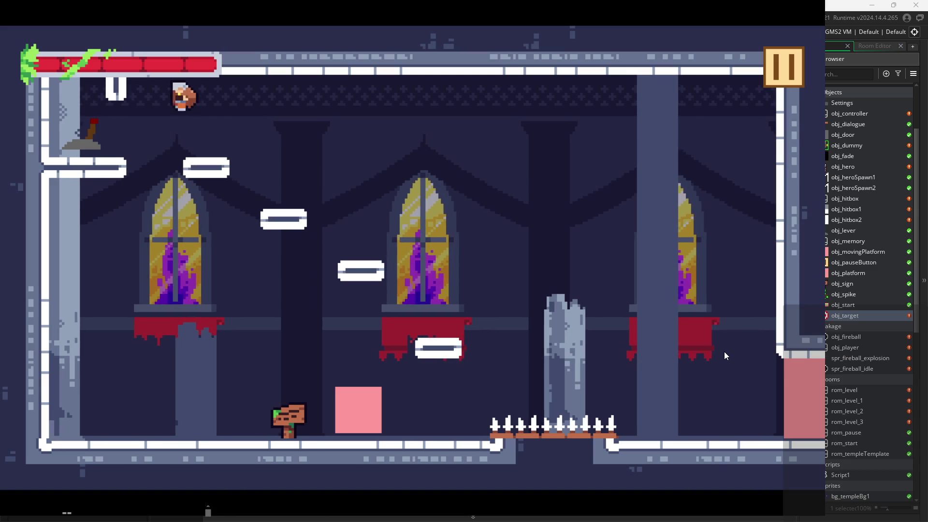
{"action": "key", "text": "Right"}
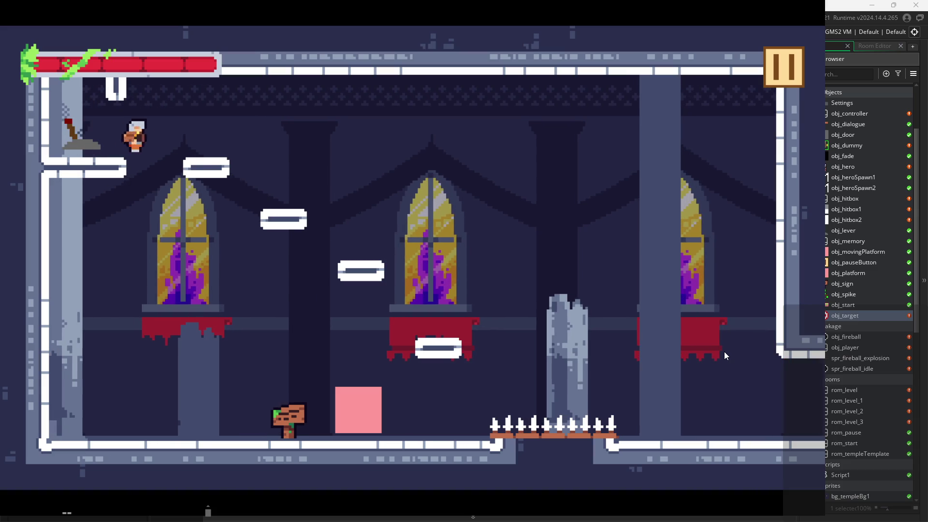
{"action": "key", "text": "Right"}
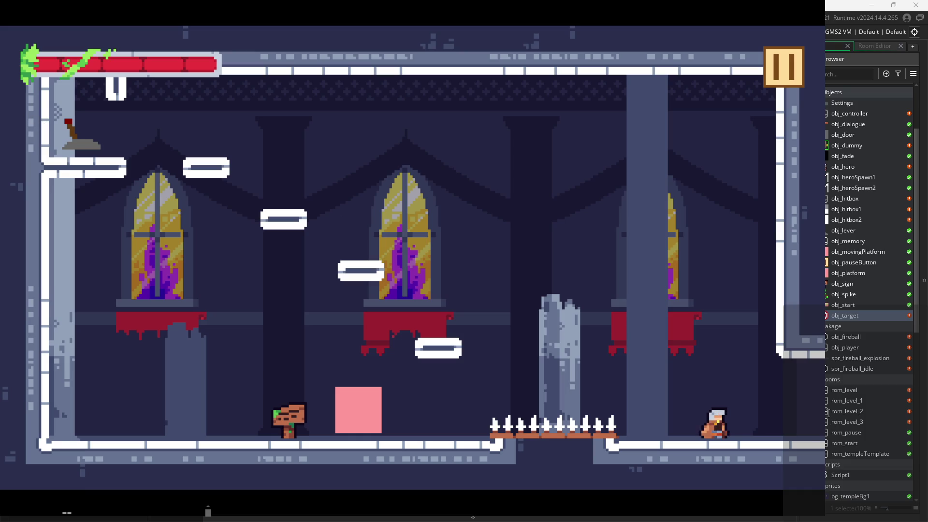
{"action": "left_click", "coordinate": [805, 370]}
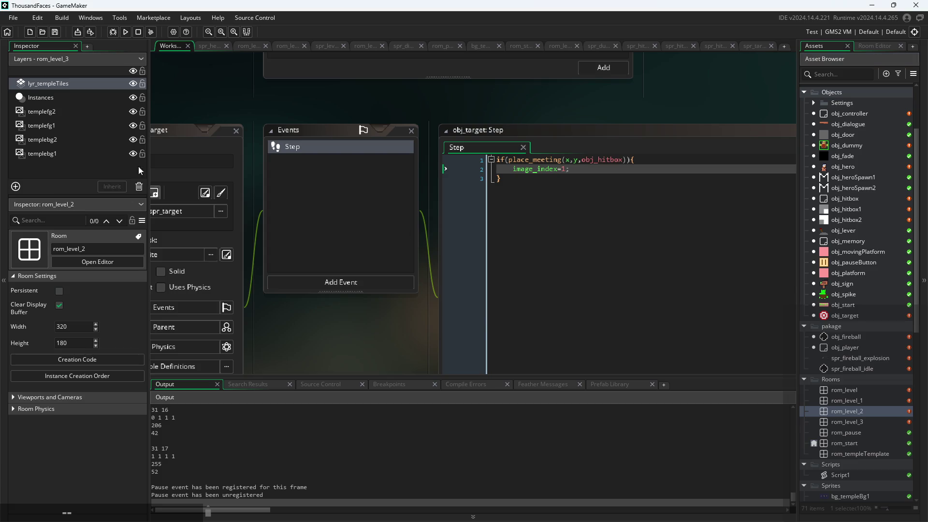
{"action": "left_click", "coordinate": [125, 31]}
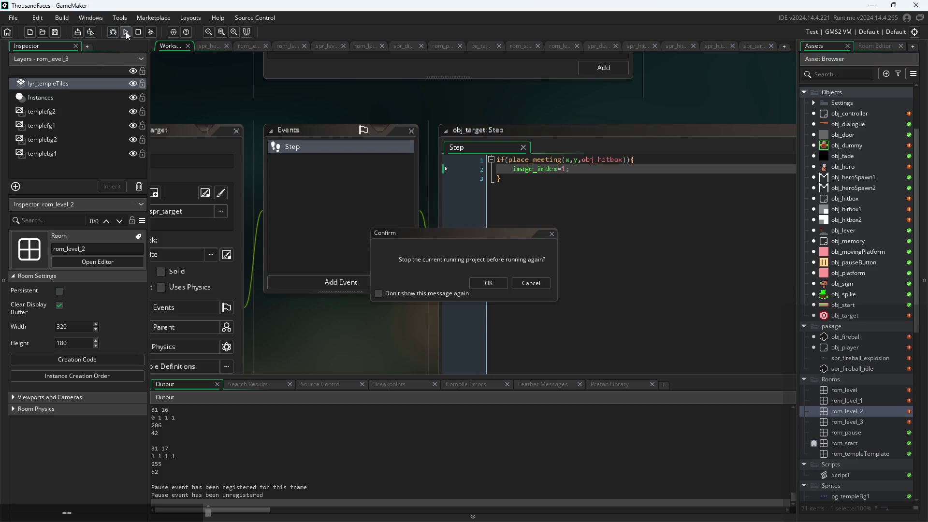
- Restart the game and play across the platforms, past the lever, into the next room
{"action": "left_click", "coordinate": [488, 283]}
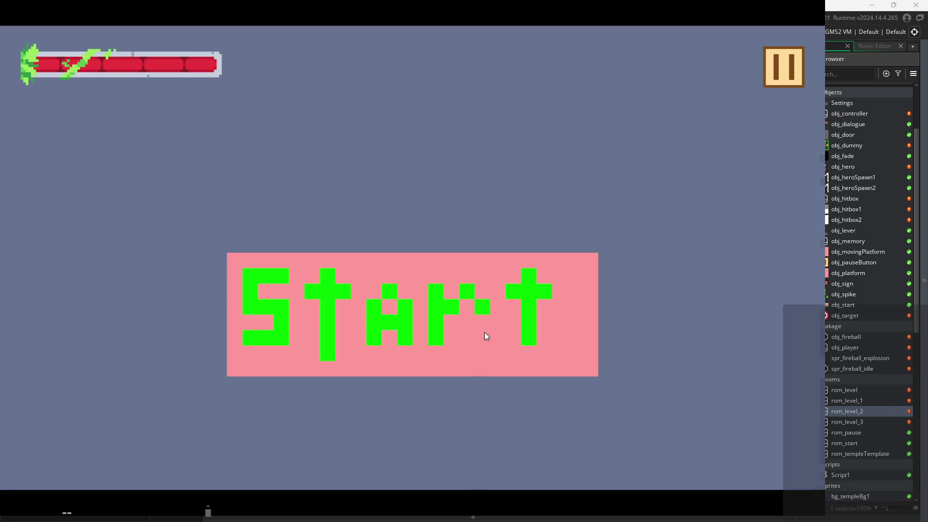
{"action": "left_click", "coordinate": [484, 332]}
{"action": "key", "text": "Right"}
{"action": "key", "text": "space"}
{"action": "key", "text": "Left"}
{"action": "key", "text": "space"}
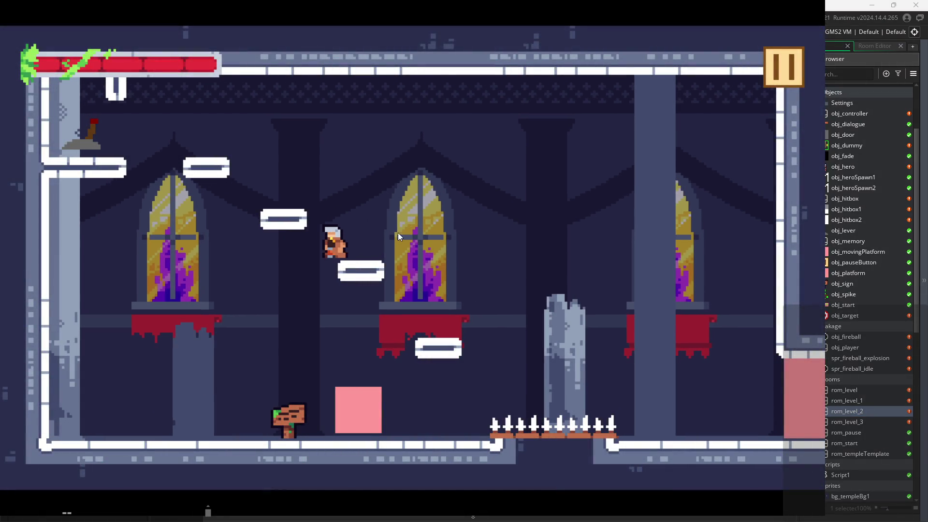
{"action": "key", "text": "Left"}
{"action": "key", "text": "space"}
{"action": "key", "text": "Left"}
{"action": "key", "text": "Right"}
{"action": "key", "text": "space"}
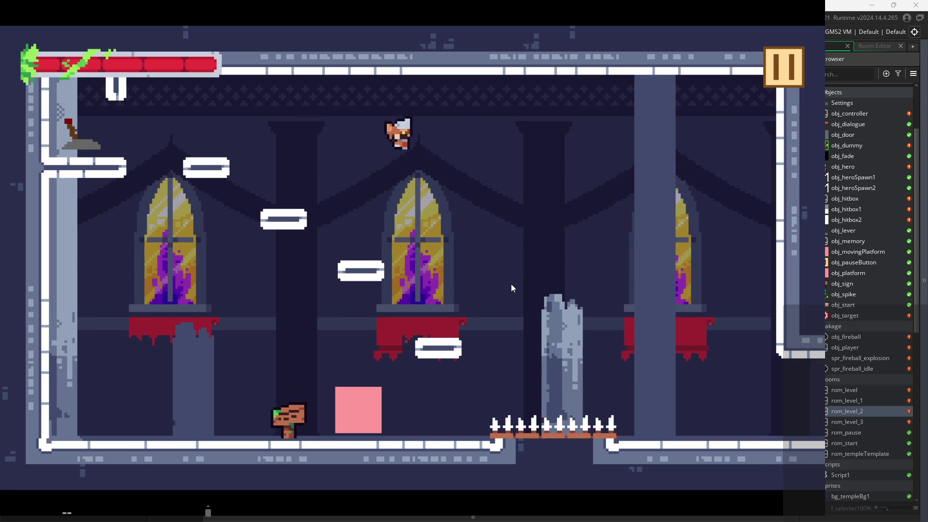
{"action": "key", "text": "Right"}
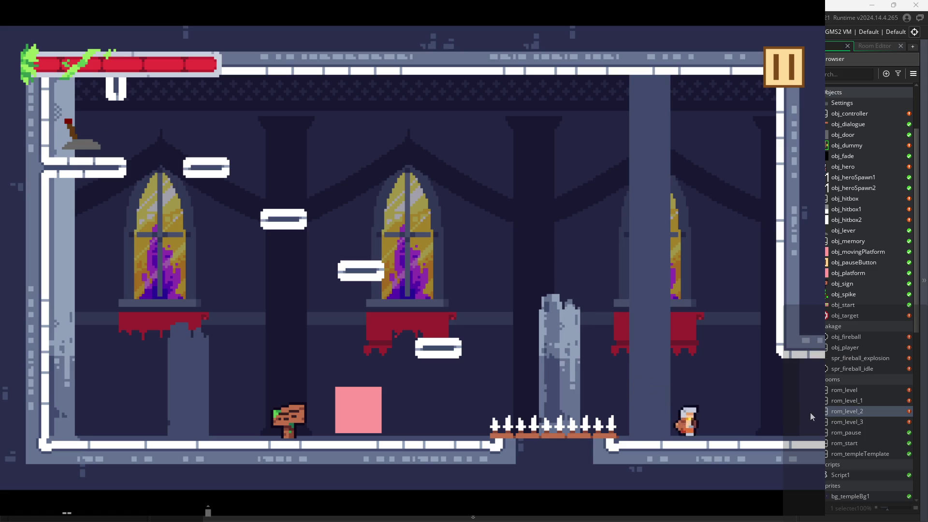
{"action": "key", "text": "Right"}
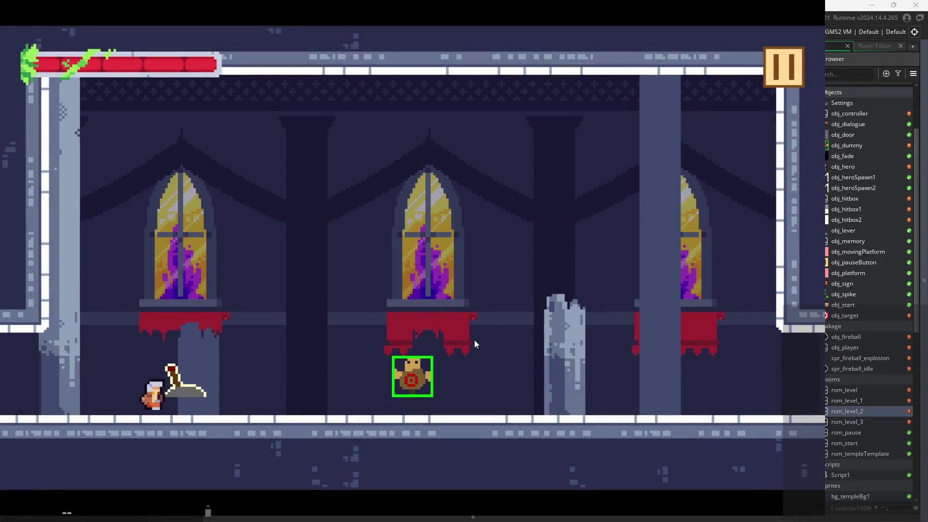
- Swing attacks to show the hitbox, hit the lever, and walk right to the target dummy
{"action": "key", "text": "Right"}
{"action": "key", "text": "Left"}
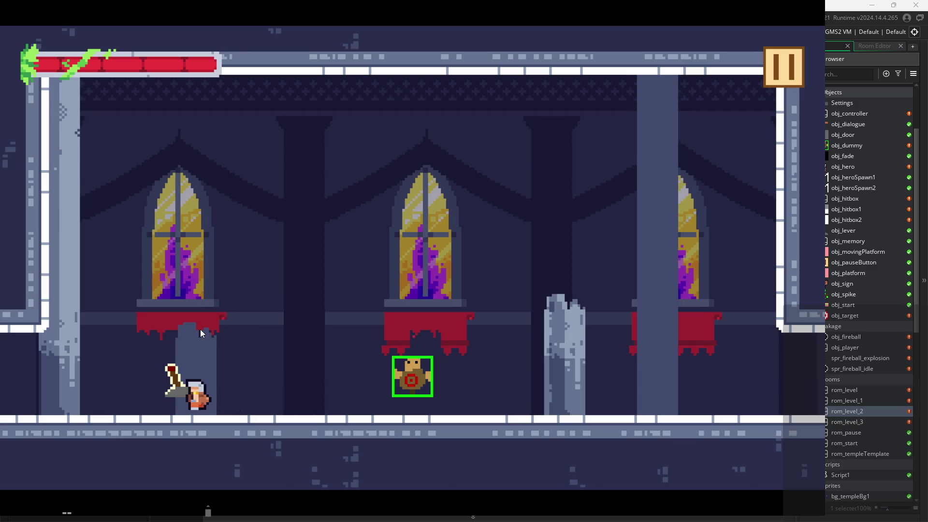
{"action": "left_click", "coordinate": [144, 294]}
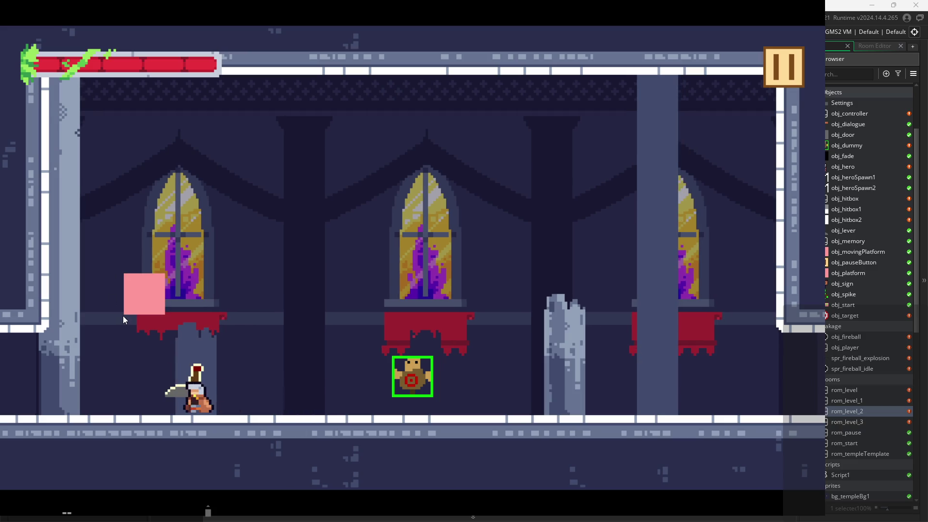
{"action": "key", "text": "Left"}
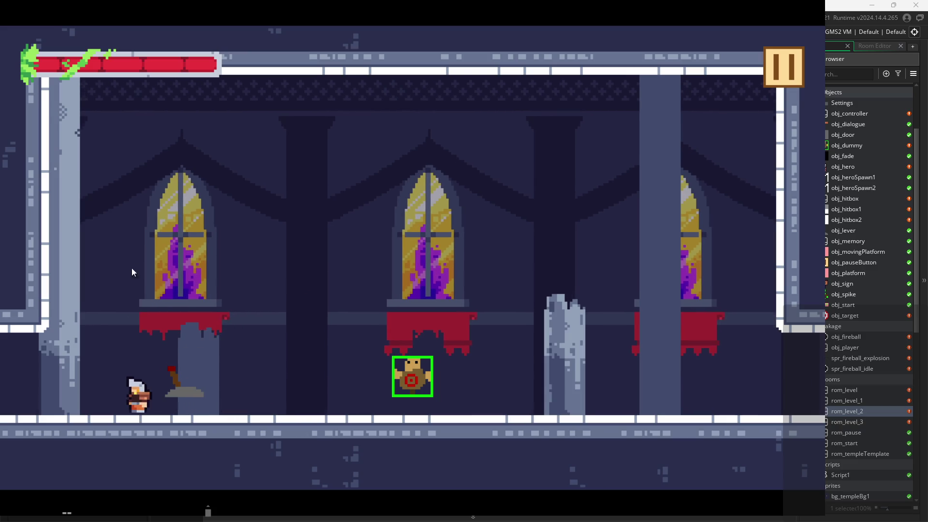
{"action": "left_click", "coordinate": [228, 323]}
{"action": "key", "text": "Right"}
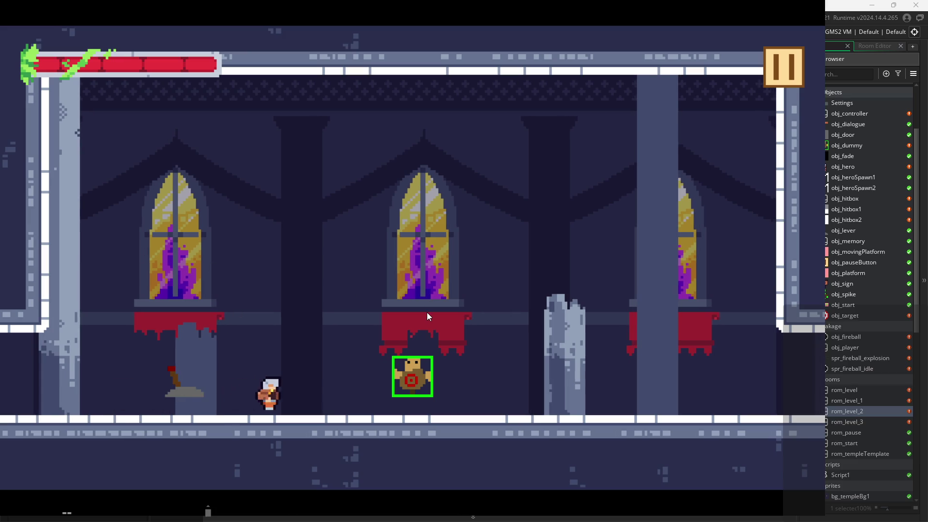
{"action": "key", "text": "Right"}
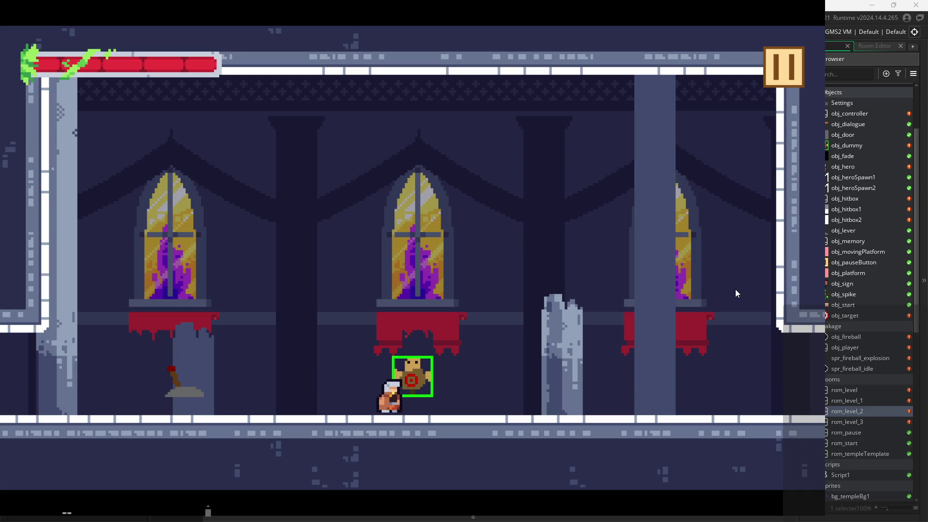
- Hit the target dummy several times, then exit the game through the pause menu
{"action": "left_click", "coordinate": [515, 357]}
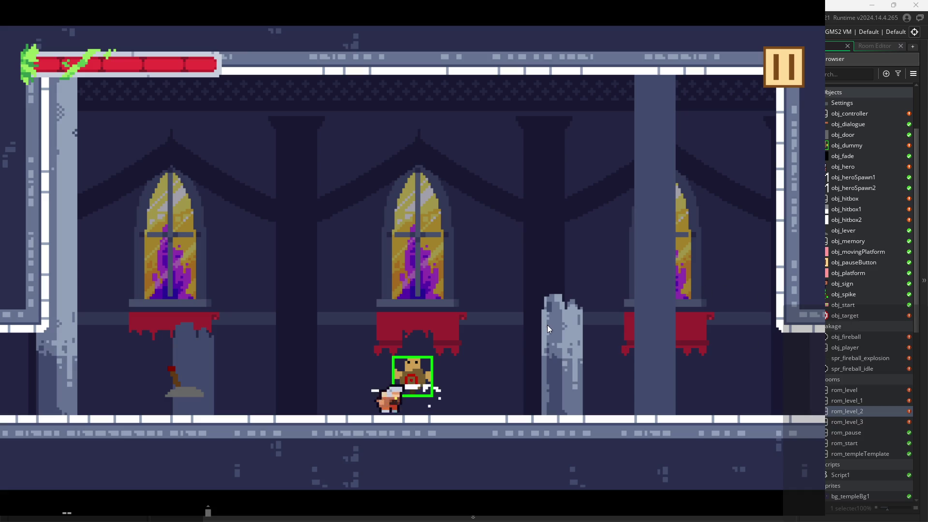
{"action": "left_click", "coordinate": [497, 335]}
{"action": "left_click", "coordinate": [497, 335]}
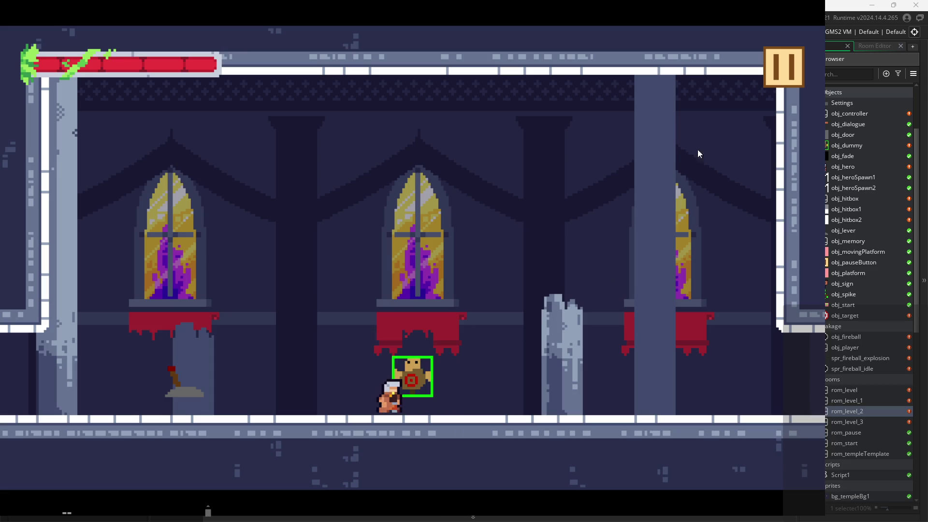
{"action": "key", "text": "Escape"}
{"action": "left_click", "coordinate": [710, 437]}
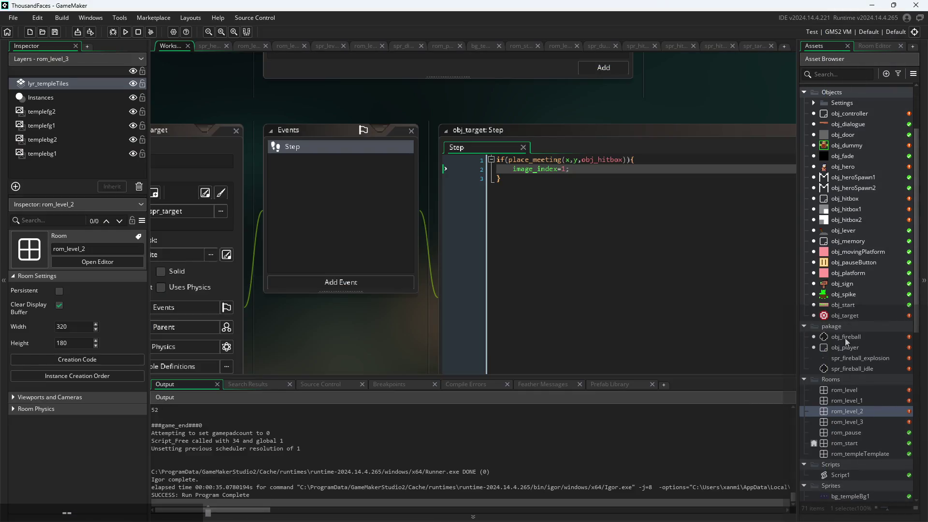
{"action": "double_click", "coordinate": [850, 412]}
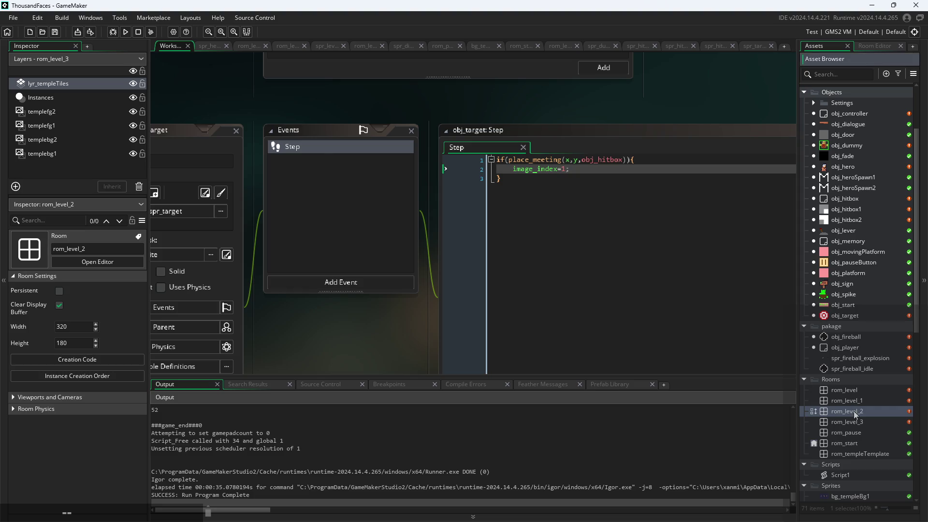
- Open rom_level_1 and drop an obj_target instance into it on a new instance layer
{"action": "left_click", "coordinate": [814, 47]}
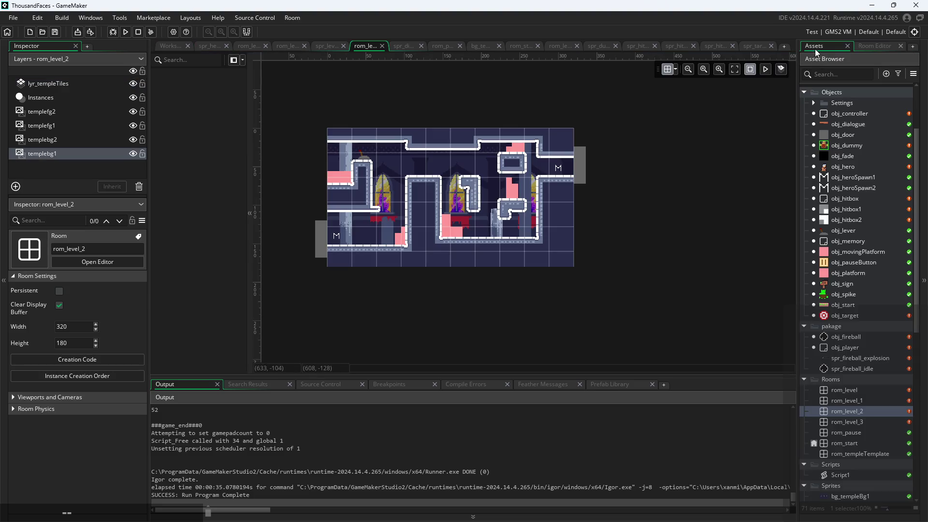
{"action": "double_click", "coordinate": [847, 401]}
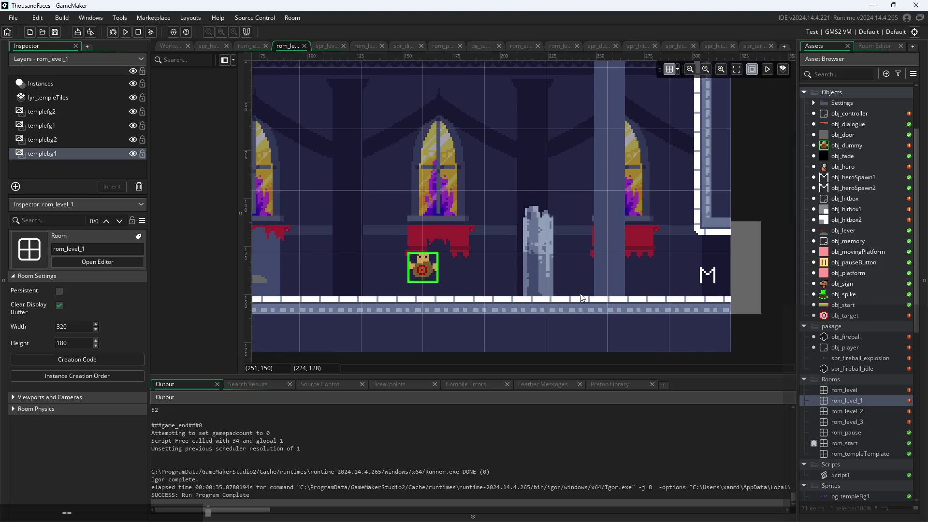
{"action": "left_click_drag", "start_coordinate": [843, 318], "coordinate": [834, 321]}
{"action": "left_click_drag", "start_coordinate": [418, 234], "coordinate": [337, 227]}
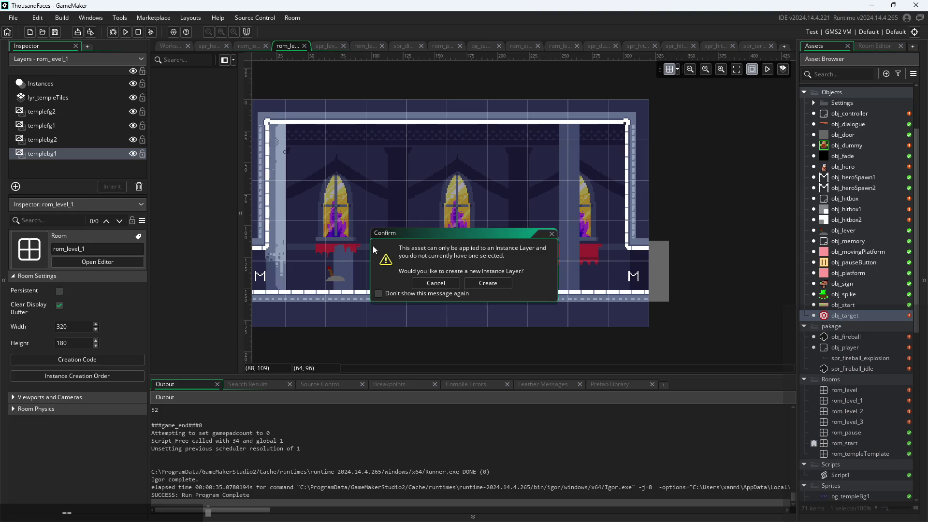
{"action": "left_click", "coordinate": [488, 283]}
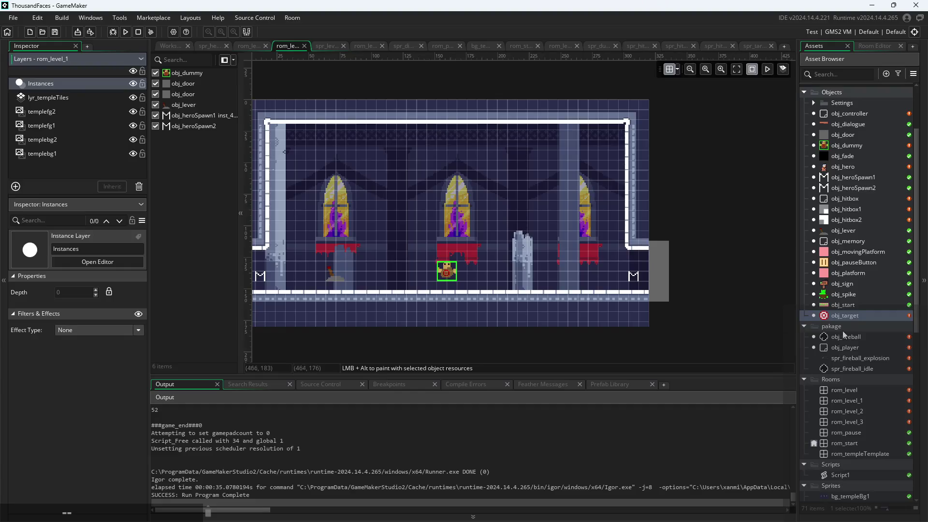
{"action": "mouse_move", "coordinate": [845, 315]}
{"action": "left_mouse_down"}
{"action": "mouse_move", "coordinate": [379, 248]}
{"action": "mouse_move", "coordinate": [350, 252]}
{"action": "left_mouse_up"}
- Place three more obj_target instances, giving four targets in the room
{"action": "scroll", "coordinate": [350, 251], "scroll_direction": "up", "scroll_amount": 2}
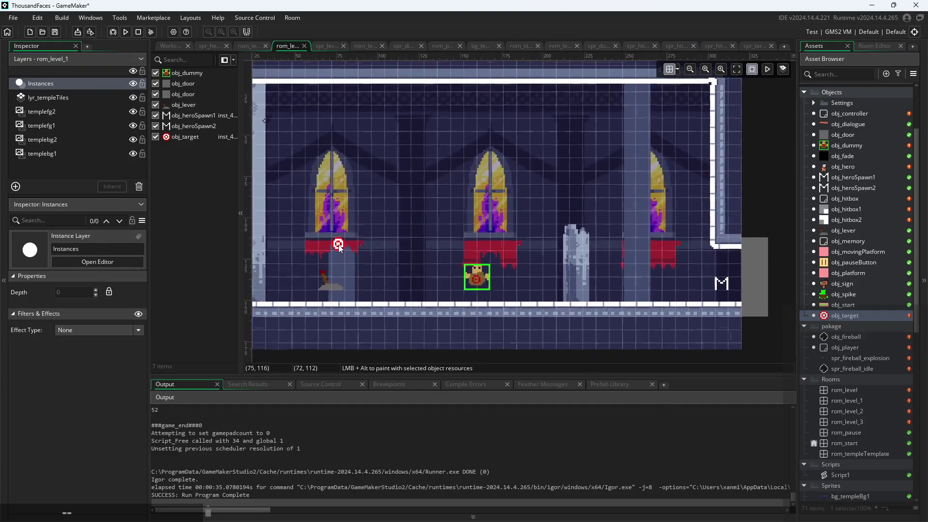
{"action": "left_click", "coordinate": [339, 246]}
{"action": "left_click", "coordinate": [352, 259], "text": "alt"}
{"action": "scroll", "coordinate": [350, 261], "scroll_direction": "up", "scroll_amount": 2}
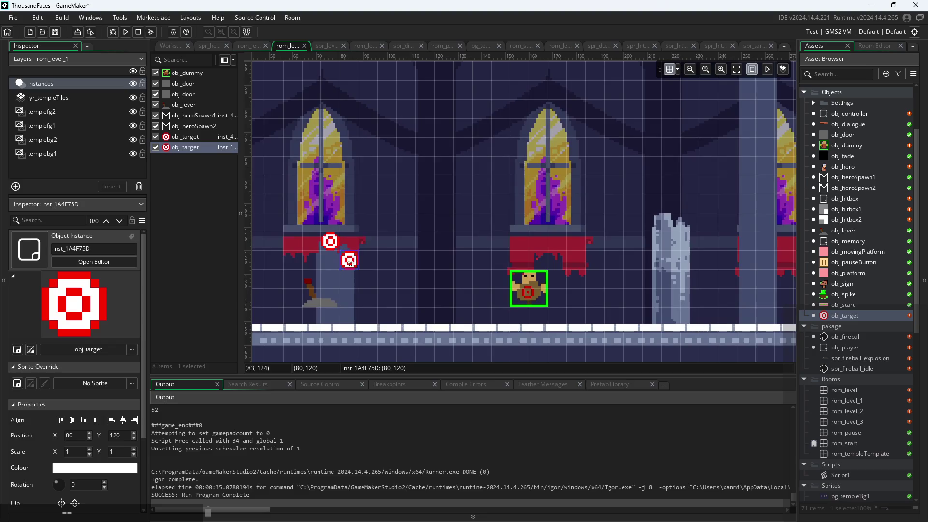
{"action": "left_click", "coordinate": [370, 269], "text": "alt"}
{"action": "left_click", "coordinate": [462, 180], "text": "alt"}
- Move targets toward the pillar, up between the windows, and down beside the left window
{"action": "mouse_move", "coordinate": [371, 282]}
{"action": "left_mouse_down"}
{"action": "mouse_move", "coordinate": [409, 223]}
{"action": "mouse_move", "coordinate": [409, 263]}
{"action": "mouse_move", "coordinate": [483, 281]}
{"action": "mouse_move", "coordinate": [629, 280]}
{"action": "mouse_move", "coordinate": [666, 259]}
{"action": "mouse_move", "coordinate": [647, 260]}
{"action": "left_mouse_up"}
{"action": "mouse_move", "coordinate": [464, 191]}
{"action": "left_mouse_down"}
{"action": "mouse_move", "coordinate": [579, 228]}
{"action": "mouse_move", "coordinate": [619, 229]}
{"action": "mouse_move", "coordinate": [620, 214]}
{"action": "left_mouse_up"}
{"action": "mouse_move", "coordinate": [349, 260]}
{"action": "left_mouse_down"}
{"action": "mouse_move", "coordinate": [441, 219]}
{"action": "mouse_move", "coordinate": [464, 187]}
{"action": "left_mouse_up"}
{"action": "left_click_drag", "start_coordinate": [422, 278], "coordinate": [513, 300]}
{"action": "left_click", "coordinate": [419, 328]}
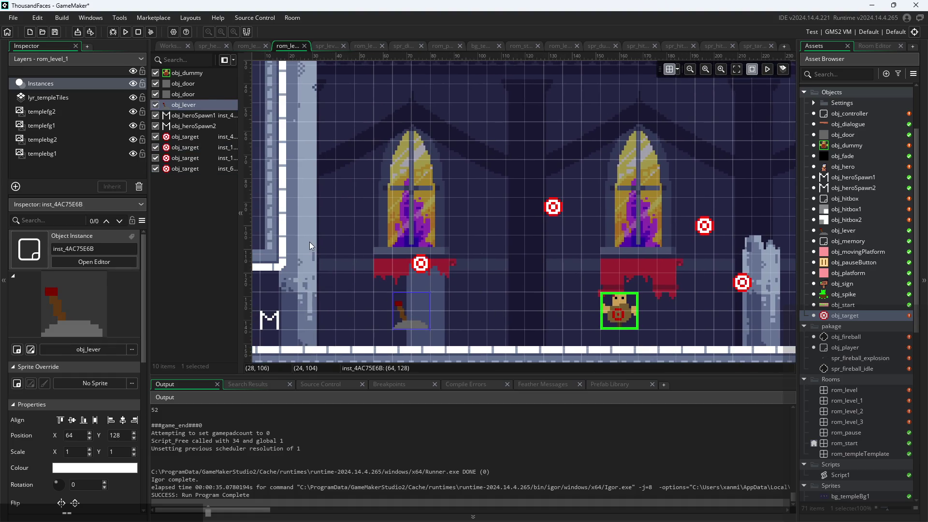
{"action": "mouse_move", "coordinate": [421, 263]}
{"action": "left_mouse_down"}
{"action": "mouse_move", "coordinate": [535, 302]}
{"action": "mouse_move", "coordinate": [498, 302]}
{"action": "mouse_move", "coordinate": [488, 287]}
{"action": "left_mouse_up"}
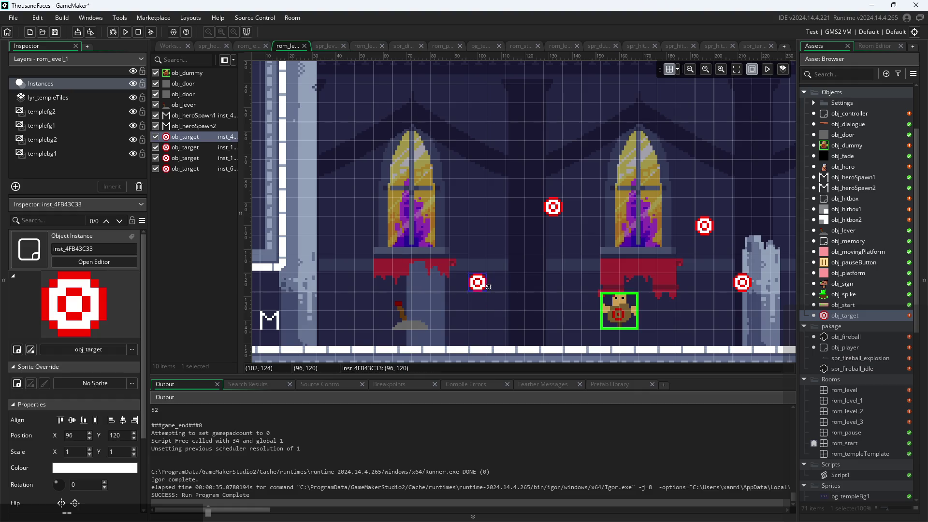
{"action": "left_click", "coordinate": [426, 233]}
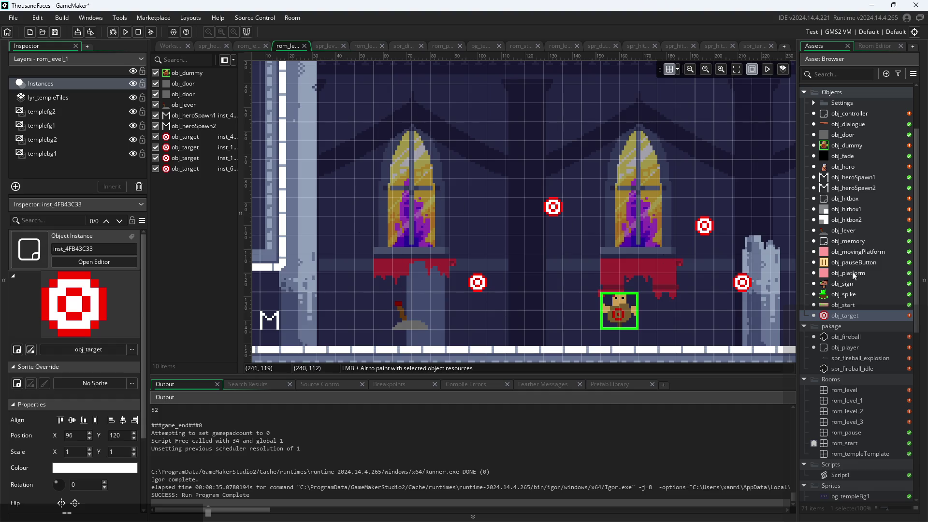
- Adjust the upper-right and pillar targets after checking the platform object's properties
{"action": "left_click", "coordinate": [836, 274]}
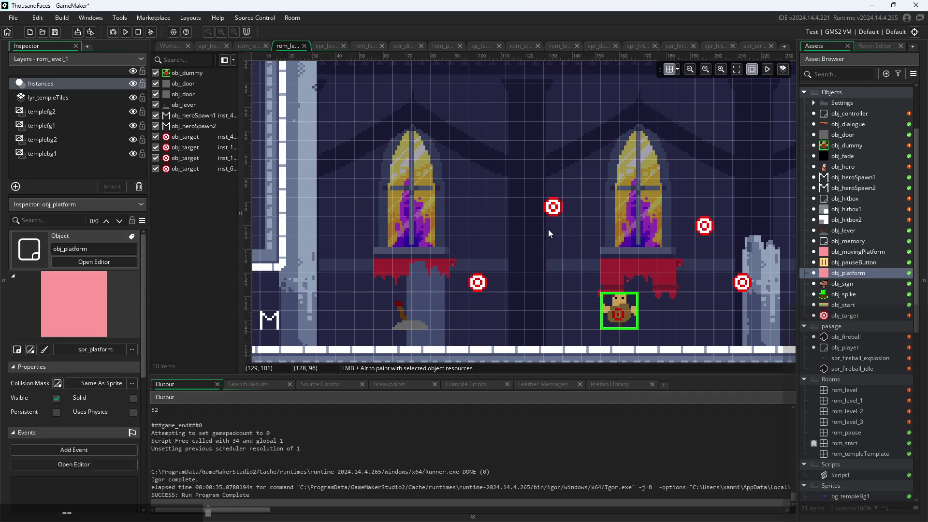
{"action": "mouse_move", "coordinate": [704, 231]}
{"action": "left_mouse_down"}
{"action": "mouse_move", "coordinate": [681, 264]}
{"action": "mouse_move", "coordinate": [666, 263]}
{"action": "mouse_move", "coordinate": [667, 244]}
{"action": "left_mouse_up"}
{"action": "mouse_move", "coordinate": [744, 290]}
{"action": "left_mouse_down"}
{"action": "mouse_move", "coordinate": [763, 274]}
{"action": "mouse_move", "coordinate": [763, 254]}
{"action": "mouse_move", "coordinate": [763, 311]}
{"action": "mouse_move", "coordinate": [764, 293]}
{"action": "left_mouse_up"}
{"action": "mouse_move", "coordinate": [667, 245]}
{"action": "left_mouse_down"}
{"action": "mouse_move", "coordinate": [686, 208]}
{"action": "mouse_move", "coordinate": [723, 226]}
{"action": "mouse_move", "coordinate": [724, 244]}
{"action": "left_mouse_up"}
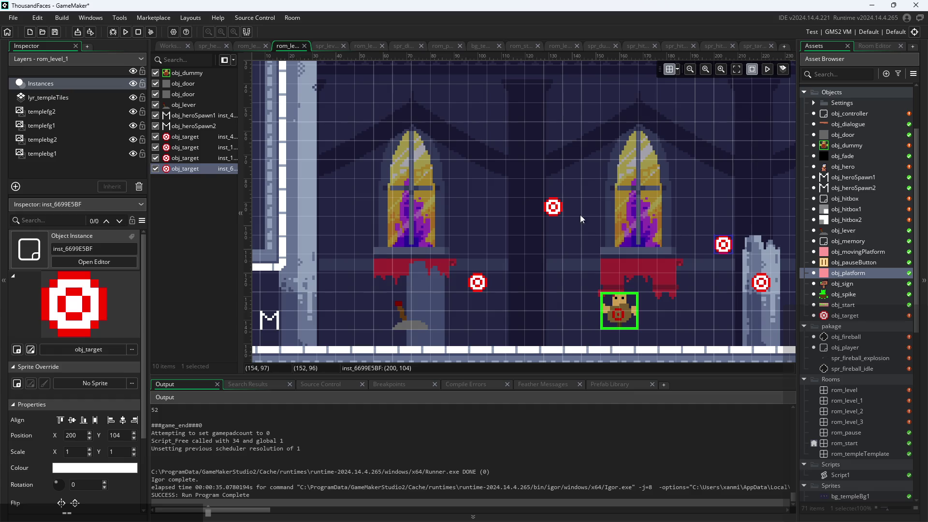
- Reposition the left-side targets lower in the room, one at 96,120
{"action": "scroll", "coordinate": [580, 218], "scroll_direction": "right", "scroll_amount": 5}
{"action": "left_click", "coordinate": [446, 214]}
{"action": "left_click_drag", "start_coordinate": [444, 216], "coordinate": [406, 235]}
{"action": "mouse_move", "coordinate": [368, 271]}
{"action": "left_mouse_down"}
{"action": "mouse_move", "coordinate": [404, 289]}
{"action": "mouse_move", "coordinate": [443, 289]}
{"action": "mouse_move", "coordinate": [444, 309]}
{"action": "mouse_move", "coordinate": [422, 316]}
{"action": "left_mouse_up"}
{"action": "mouse_move", "coordinate": [410, 233]}
{"action": "left_mouse_down"}
{"action": "mouse_move", "coordinate": [382, 304]}
{"action": "mouse_move", "coordinate": [381, 270]}
{"action": "left_mouse_up"}
{"action": "left_click", "coordinate": [419, 274]}
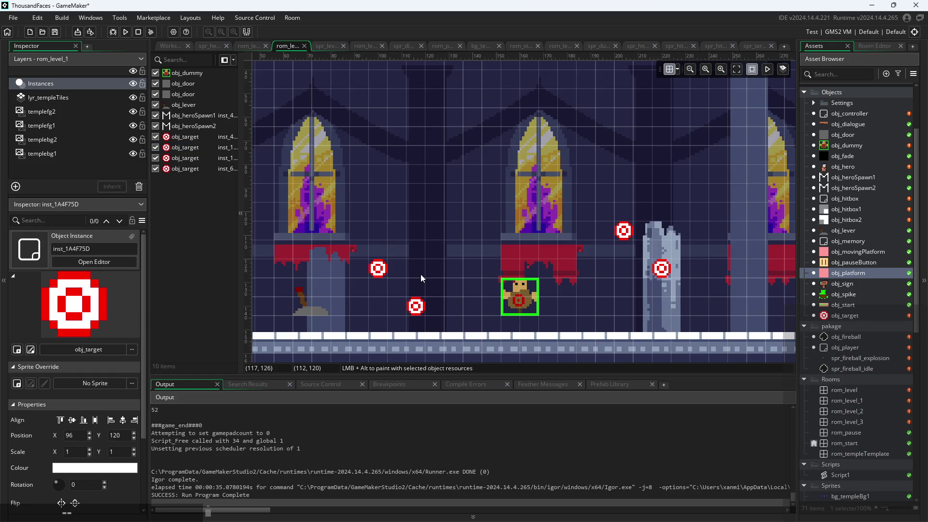
- Run the game, start from the title screen, and walk the hero right into the target room
{"action": "left_click", "coordinate": [125, 32]}
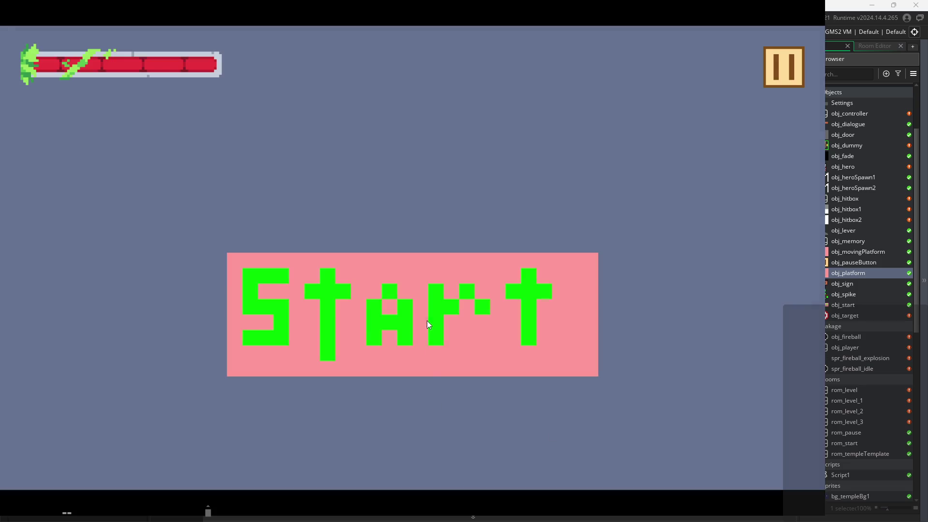
{"action": "left_click", "coordinate": [427, 321]}
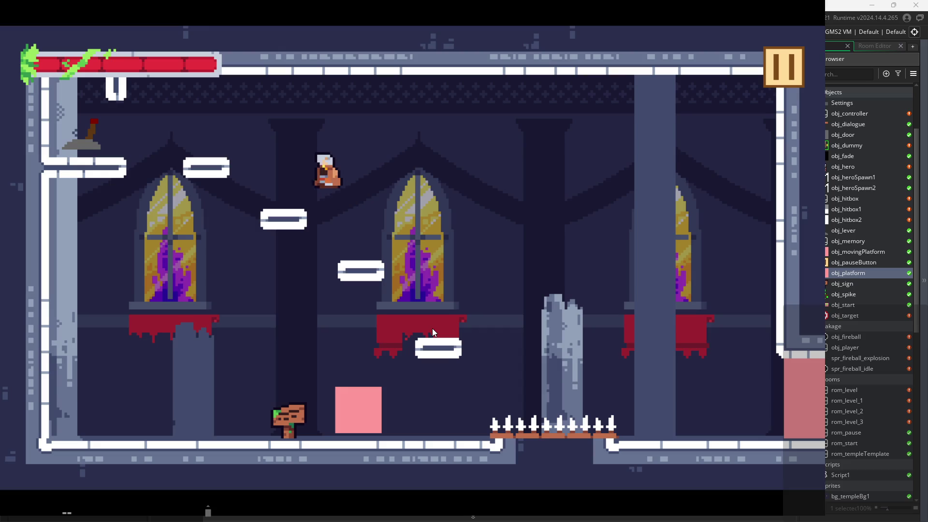
{"action": "key", "text": "Right"}
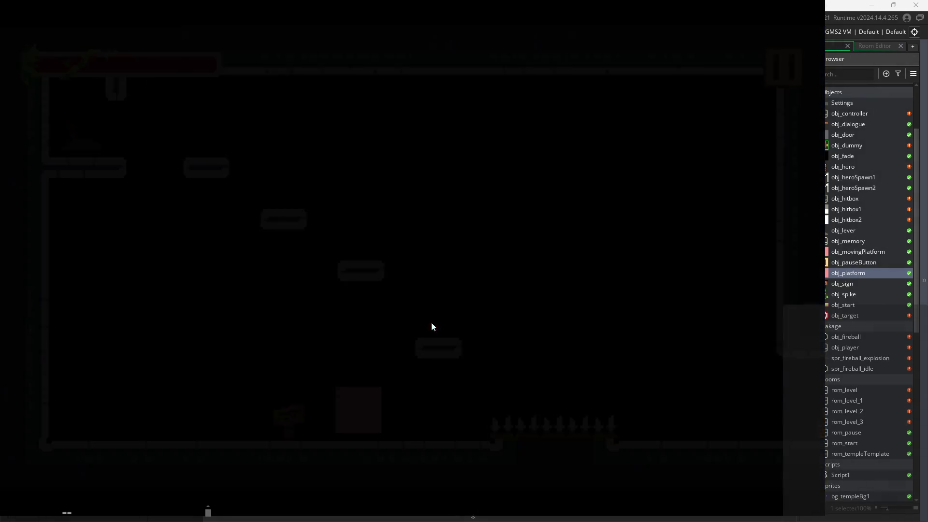
{"action": "key", "text": "Right"}
- Slash the targets by the left window and beside the pillar, jumping to hit the upper one
{"action": "key", "text": "Up"}
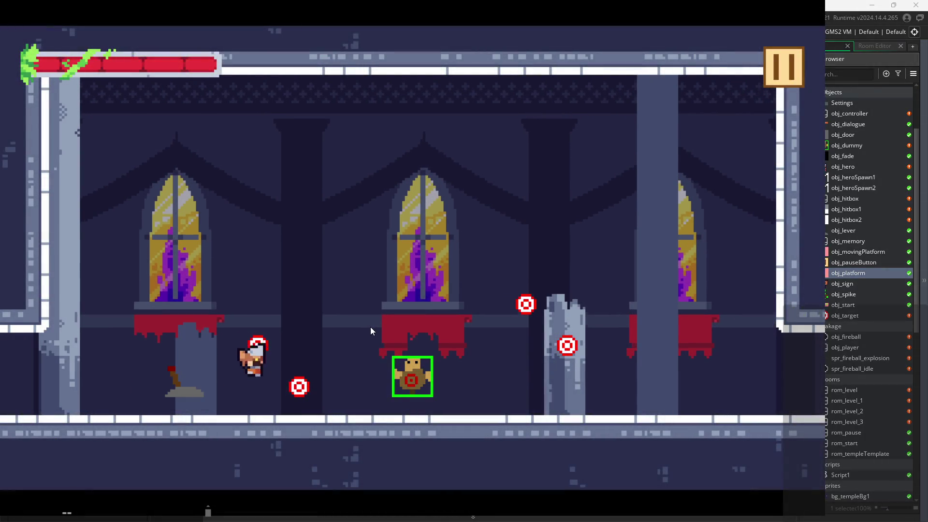
{"action": "key", "text": "x"}
{"action": "key", "text": "x"}
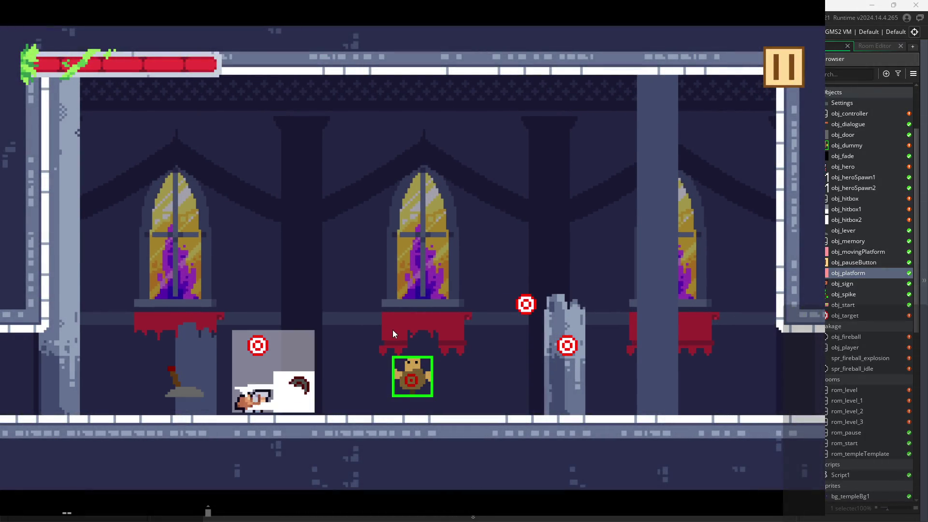
{"action": "key", "text": "Right"}
{"action": "key", "text": "Right"}
{"action": "key", "text": "x"}
{"action": "key", "text": "x"}
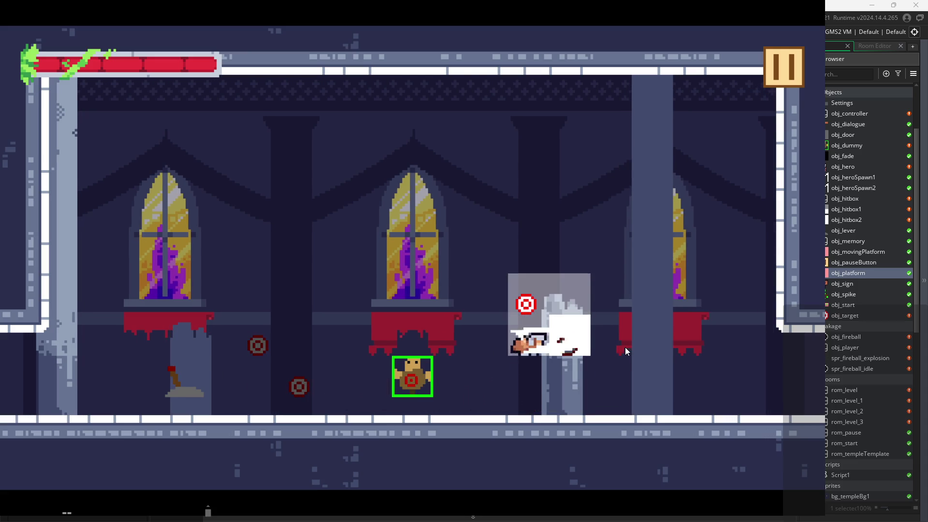
{"action": "key", "text": "x"}
{"action": "key", "text": "z"}
{"action": "key", "text": "x"}
{"action": "key", "text": "z"}
{"action": "key", "text": "x"}
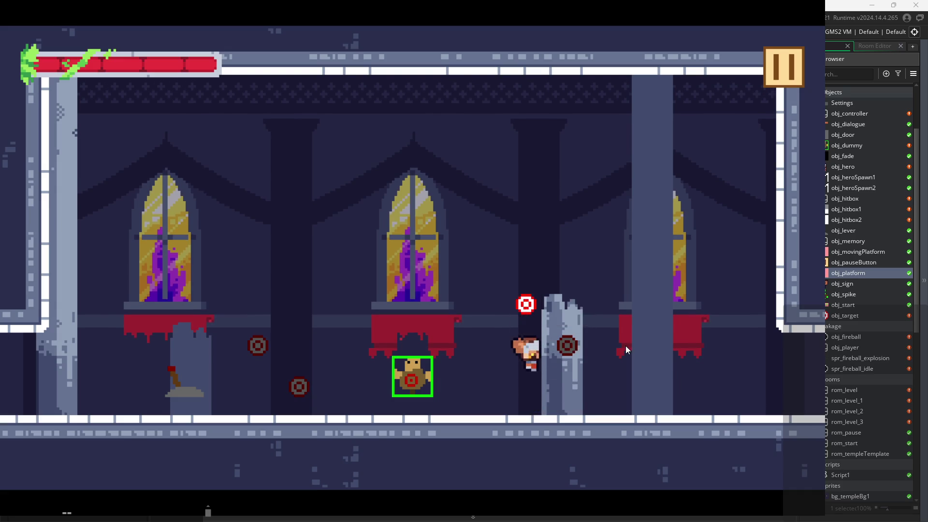
{"action": "key", "text": "x"}
{"action": "key", "text": "x"}
{"action": "key", "text": "z"}
{"action": "key", "text": "x"}
{"action": "key", "text": "z"}
{"action": "key", "text": "Right"}
{"action": "key", "text": "x"}
{"action": "key", "text": "Left"}
{"action": "key", "text": "z"}
{"action": "key", "text": "x"}
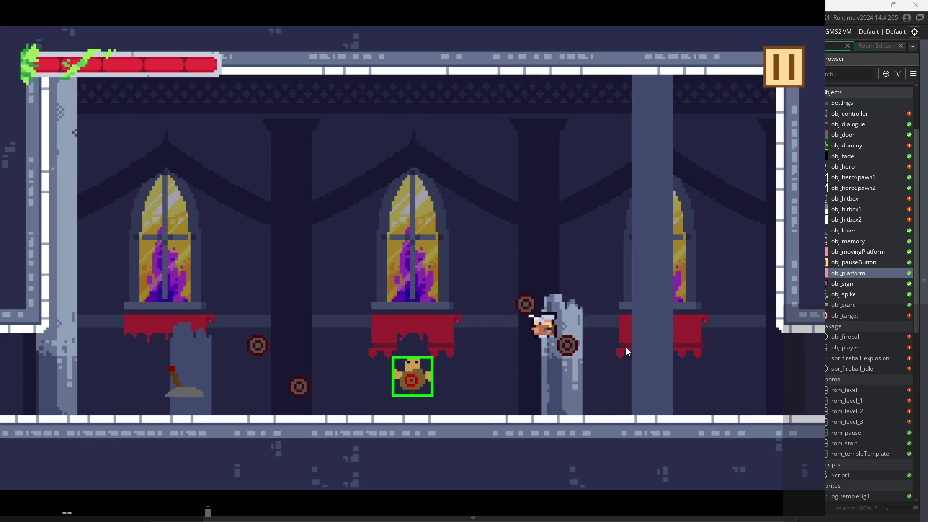
{"action": "key", "text": "z"}
{"action": "key", "text": "x"}
{"action": "key", "text": "x"}
{"action": "key", "text": "Left"}
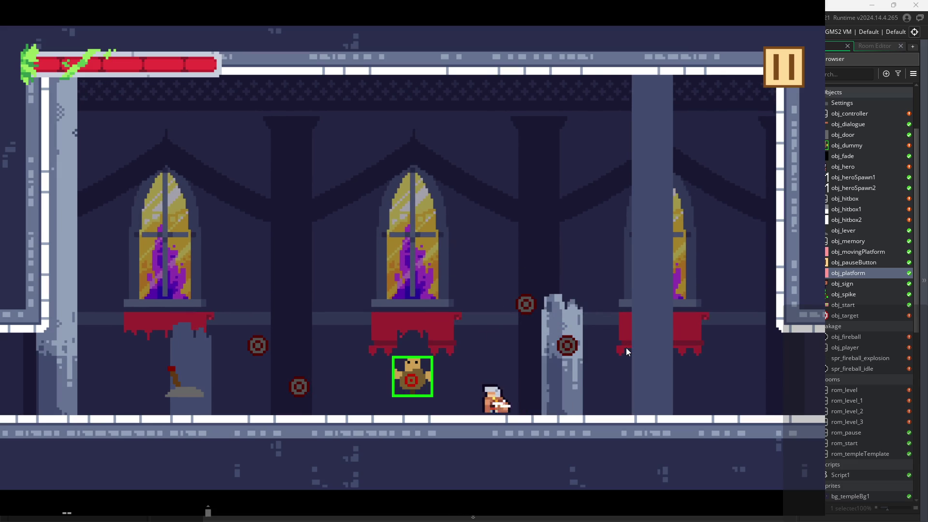
{"action": "key", "text": "x"}
- Keep slashing left and right while jumping to darken the remaining targets, then pause the game
{"action": "key", "text": "x"}
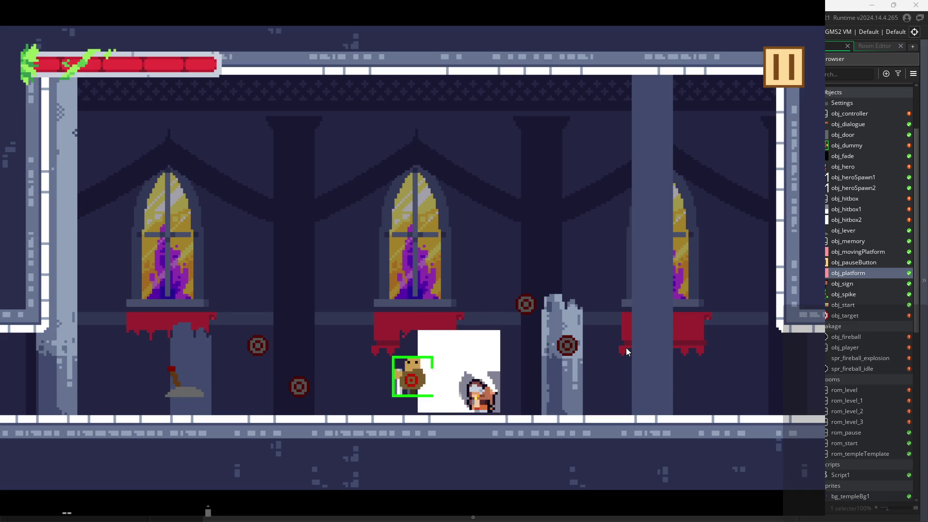
{"action": "key", "text": "x"}
{"action": "key", "text": "Right"}
{"action": "key", "text": "z"}
{"action": "key", "text": "x"}
{"action": "key", "text": "x"}
{"action": "key", "text": "z"}
{"action": "key", "text": "x"}
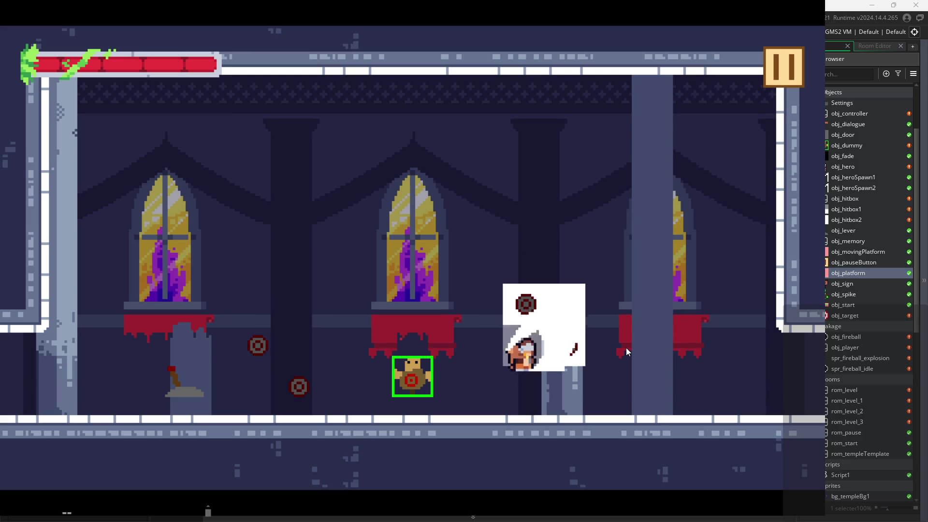
{"action": "key", "text": "Left"}
{"action": "key", "text": "x"}
{"action": "key", "text": "x"}
{"action": "key", "text": "Left"}
{"action": "key", "text": "Right"}
{"action": "key", "text": "x"}
{"action": "key", "text": "x"}
{"action": "key", "text": "Left"}
{"action": "key", "text": "x"}
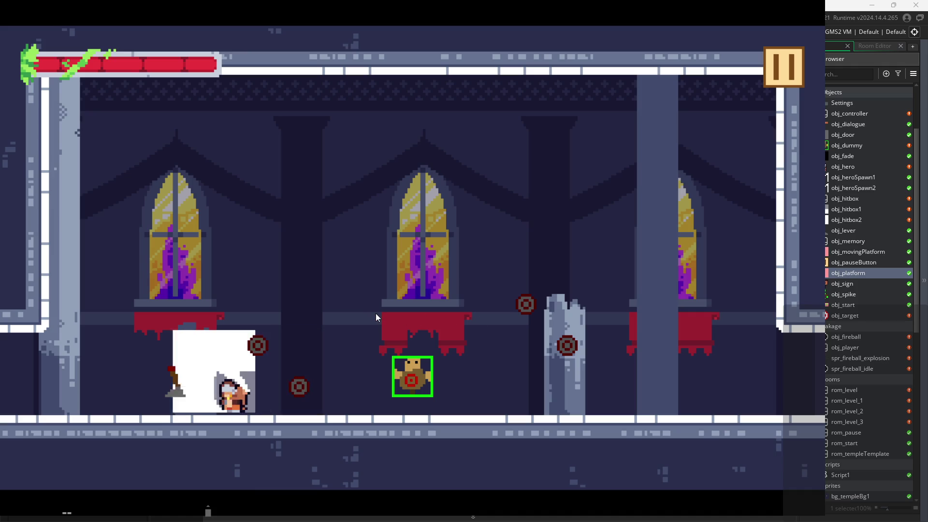
{"action": "key", "text": "x"}
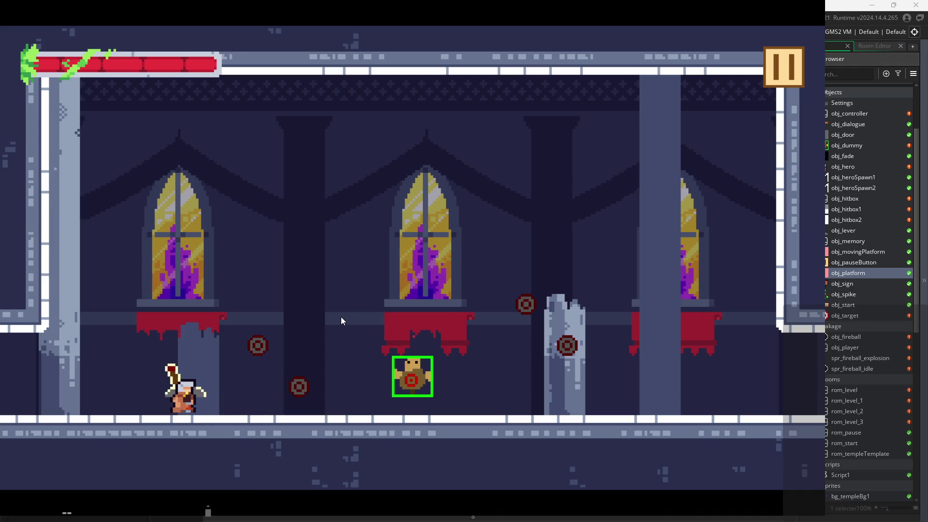
{"action": "key", "text": "x"}
{"action": "key", "text": "x"}
{"action": "key", "text": "x"}
{"action": "key", "text": "space"}
{"action": "key", "text": "Right"}
{"action": "key", "text": "x"}
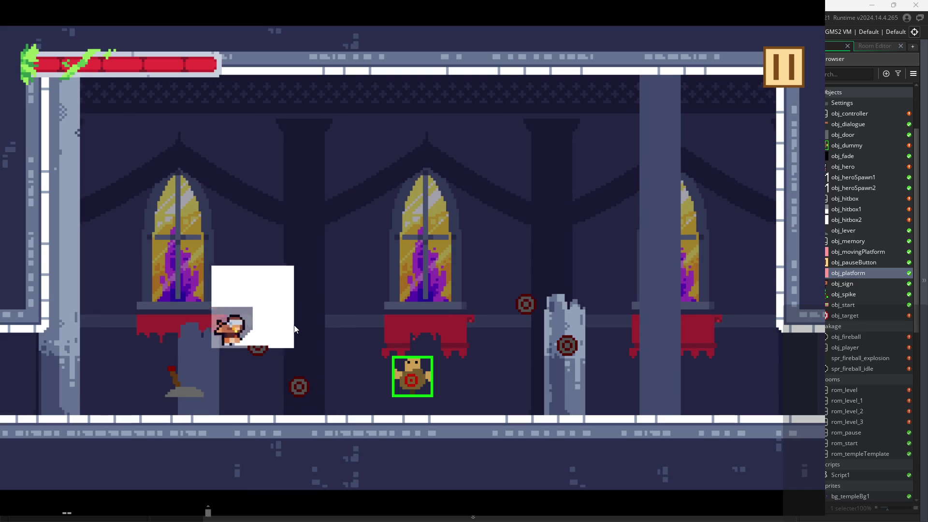
{"action": "key", "text": "Right"}
{"action": "key", "text": "space"}
{"action": "key", "text": "x"}
{"action": "key", "text": "Left"}
{"action": "key", "text": "x"}
{"action": "key", "text": "space"}
{"action": "key", "text": "Right"}
{"action": "key", "text": "Left"}
{"action": "key", "text": "space"}
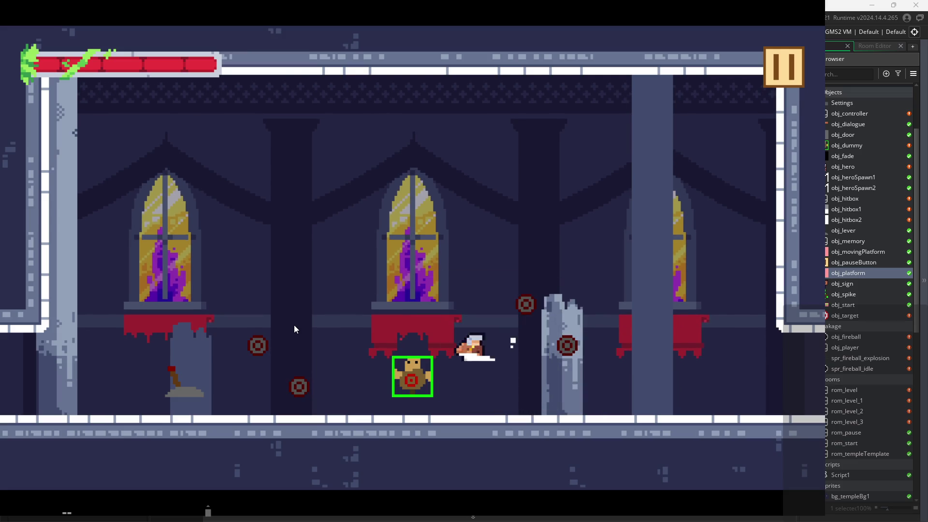
{"action": "key", "text": "x"}
{"action": "key", "text": "Right"}
{"action": "key", "text": "x"}
{"action": "key", "text": "x"}
{"action": "key", "text": "space"}
{"action": "key", "text": "x"}
{"action": "left_click", "coordinate": [787, 64]}
{"action": "left_click", "coordinate": [675, 408]}
{"action": "scroll", "coordinate": [828, 407], "scroll_direction": "down", "scroll_amount": 5}
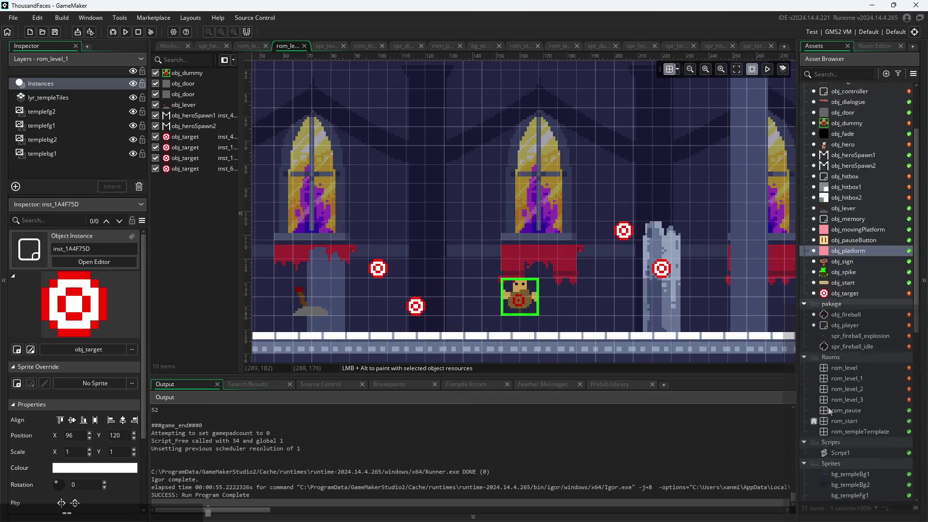
{"action": "scroll", "coordinate": [851, 337], "scroll_direction": "down", "scroll_amount": 5}
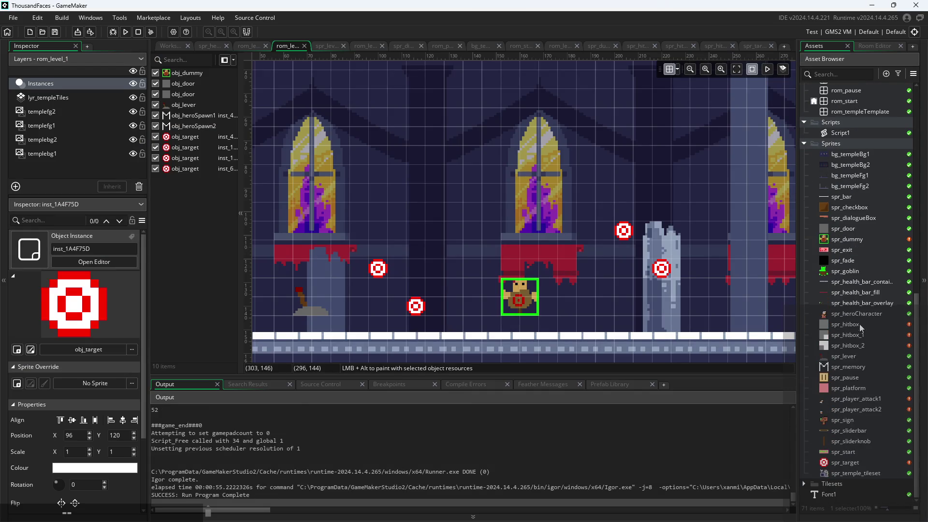
{"action": "scroll", "coordinate": [845, 324], "scroll_direction": "up", "scroll_amount": 8}
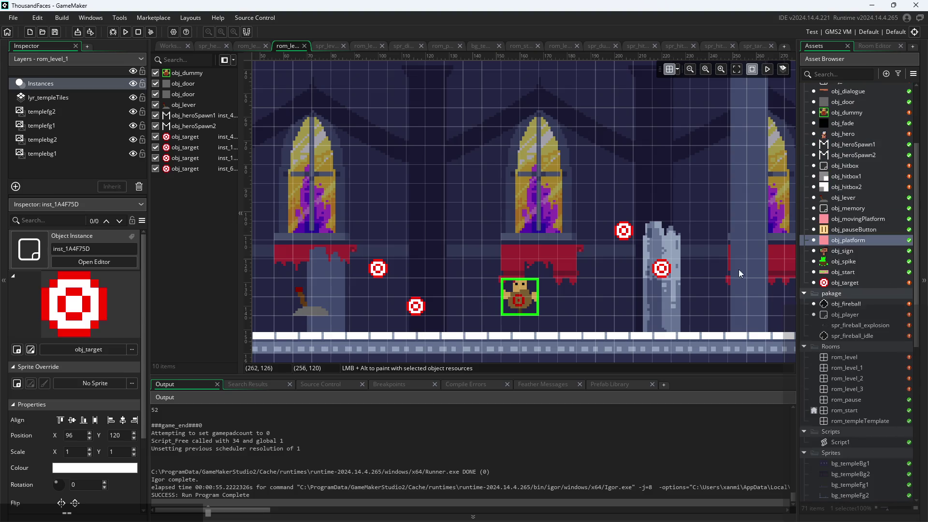
{"action": "scroll", "coordinate": [544, 253], "scroll_direction": "down", "scroll_amount": 3}
{"action": "scroll", "coordinate": [613, 277], "scroll_direction": "down", "scroll_amount": 3}
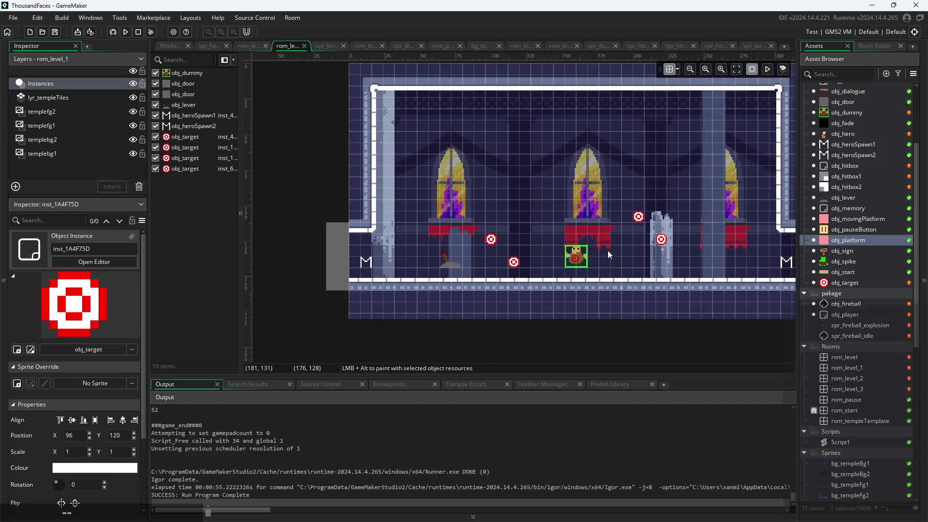
{"action": "scroll", "coordinate": [613, 248], "scroll_direction": "up", "scroll_amount": 2}
{"action": "left_click", "coordinate": [648, 205]}
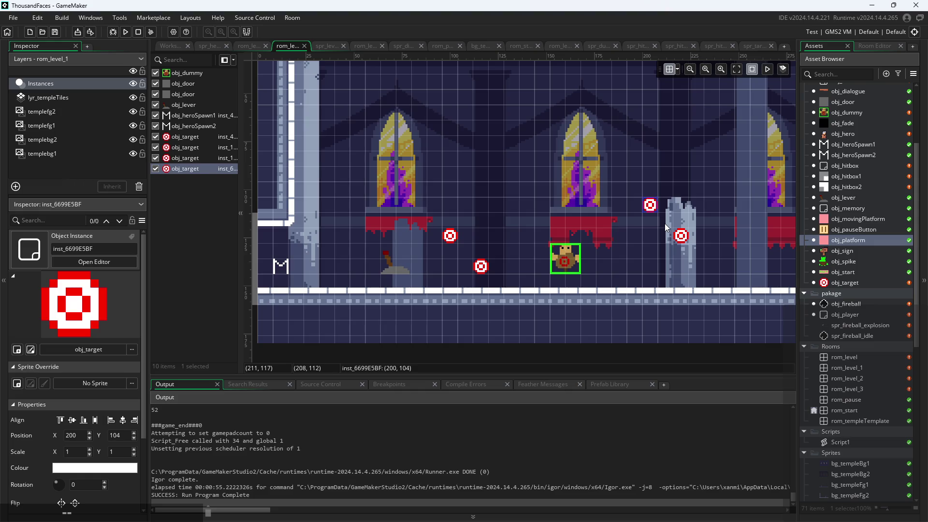
{"action": "left_click", "coordinate": [621, 253]}
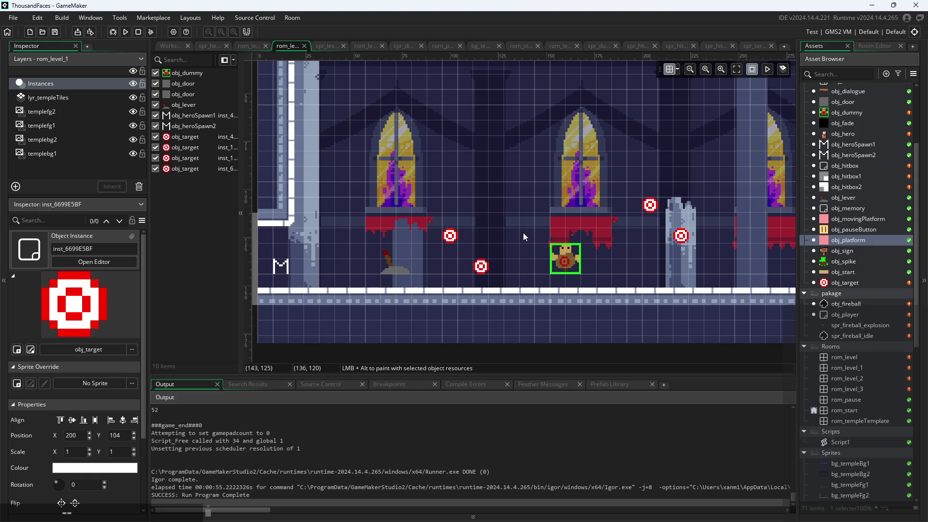
{"action": "scroll", "coordinate": [478, 254], "scroll_direction": "up", "scroll_amount": 1}
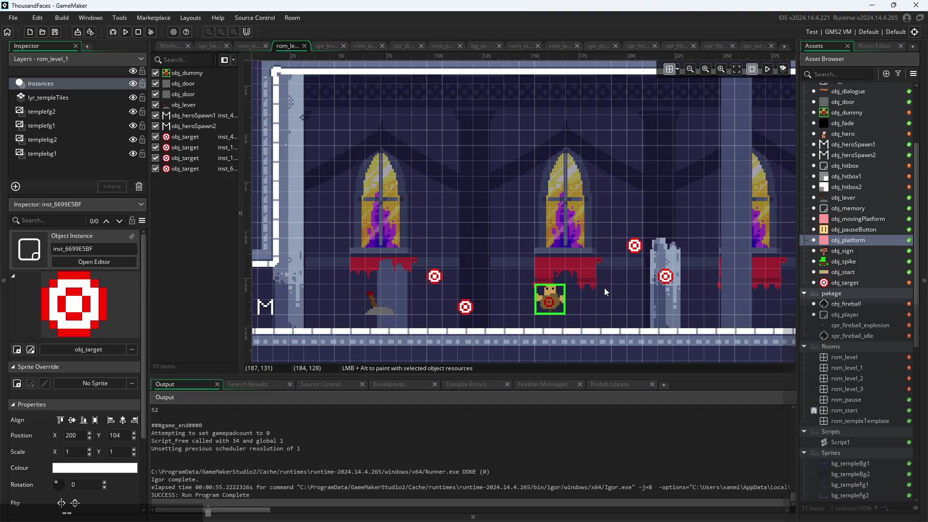
{"action": "scroll", "coordinate": [558, 300], "scroll_direction": "down", "scroll_amount": 3}
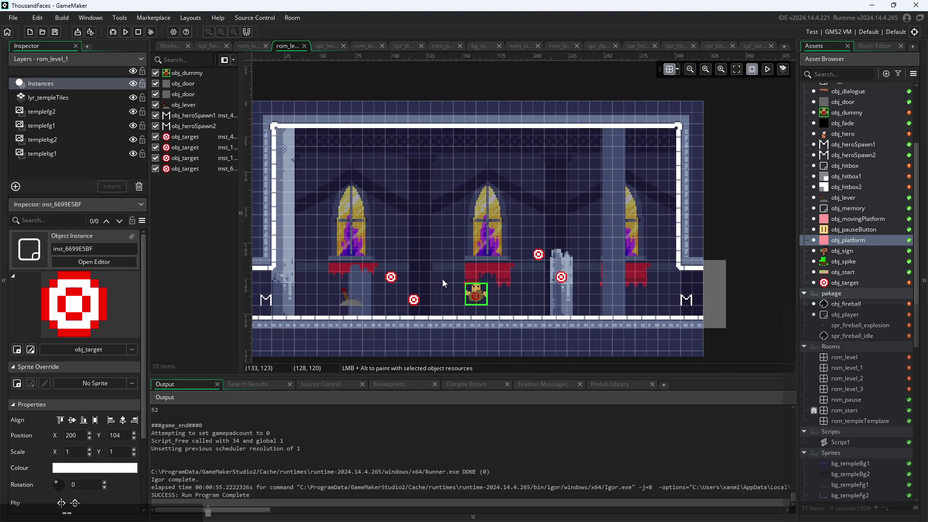
{"action": "scroll", "coordinate": [442, 280], "scroll_direction": "up", "scroll_amount": 2}
{"action": "left_click", "coordinate": [570, 245]}
{"action": "left_click", "coordinate": [601, 273]}
{"action": "left_click", "coordinate": [371, 275]}
{"action": "left_click", "coordinate": [402, 308]}
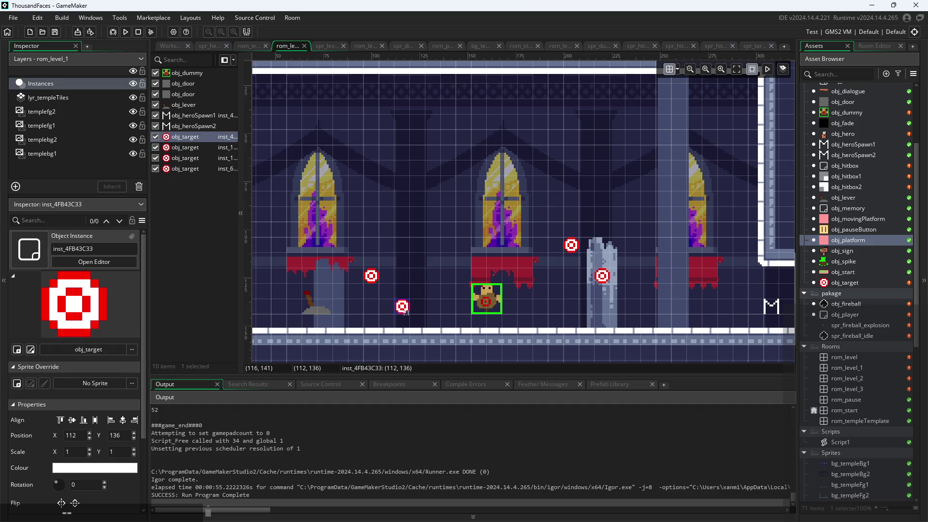
{"action": "scroll", "coordinate": [407, 253], "scroll_direction": "down", "scroll_amount": 2}
{"action": "left_click", "coordinate": [410, 251]}
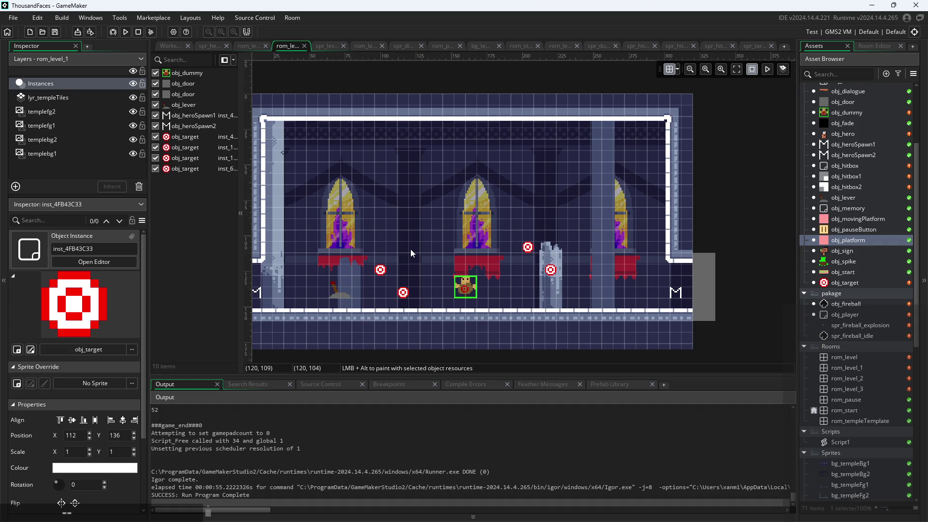
{"action": "scroll", "coordinate": [838, 276], "scroll_direction": "up", "scroll_amount": 4}
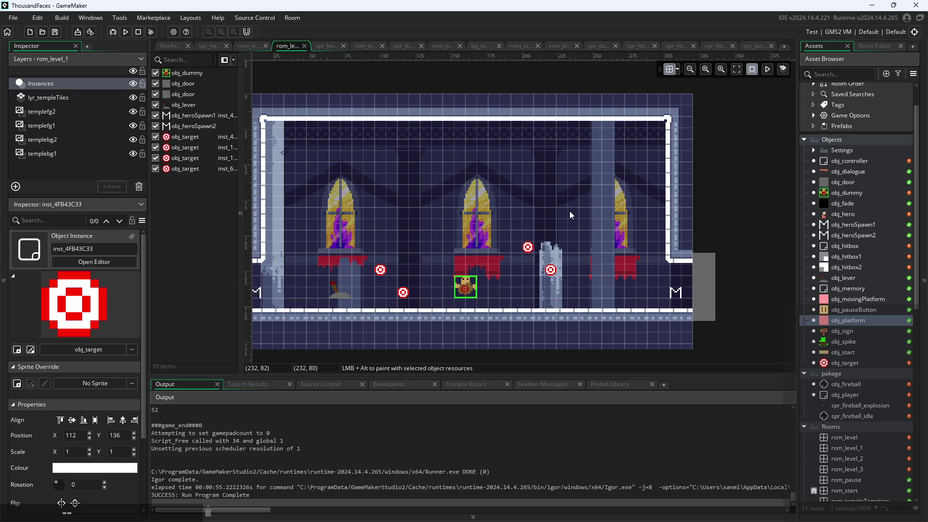
{"action": "left_click_drag", "start_coordinate": [453, 210], "coordinate": [501, 192]}
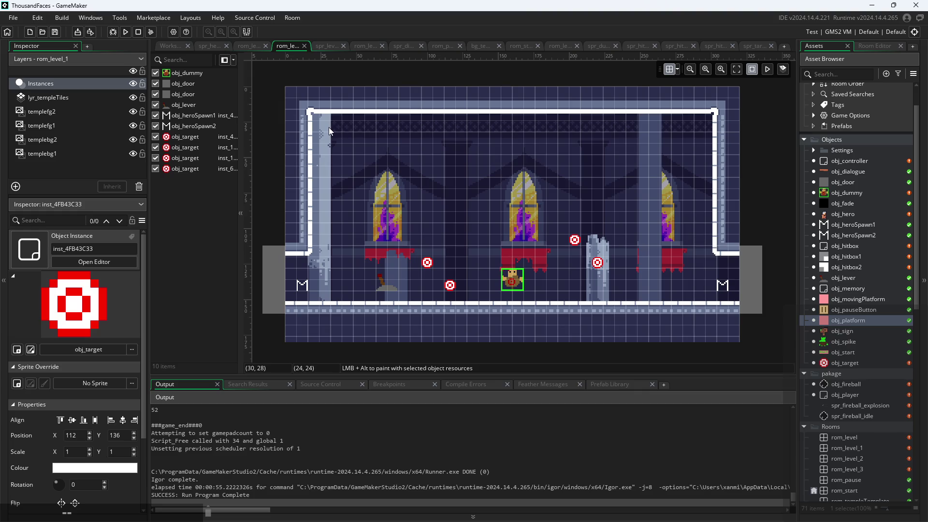
{"action": "left_click", "coordinate": [427, 262]}
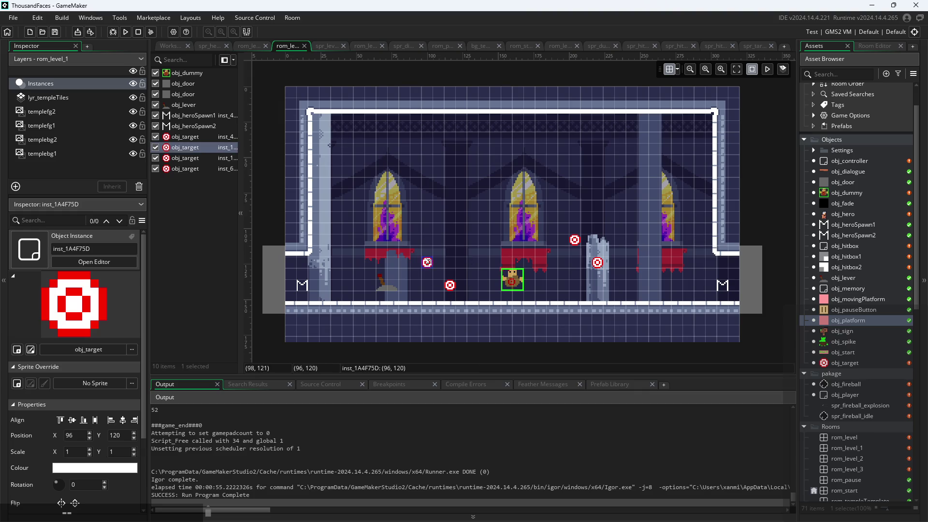
{"action": "left_click", "coordinate": [449, 287]}
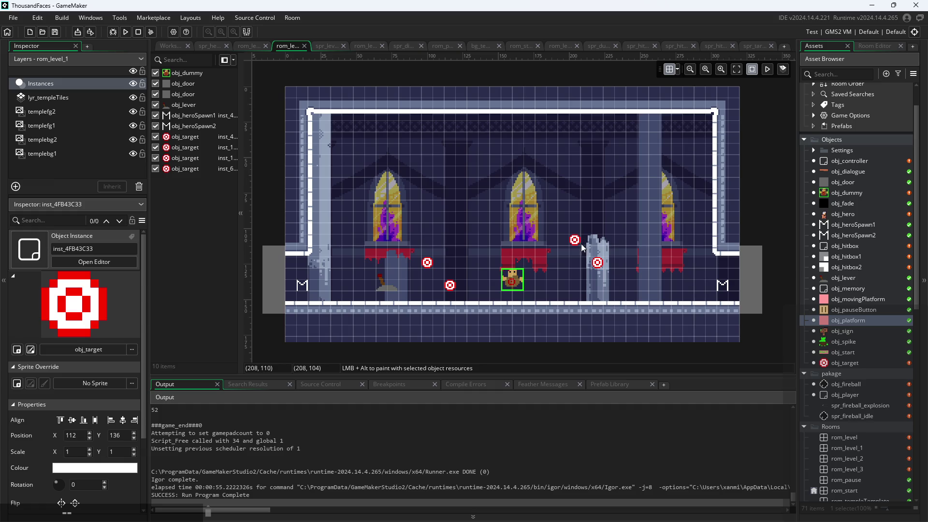
{"action": "left_click", "coordinate": [599, 263]}
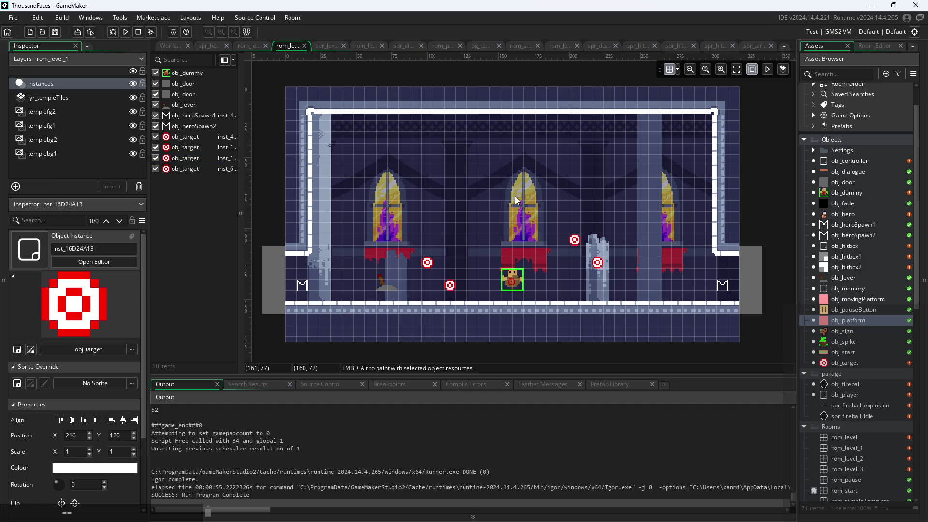
{"action": "mouse_move", "coordinate": [586, 184]}
{"action": "left_mouse_down"}
{"action": "mouse_move", "coordinate": [576, 225]}
{"action": "mouse_move", "coordinate": [515, 202]}
{"action": "left_mouse_up"}
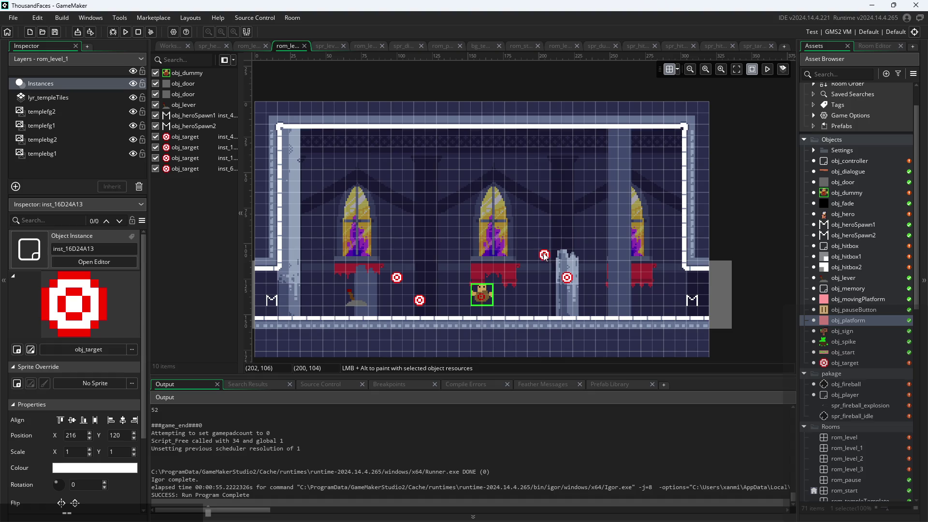
{"action": "left_click_drag", "start_coordinate": [498, 232], "coordinate": [507, 213]}
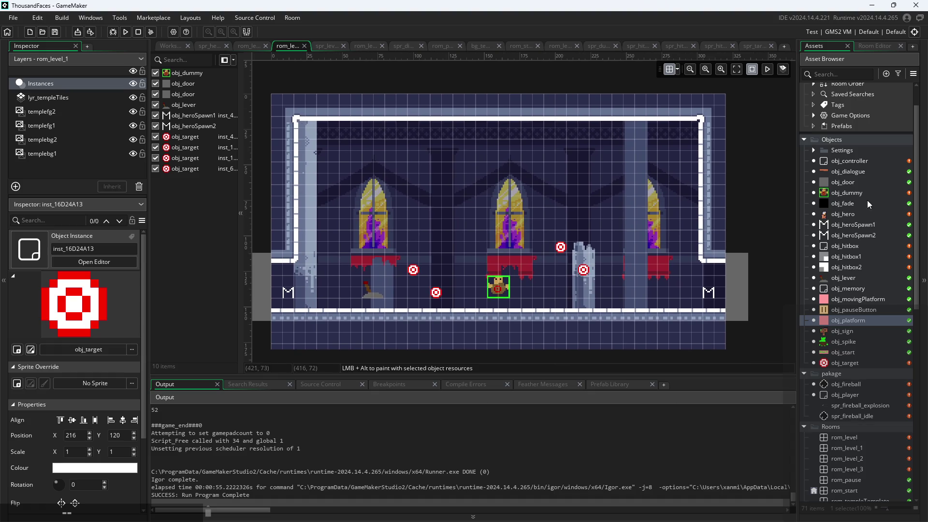
{"action": "scroll", "coordinate": [598, 205], "scroll_direction": "down", "scroll_amount": 1}
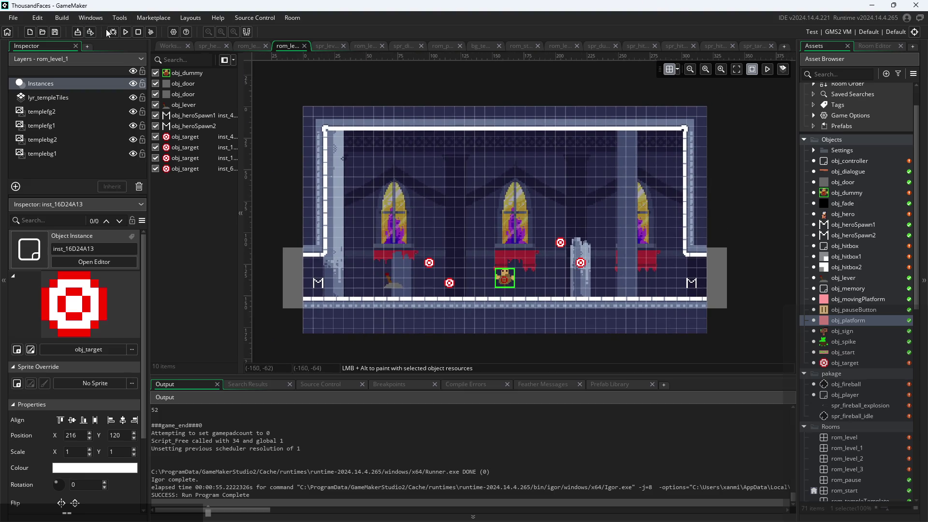
{"action": "left_click", "coordinate": [126, 32]}
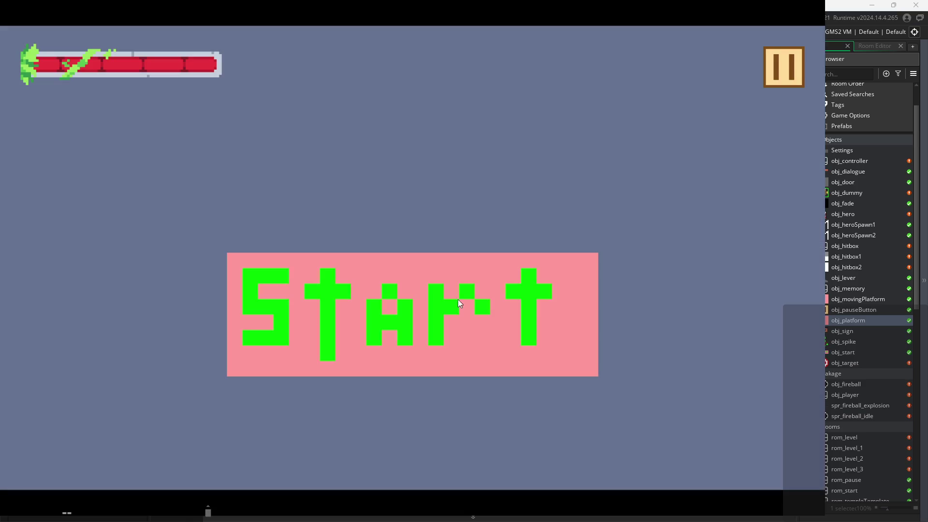
- Start the game, cross the platforms, flip the upper-left lever, and reach the target room
{"action": "left_click", "coordinate": [458, 302]}
{"action": "key", "text": "space"}
{"action": "key", "text": "Left"}
{"action": "key", "text": "Right"}
{"action": "key", "text": "space"}
{"action": "key", "text": "space"}
{"action": "key", "text": "Left"}
{"action": "key", "text": "space"}
{"action": "key", "text": "Left"}
{"action": "key", "text": "Right"}
{"action": "key", "text": "space"}
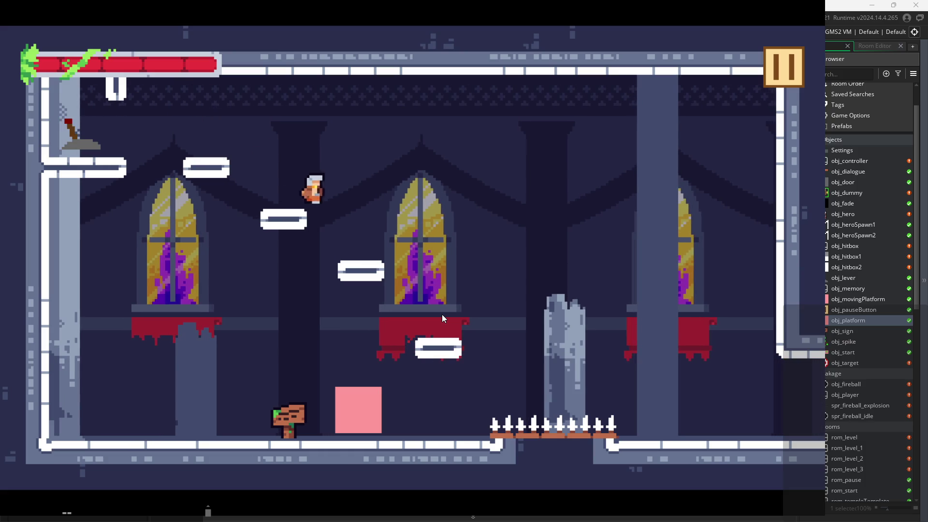
{"action": "key", "text": "Right"}
{"action": "key", "text": "space"}
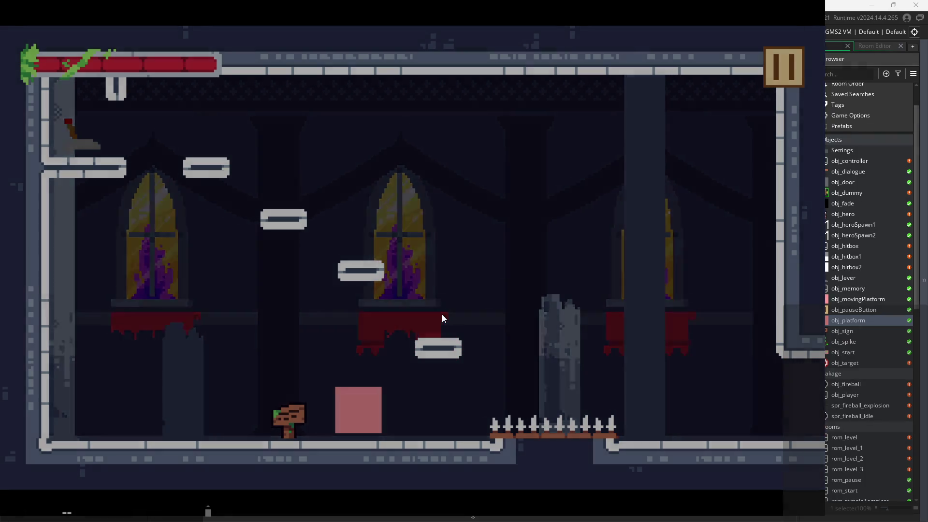
{"action": "key", "text": "Right"}
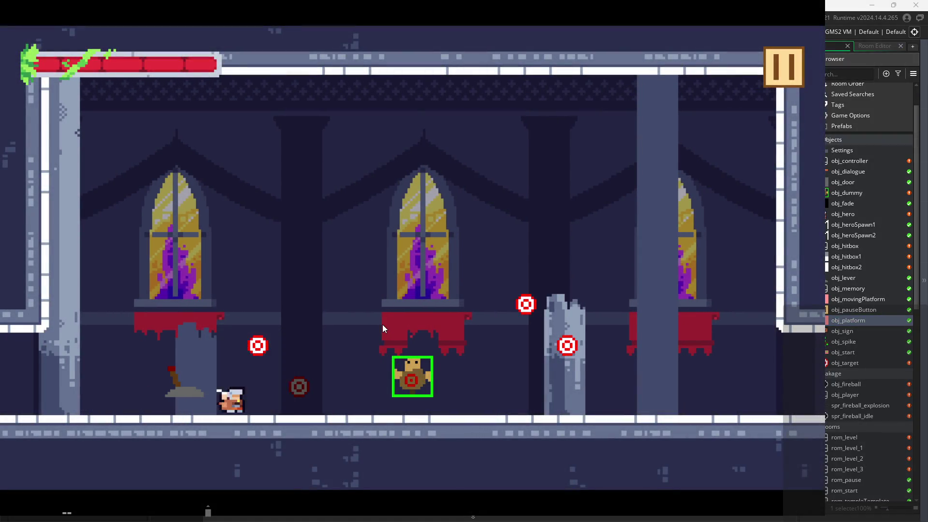
- Slash the targets beside the pillar, jumping over it to hit the high target
{"action": "key", "text": "Right"}
{"action": "key", "text": "space"}
{"action": "key", "text": "space"}
{"action": "key", "text": "x"}
{"action": "key", "text": "x"}
{"action": "key", "text": "space"}
{"action": "key", "text": "x"}
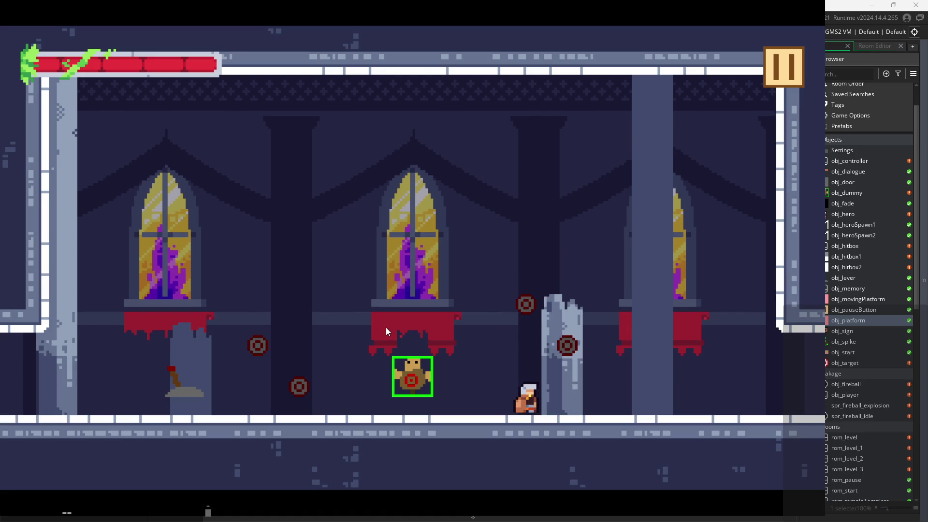
{"action": "key", "text": "space"}
{"action": "key", "text": "x"}
{"action": "key", "text": "x"}
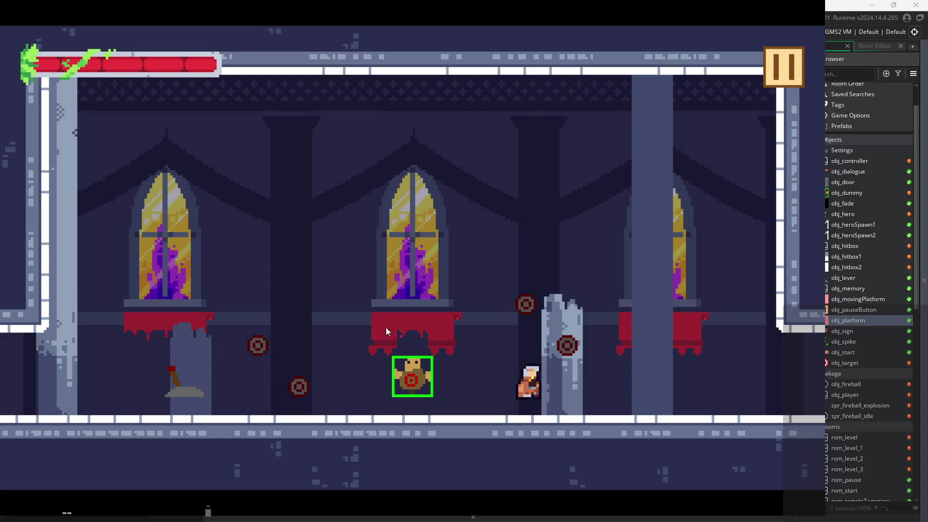
{"action": "key", "text": "space"}
{"action": "key", "text": "x"}
{"action": "key", "text": "x"}
{"action": "key", "text": "x"}
{"action": "key", "text": "space"}
{"action": "key", "text": "x"}
{"action": "key", "text": "x"}
{"action": "key", "text": "space"}
{"action": "key", "text": "x"}
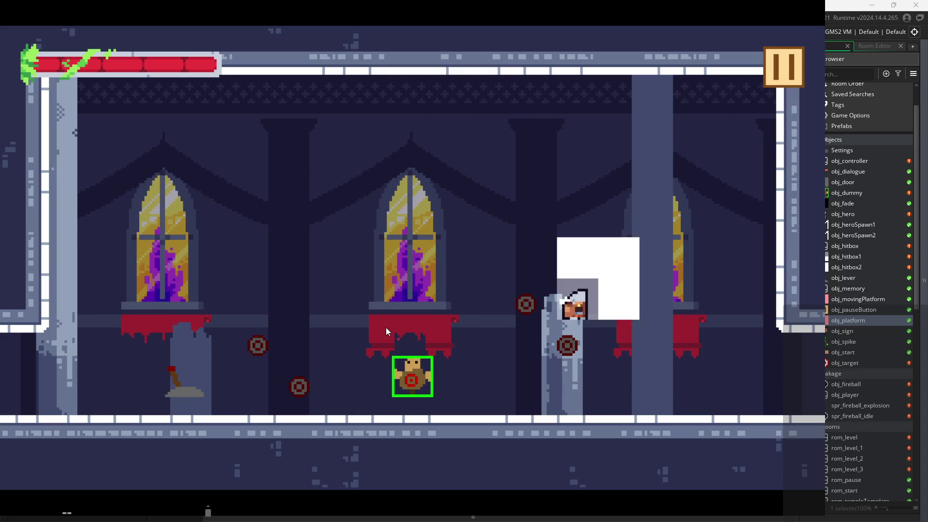
{"action": "key", "text": "space"}
{"action": "key", "text": "x"}
{"action": "key", "text": "space"}
{"action": "key", "text": "x"}
{"action": "key", "text": "x"}
{"action": "key", "text": "space"}
{"action": "key", "text": "x"}
{"action": "key", "text": "x"}
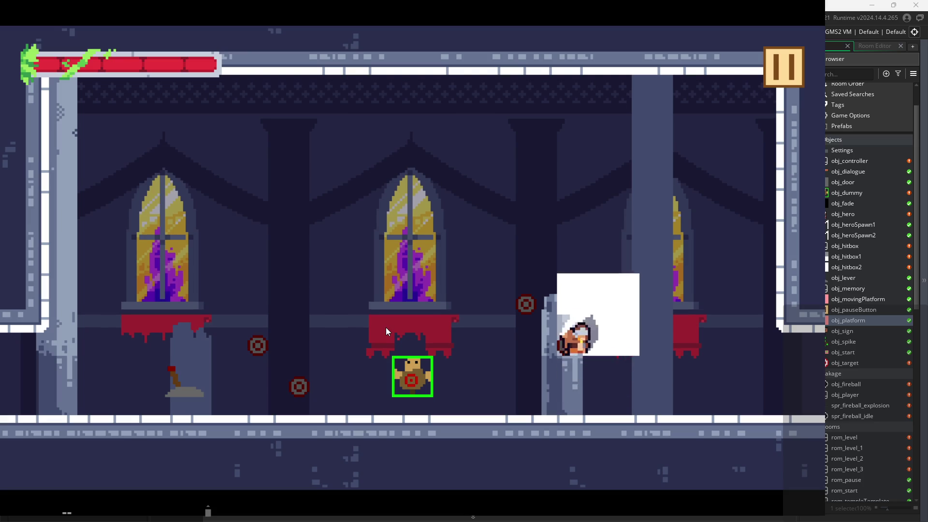
- Slash repeatedly toward the left targets and dummy, then pause and exit back to the editor
{"action": "key", "text": "x"}
{"action": "key", "text": "space"}
{"action": "key", "text": "x"}
{"action": "key", "text": "x"}
{"action": "key", "text": "x"}
{"action": "key", "text": "Left"}
{"action": "key", "text": "space"}
{"action": "key", "text": "x"}
{"action": "key", "text": "x"}
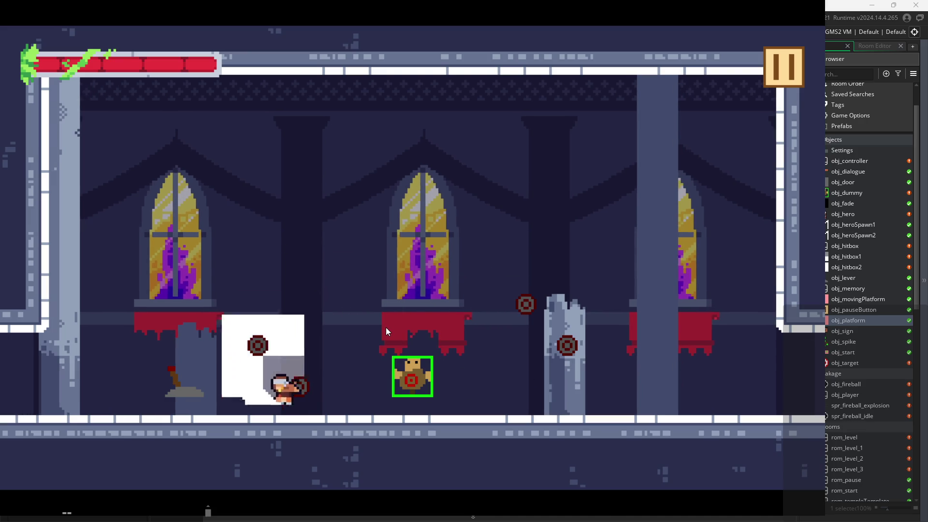
{"action": "key", "text": "Right"}
{"action": "key", "text": "x"}
{"action": "key", "text": "x"}
{"action": "key", "text": "space"}
{"action": "key", "text": "x"}
{"action": "key", "text": "Left"}
{"action": "key", "text": "x"}
{"action": "key", "text": "x"}
{"action": "key", "text": "Right"}
{"action": "key", "text": "x"}
{"action": "key", "text": "Left"}
{"action": "key", "text": "x"}
{"action": "key", "text": "Right"}
{"action": "key", "text": "x"}
{"action": "key", "text": "x"}
{"action": "key", "text": "Left"}
{"action": "key", "text": "x"}
{"action": "key", "text": "x"}
{"action": "key", "text": "x"}
{"action": "key", "text": "Right"}
{"action": "key", "text": "x"}
{"action": "key", "text": "x"}
{"action": "key", "text": "x"}
{"action": "key", "text": "Left"}
{"action": "key", "text": "x"}
{"action": "key", "text": "x"}
{"action": "key", "text": "Right"}
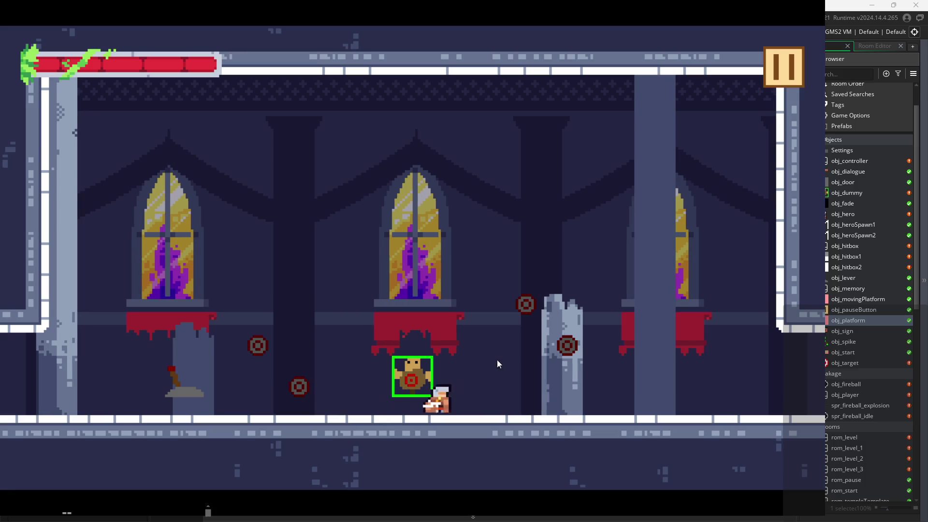
{"action": "key", "text": "Right"}
{"action": "key", "text": "x"}
{"action": "key", "text": "Left"}
{"action": "key", "text": "x"}
{"action": "key", "text": "x"}
{"action": "key", "text": "Right"}
{"action": "key", "text": "x"}
{"action": "key", "text": "x"}
{"action": "key", "text": "x"}
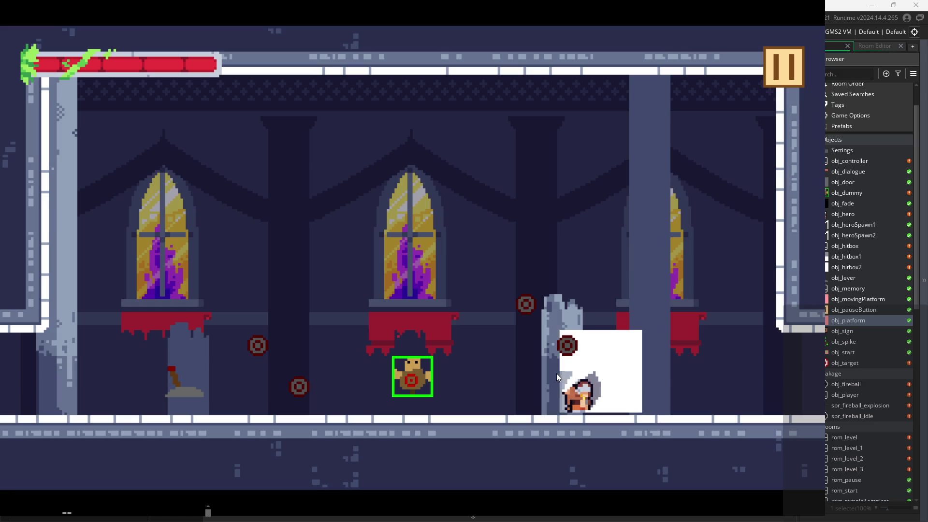
{"action": "key", "text": "x"}
{"action": "key", "text": "x"}
{"action": "key", "text": "x"}
{"action": "key", "text": "x"}
{"action": "key", "text": "x"}
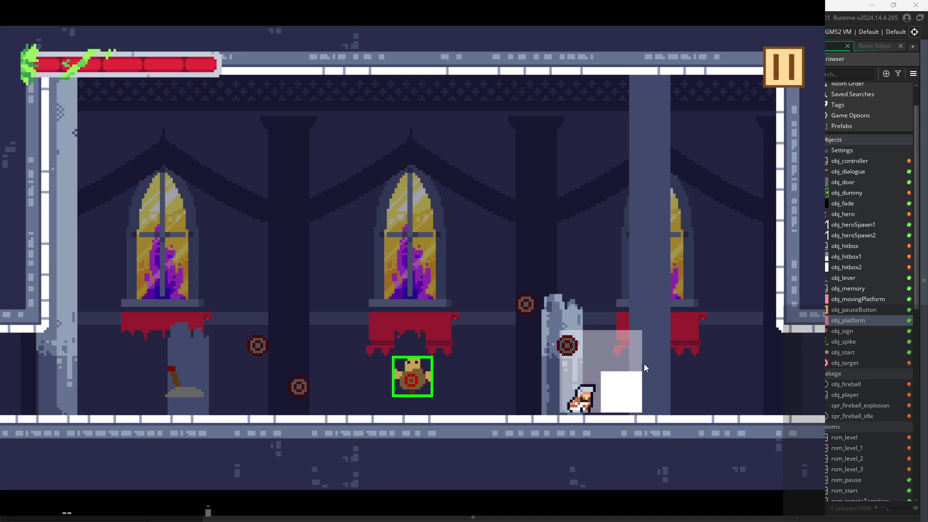
{"action": "key", "text": "Escape"}
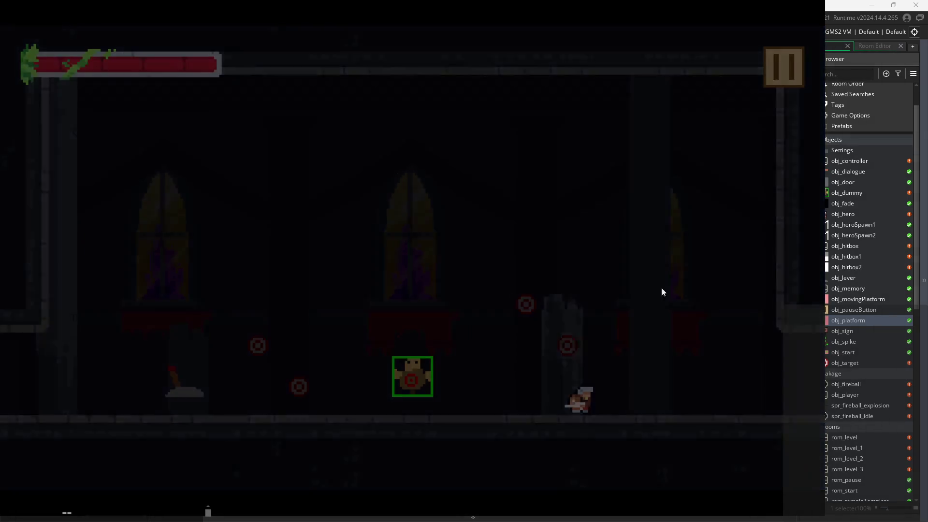
{"action": "left_click", "coordinate": [663, 427]}
- Open the spr_hitbox_2 sprite's image for drawing
{"action": "scroll", "coordinate": [853, 463], "scroll_direction": "down", "scroll_amount": 5}
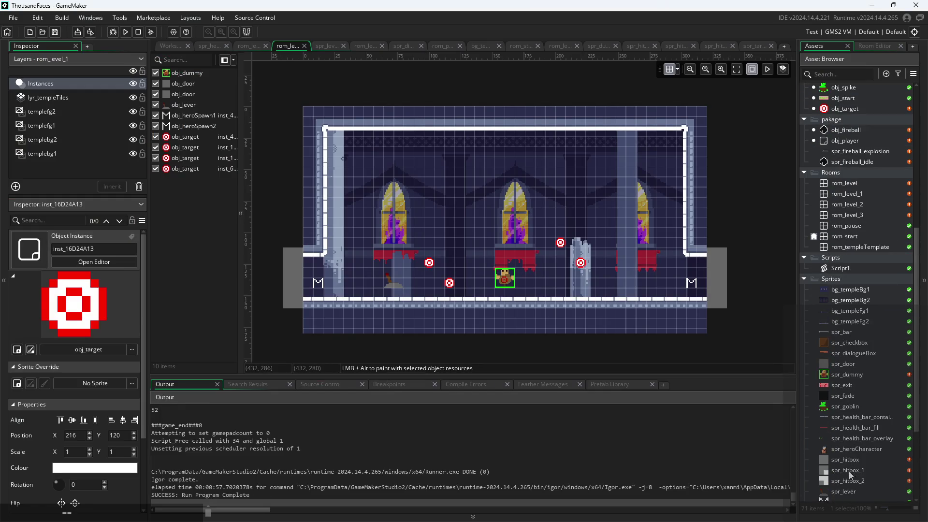
{"action": "double_click", "coordinate": [850, 478]}
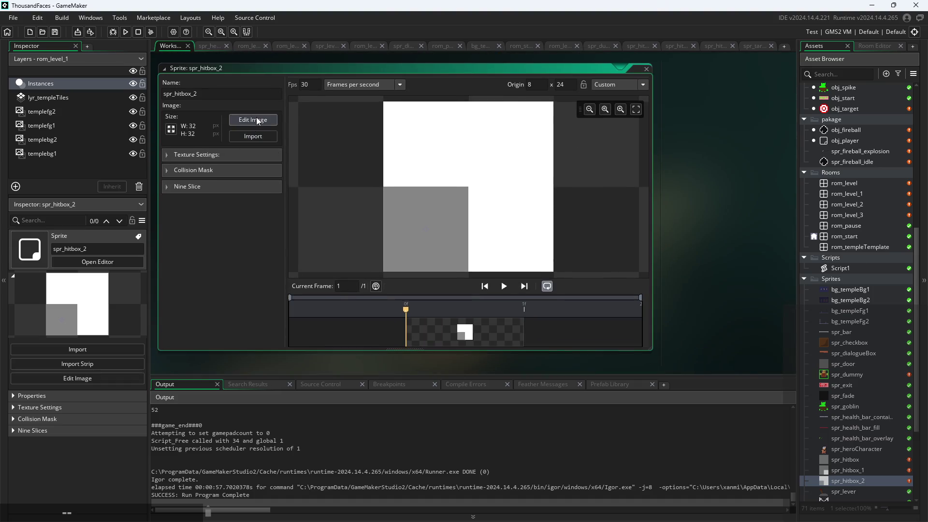
{"action": "left_click", "coordinate": [257, 120]}
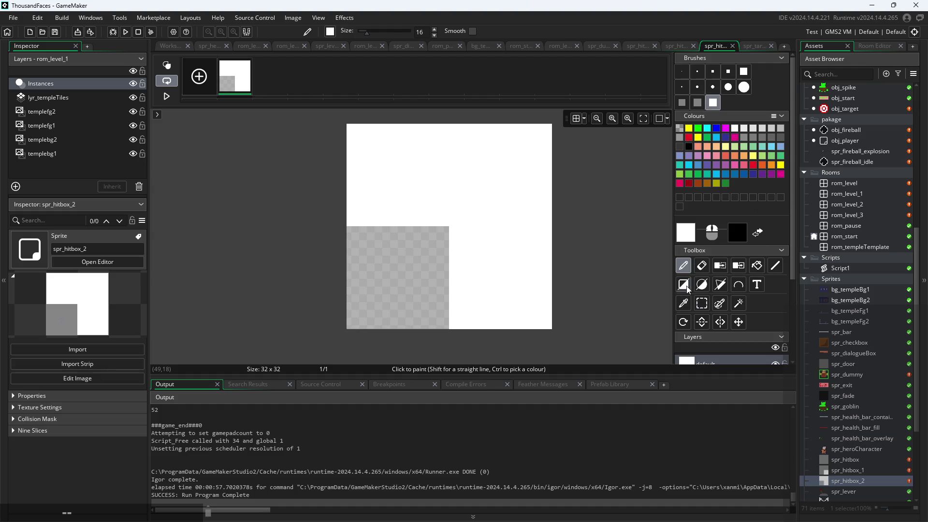
- Try the colour picker, transparent drawing colour, line tool and eraser in the sprite editor
{"action": "left_click", "coordinate": [683, 303]}
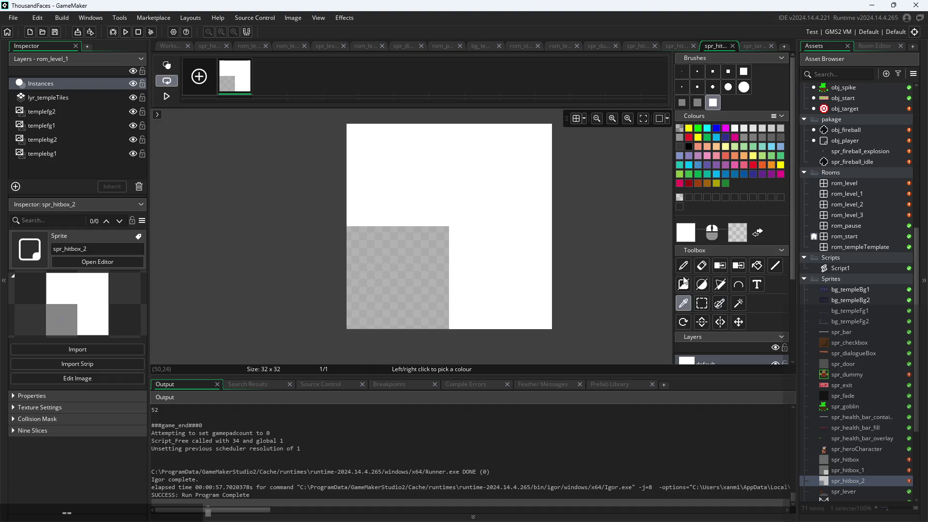
{"action": "left_click", "coordinate": [761, 230]}
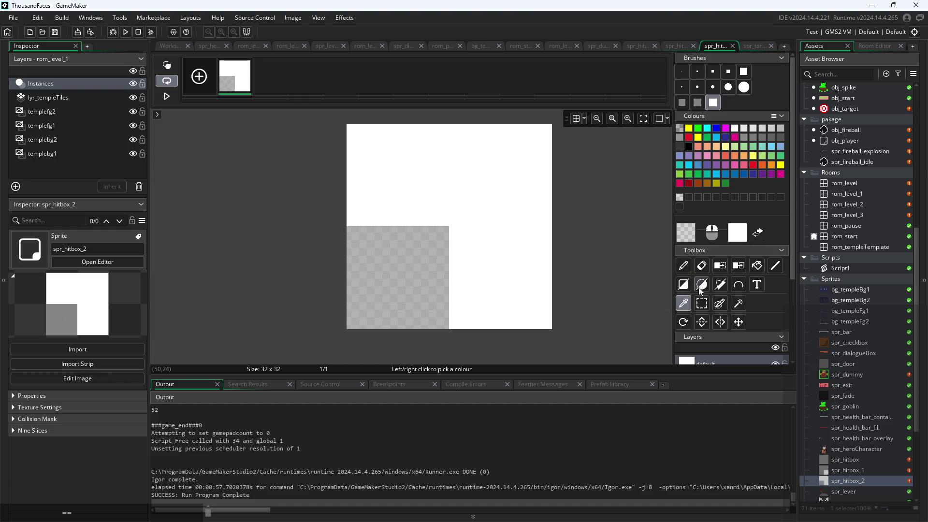
{"action": "left_click", "coordinate": [777, 265]}
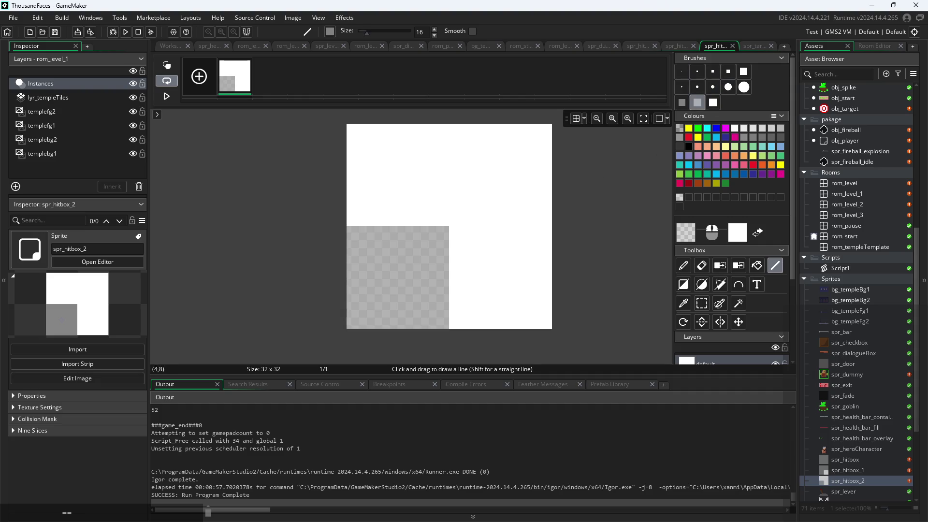
{"action": "left_click", "coordinate": [702, 267]}
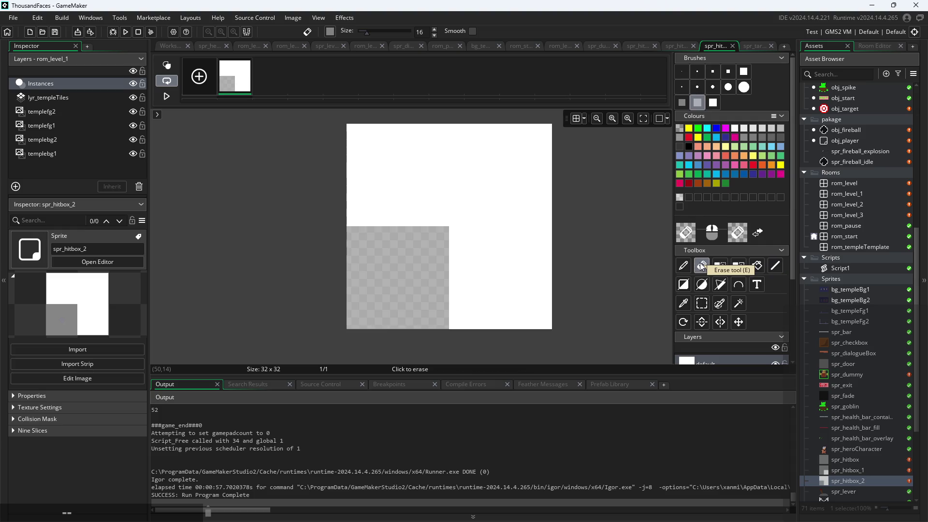
{"action": "scroll", "coordinate": [600, 255], "scroll_direction": "up", "scroll_amount": 1}
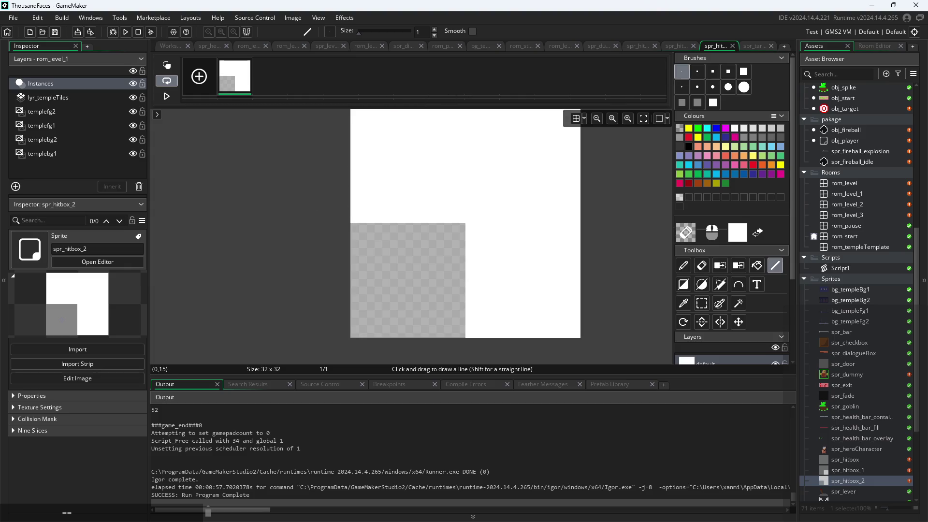
- Erase a diagonal staircase at the left edge, undo it, and pick red as the drawing colour
{"action": "key", "text": "e"}
{"action": "left_click", "coordinate": [357, 205]}
{"action": "left_click_drag", "start_coordinate": [357, 205], "coordinate": [383, 175]}
{"action": "key", "text": "l"}
{"action": "key", "text": "ctrl+z"}
{"action": "left_click", "coordinate": [689, 138]}
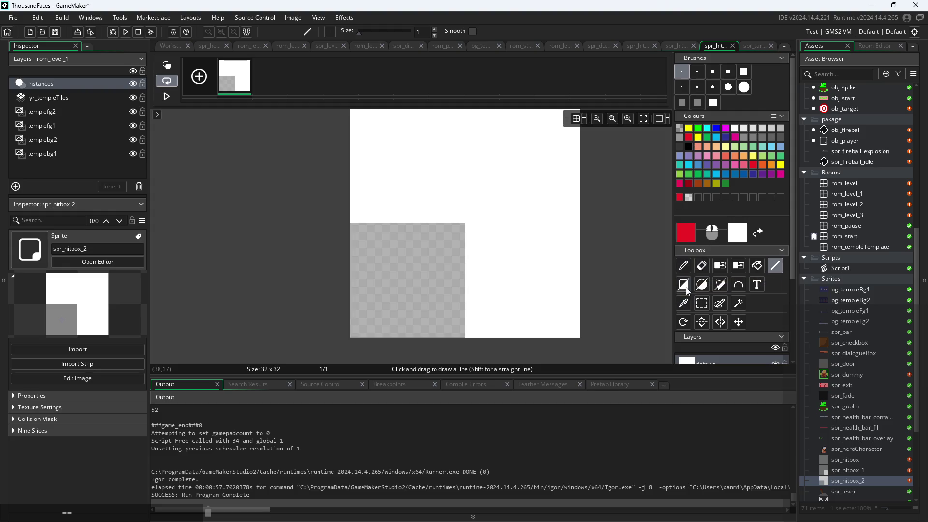
- Draw three red diagonals on spr_hitbox_2: left edge to top, bottom to right edge, right edge to top
{"action": "left_click", "coordinate": [418, 219]}
{"action": "mouse_move", "coordinate": [353, 211]}
{"action": "left_mouse_down"}
{"action": "mouse_move", "coordinate": [448, 111]}
{"action": "mouse_move", "coordinate": [467, 107]}
{"action": "mouse_move", "coordinate": [453, 113]}
{"action": "left_mouse_up"}
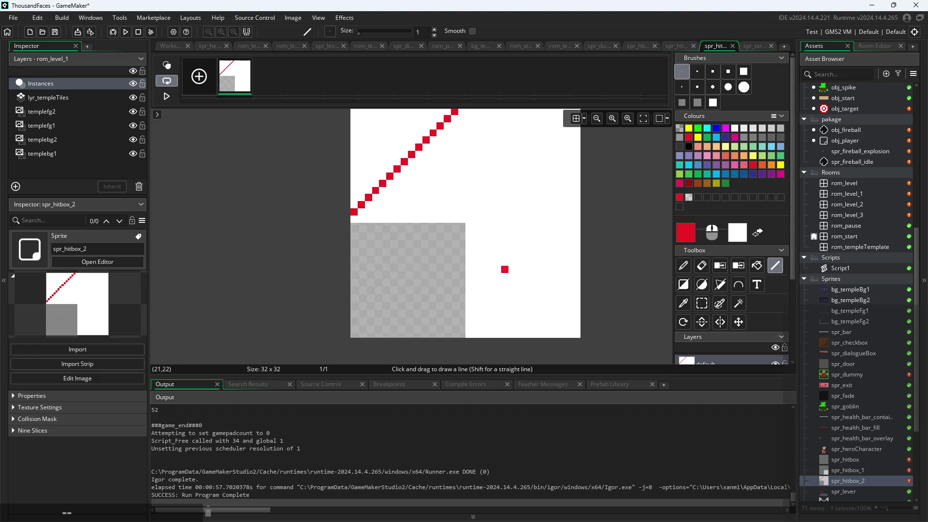
{"action": "mouse_move", "coordinate": [476, 334]}
{"action": "left_mouse_down"}
{"action": "mouse_move", "coordinate": [580, 247]}
{"action": "mouse_move", "coordinate": [585, 231]}
{"action": "mouse_move", "coordinate": [576, 233]}
{"action": "left_mouse_up"}
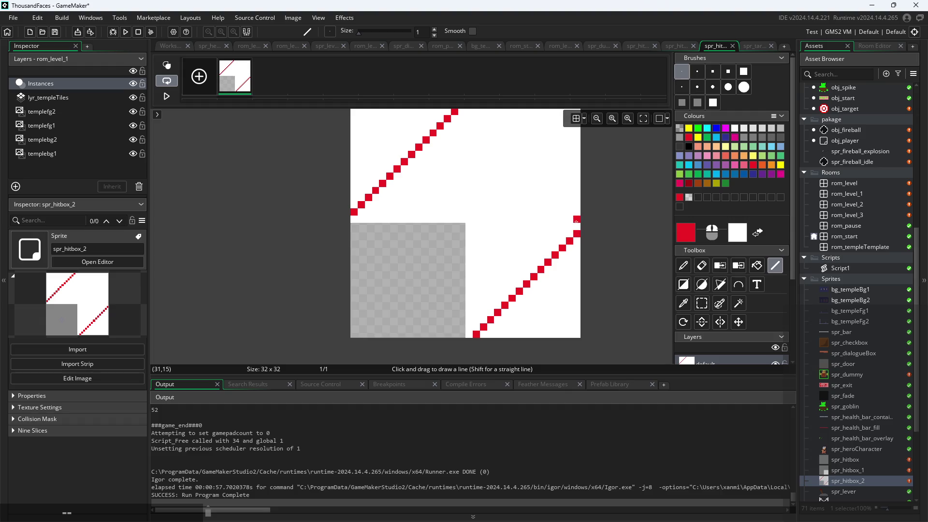
{"action": "mouse_move", "coordinate": [576, 219]}
{"action": "left_mouse_down"}
{"action": "mouse_move", "coordinate": [508, 138]}
{"action": "mouse_move", "coordinate": [468, 111]}
{"action": "left_mouse_up"}
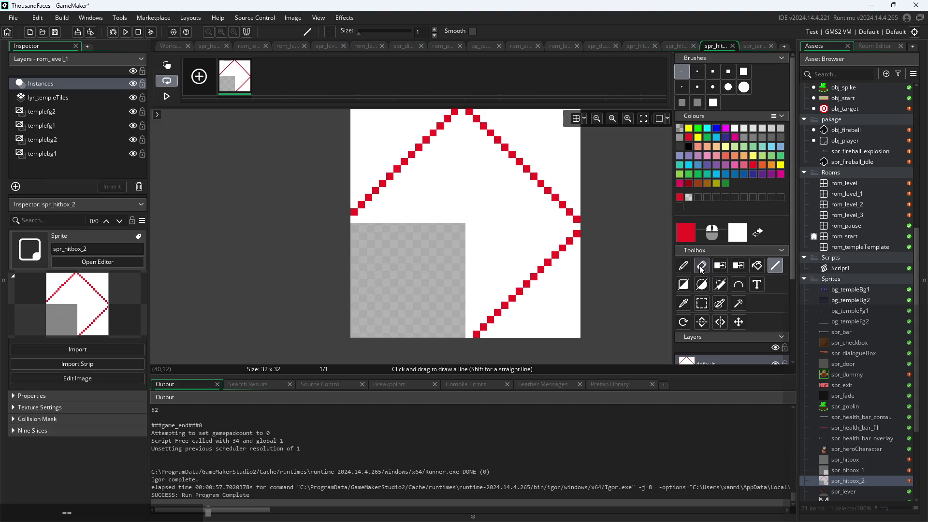
{"action": "left_click", "coordinate": [738, 265]}
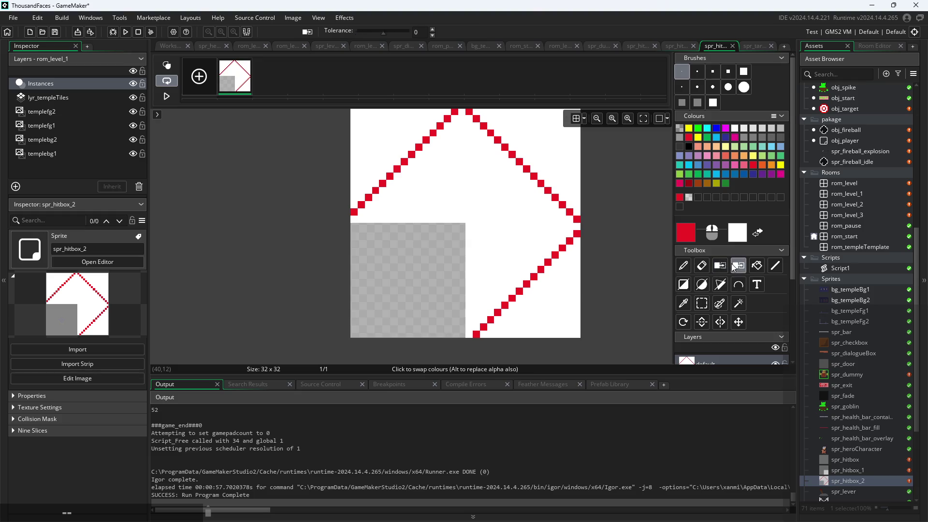
{"action": "key", "text": "e"}
{"action": "left_click", "coordinate": [757, 265]}
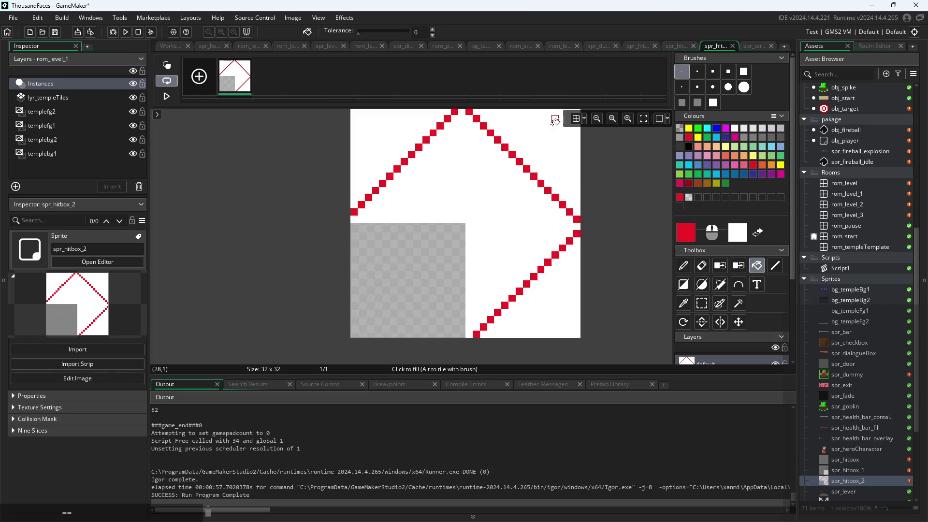
- Fill the top-right, top-left and bottom-right outer corners red, then remove the red colour from the sprite
{"action": "left_click", "coordinate": [561, 143]}
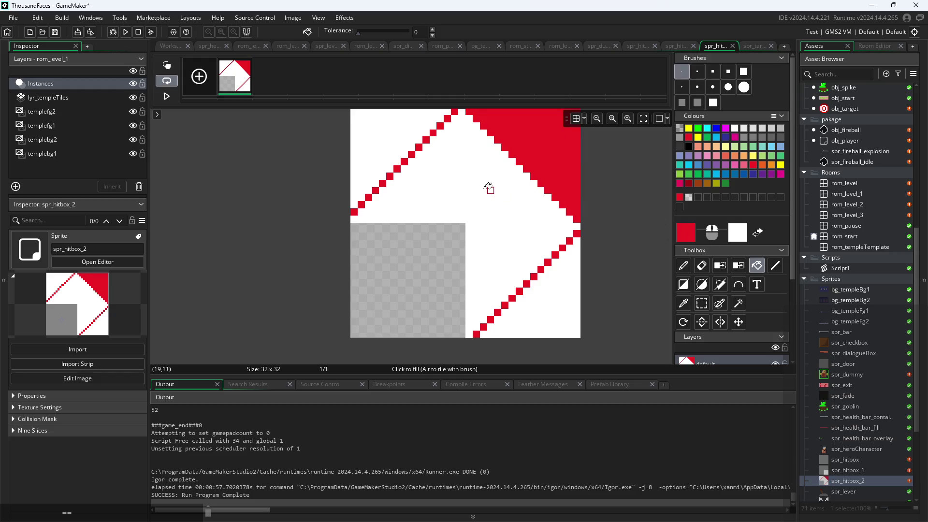
{"action": "left_click", "coordinate": [389, 146]}
{"action": "left_click", "coordinate": [556, 310]}
{"action": "left_click", "coordinate": [739, 265]}
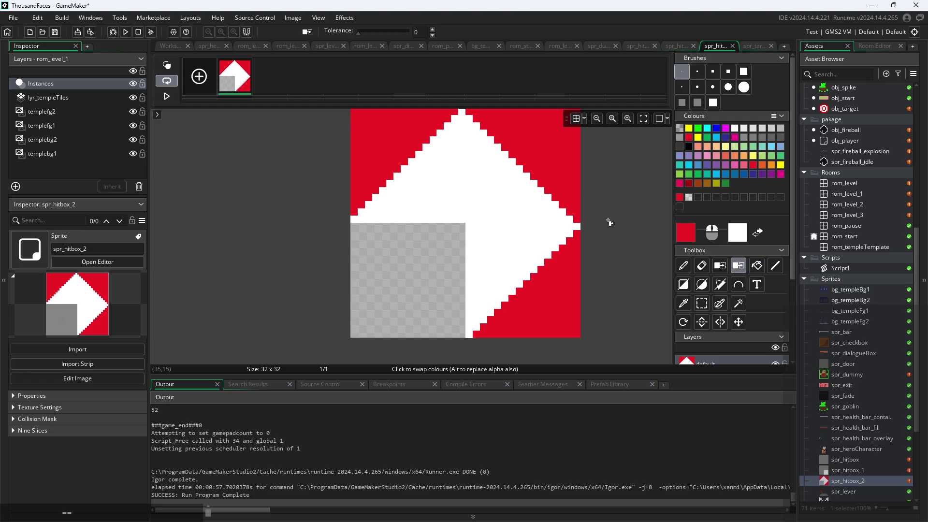
{"action": "left_click", "coordinate": [720, 265]}
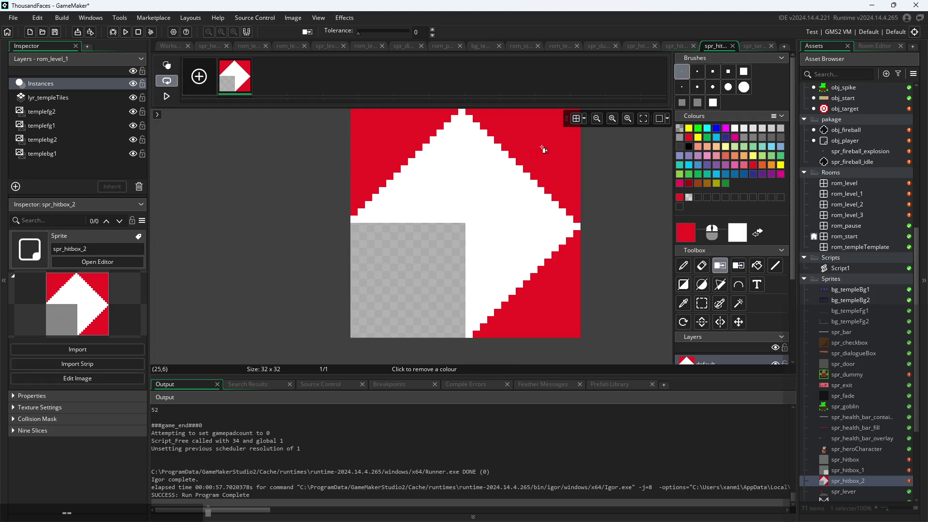
{"action": "left_click", "coordinate": [544, 147]}
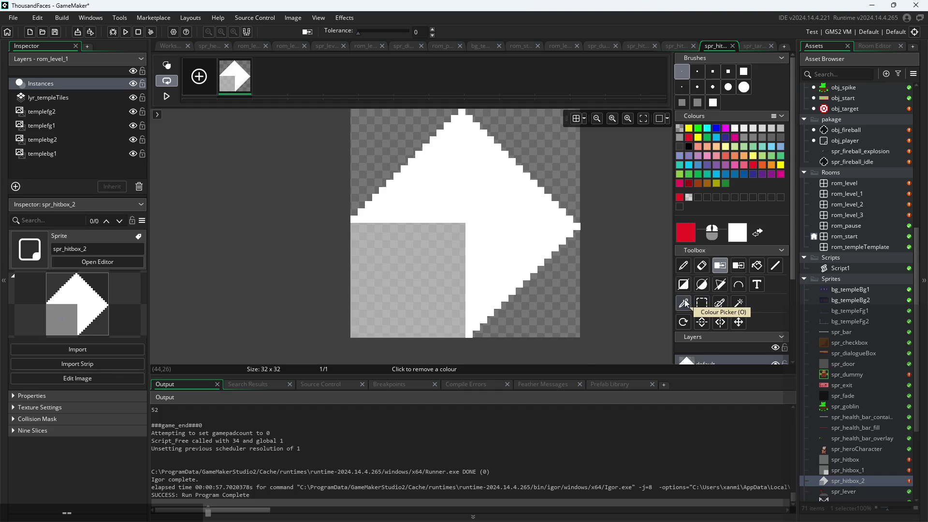
- Sample transparency and fill the top-right, top-left and bottom-right corners with it
{"action": "left_click", "coordinate": [683, 303]}
{"action": "left_click", "coordinate": [431, 291]}
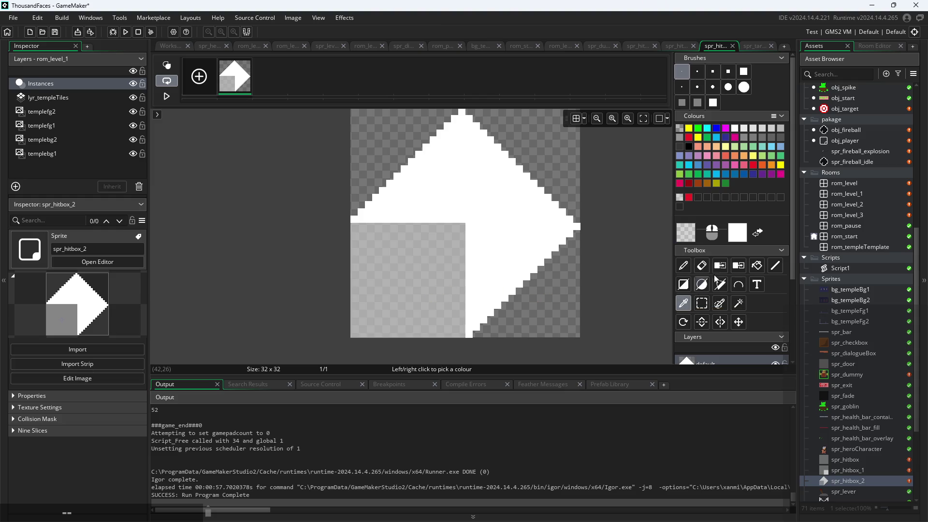
{"action": "left_click", "coordinate": [757, 265]}
{"action": "left_click", "coordinate": [569, 158]}
{"action": "left_click", "coordinate": [362, 123]}
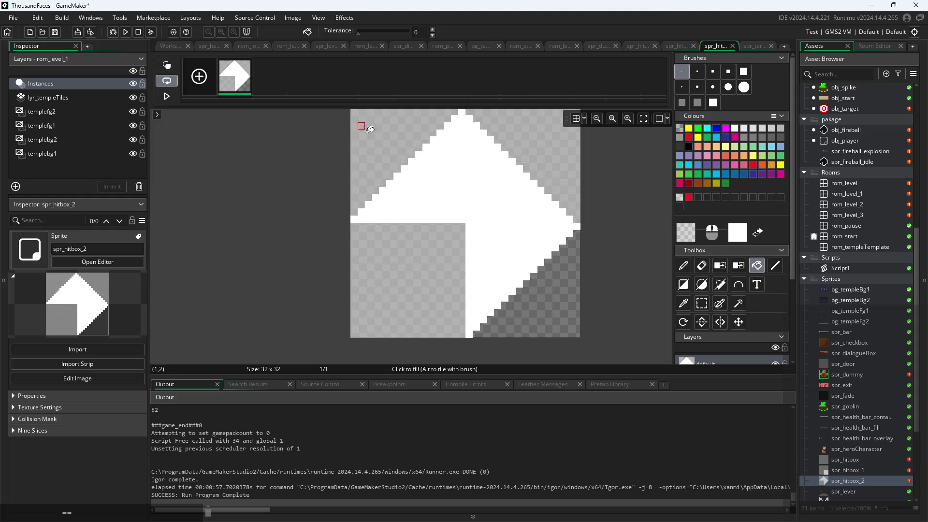
{"action": "left_click", "coordinate": [565, 313]}
{"action": "scroll", "coordinate": [648, 257], "scroll_direction": "down", "scroll_amount": 3}
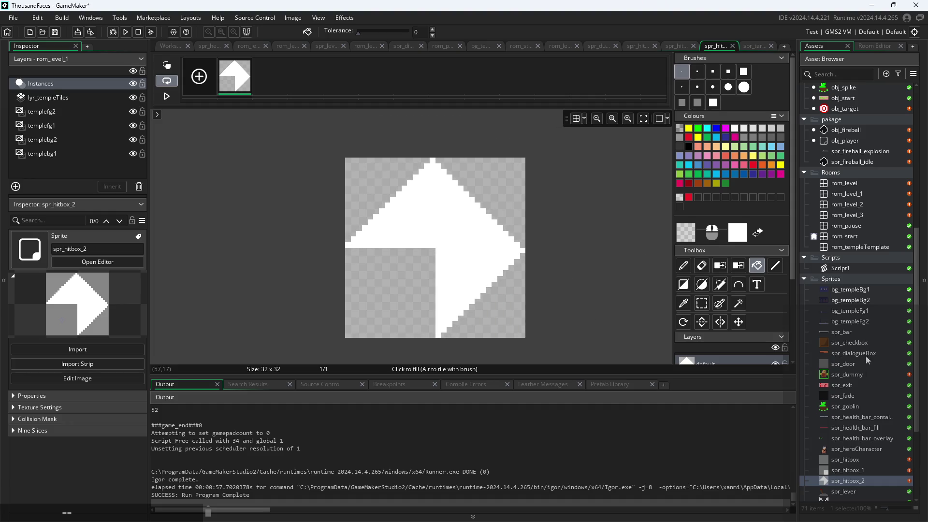
- Open spr_hitbox_1's image for editing with dark red as the colour and the thinnest brush
{"action": "double_click", "coordinate": [851, 470]}
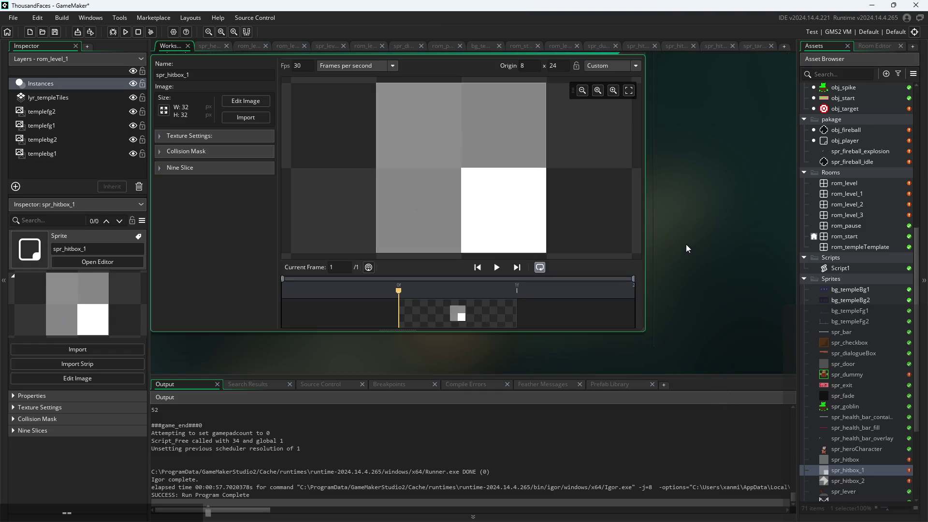
{"action": "left_click", "coordinate": [245, 101]}
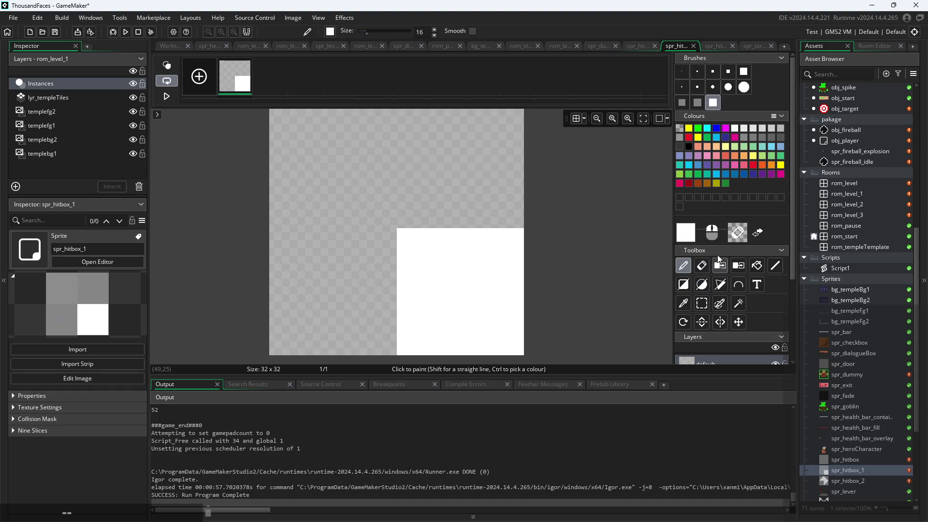
{"action": "left_click", "coordinate": [689, 184]}
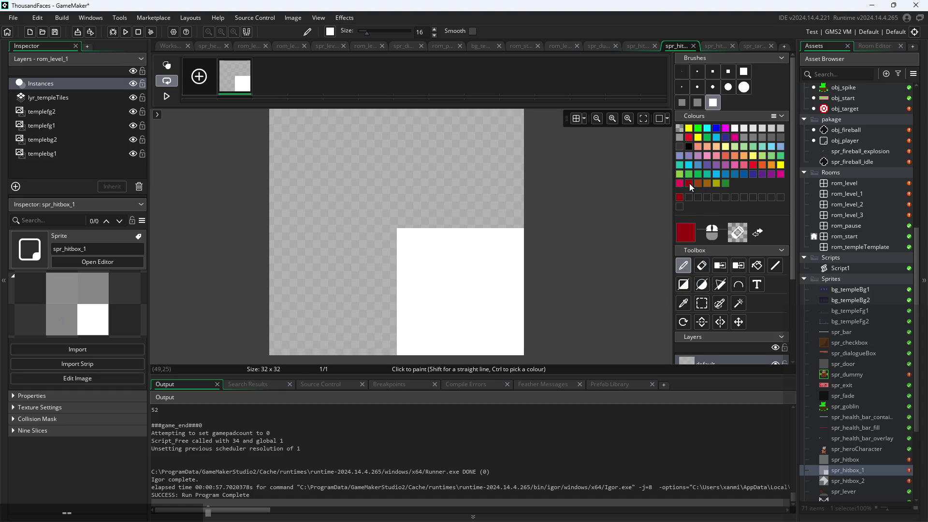
{"action": "left_click", "coordinate": [701, 285]}
{"action": "left_click", "coordinate": [681, 72]}
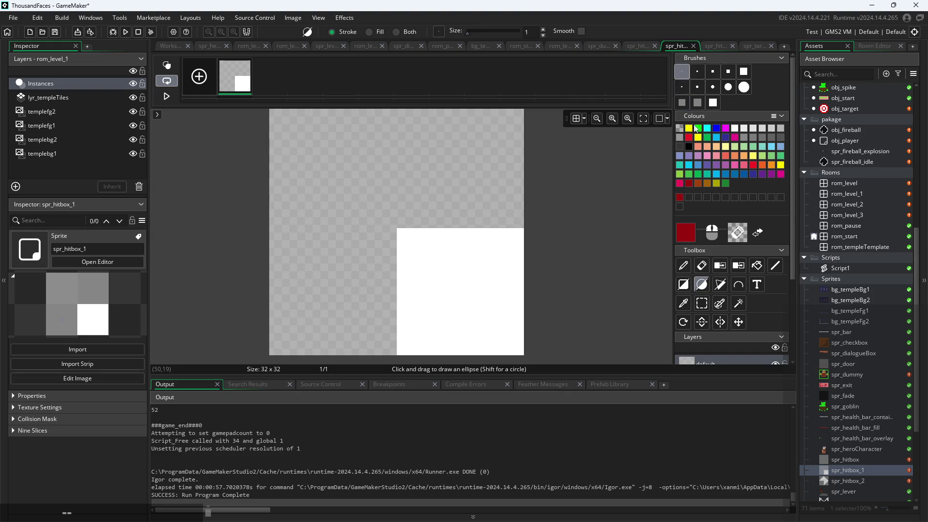
- Place curve points from the centre toward the right edge and bottom-left, then undo back to the centre start point
{"action": "left_click", "coordinate": [738, 284]}
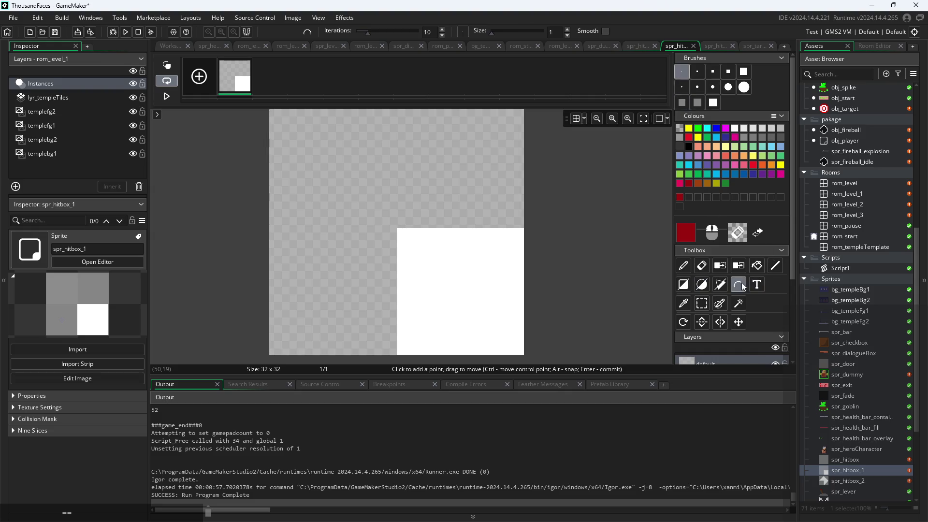
{"action": "left_click", "coordinate": [400, 232]}
{"action": "left_click", "coordinate": [521, 289]}
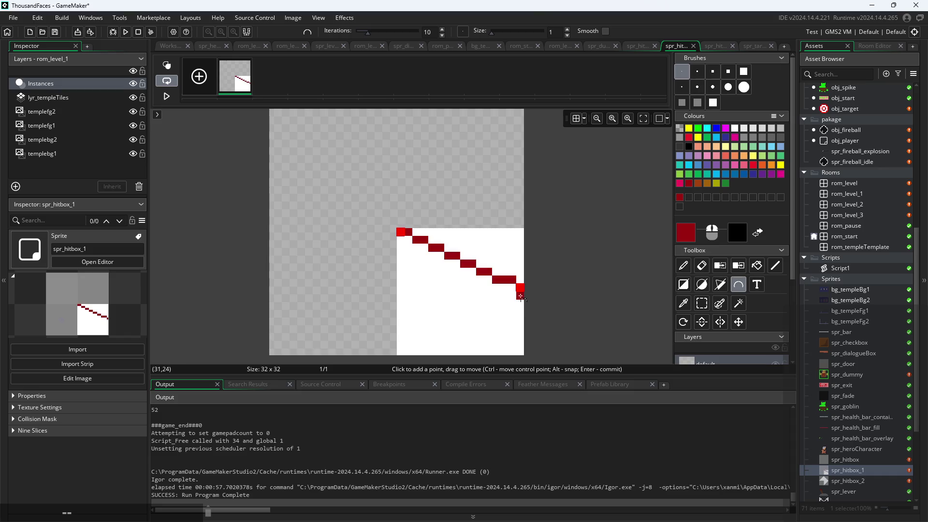
{"action": "left_click", "coordinate": [400, 352]}
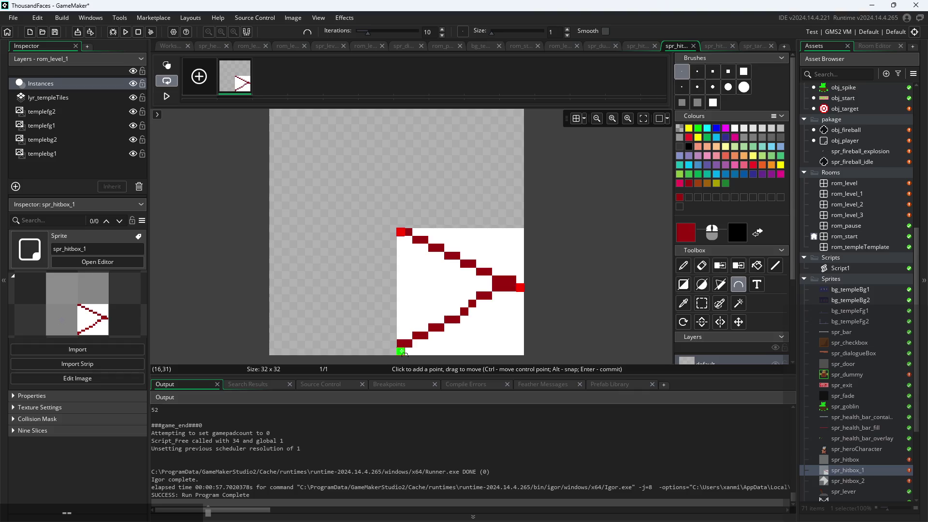
{"action": "left_click", "coordinate": [512, 327]}
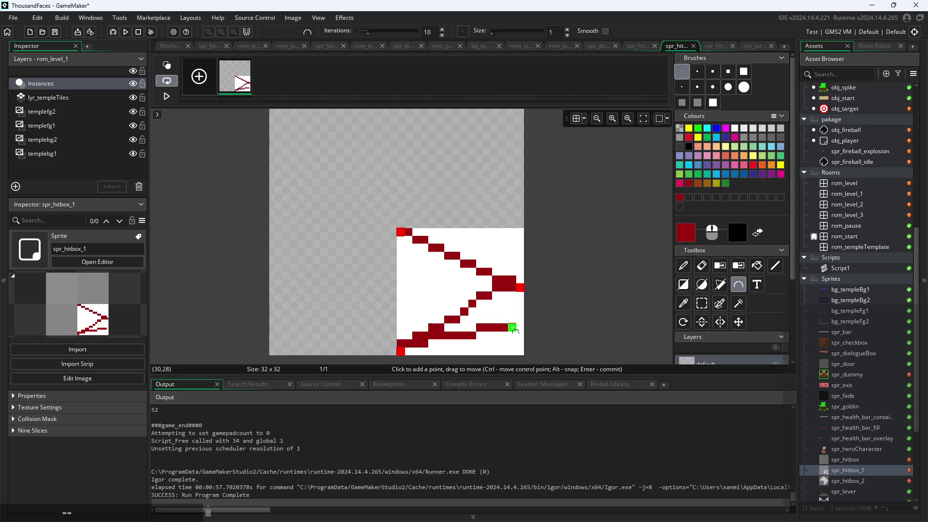
{"action": "key", "text": "ctrl+z"}
{"action": "key", "text": "ctrl+z"}
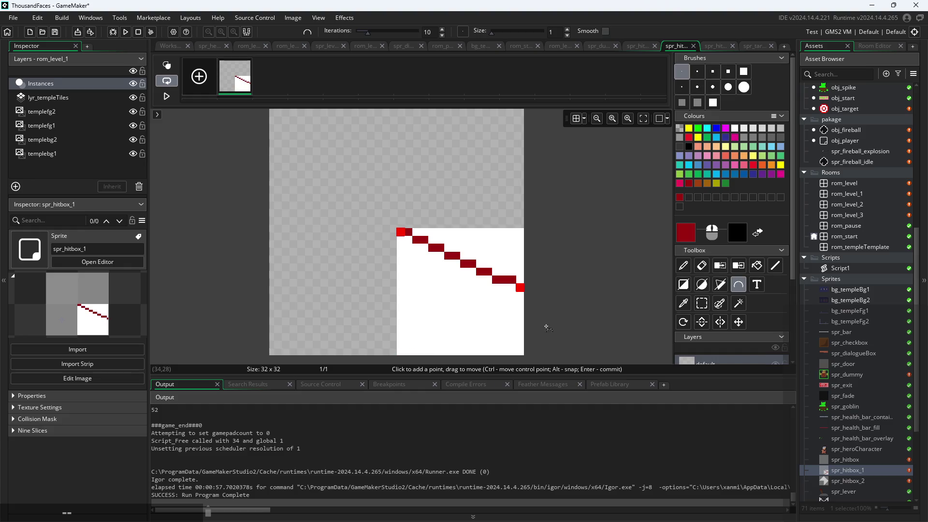
{"action": "left_click", "coordinate": [400, 354]}
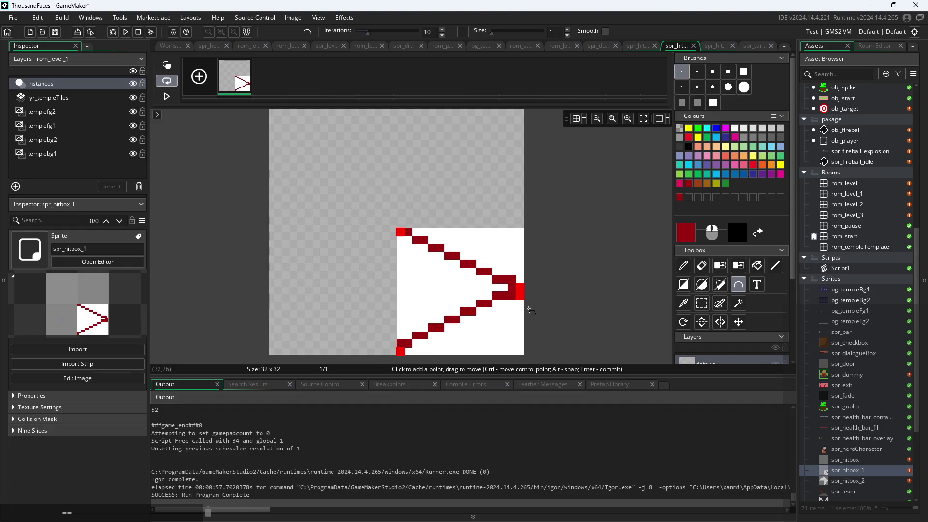
{"action": "key", "text": "ctrl+z"}
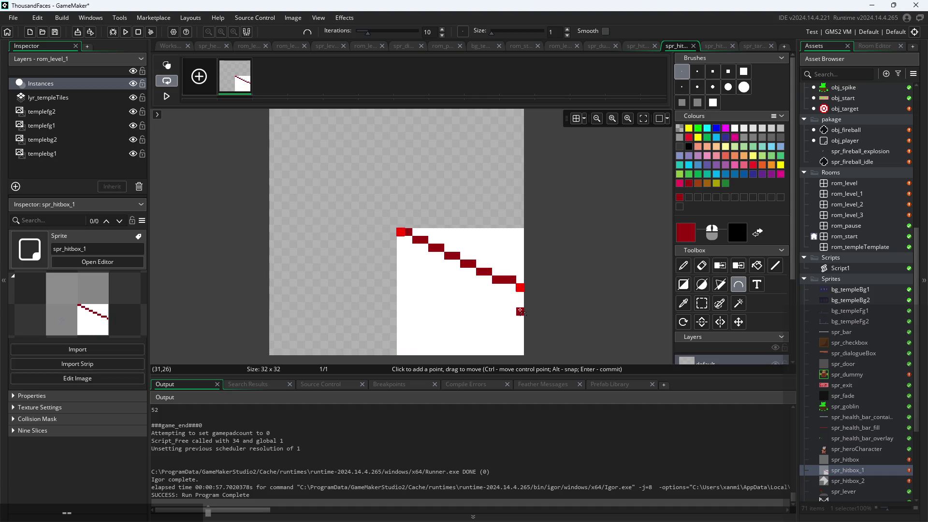
{"action": "key", "text": "ctrl+z"}
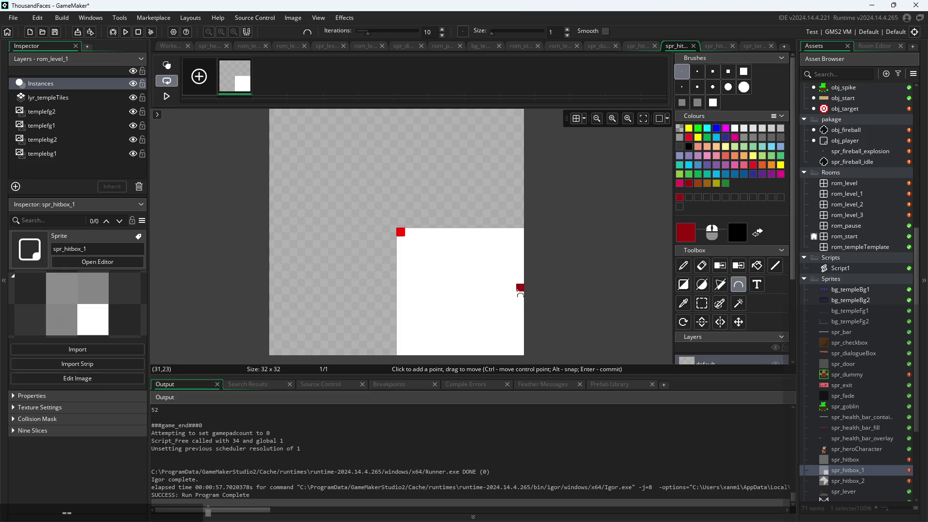
- Place curve points across the white square and drag them into a rough shape
{"action": "left_click", "coordinate": [520, 288]}
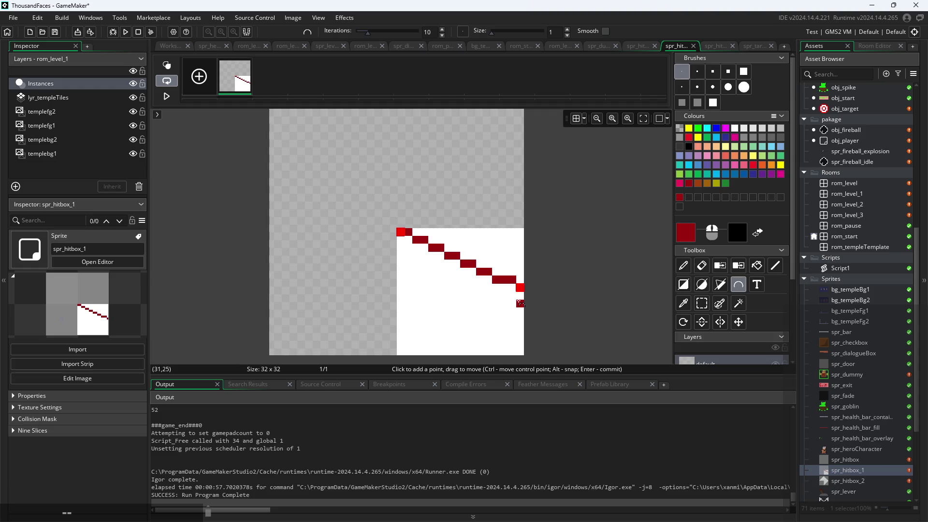
{"action": "left_click", "coordinate": [401, 350]}
{"action": "left_click_drag", "start_coordinate": [523, 294], "coordinate": [521, 289]}
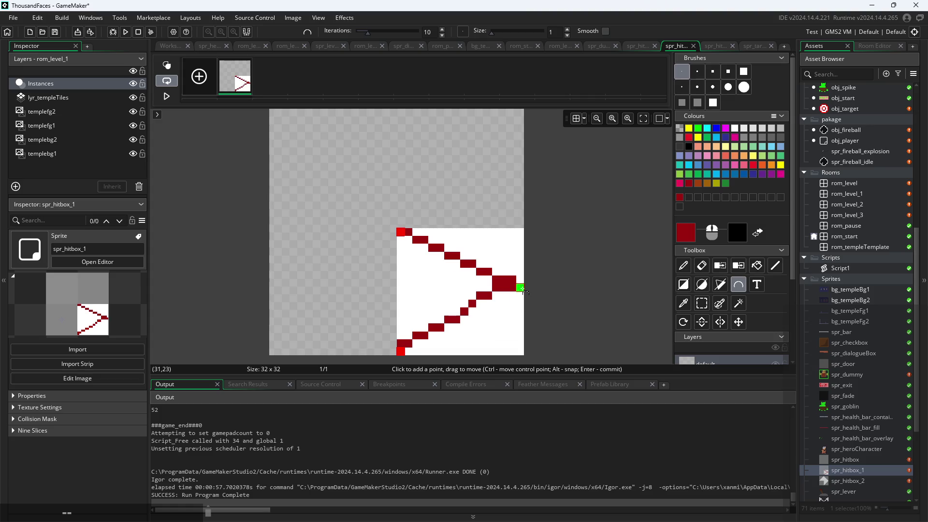
{"action": "mouse_move", "coordinate": [401, 350]}
{"action": "left_mouse_down"}
{"action": "mouse_move", "coordinate": [521, 304]}
{"action": "mouse_move", "coordinate": [521, 318]}
{"action": "mouse_move", "coordinate": [520, 303]}
{"action": "mouse_move", "coordinate": [384, 334]}
{"action": "mouse_move", "coordinate": [401, 351]}
{"action": "left_mouse_up"}
{"action": "left_click_drag", "start_coordinate": [512, 310], "coordinate": [521, 304]}
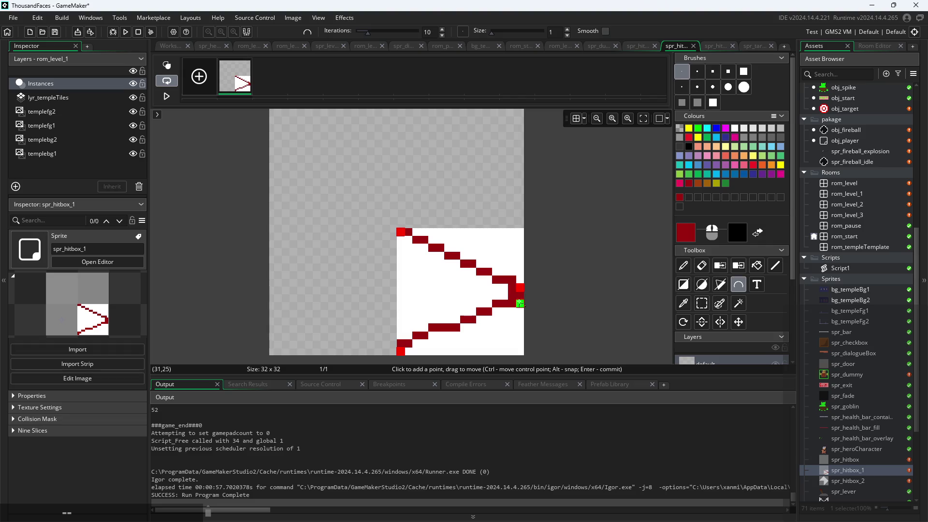
{"action": "mouse_move", "coordinate": [521, 304]}
{"action": "left_mouse_down"}
{"action": "mouse_move", "coordinate": [522, 356]}
{"action": "mouse_move", "coordinate": [521, 310]}
{"action": "mouse_move", "coordinate": [415, 307]}
{"action": "mouse_move", "coordinate": [313, 276]}
{"action": "mouse_move", "coordinate": [292, 303]}
{"action": "mouse_move", "coordinate": [299, 330]}
{"action": "mouse_move", "coordinate": [528, 318]}
{"action": "mouse_move", "coordinate": [522, 323]}
{"action": "left_mouse_up"}
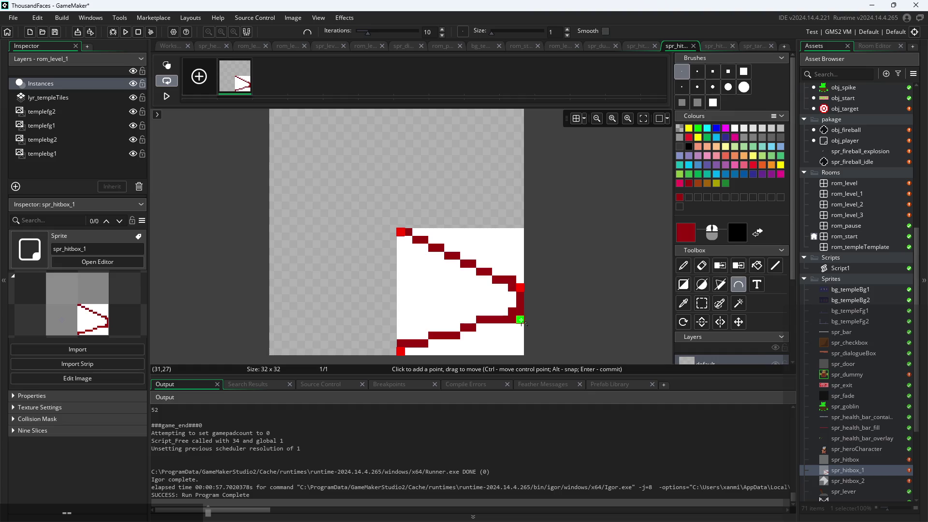
{"action": "mouse_move", "coordinate": [522, 320]}
{"action": "left_mouse_down"}
{"action": "mouse_move", "coordinate": [522, 277]}
{"action": "mouse_move", "coordinate": [503, 212]}
{"action": "mouse_move", "coordinate": [362, 160]}
{"action": "mouse_move", "coordinate": [367, 305]}
{"action": "mouse_move", "coordinate": [328, 303]}
{"action": "left_mouse_up"}
{"action": "mouse_move", "coordinate": [515, 290]}
{"action": "left_mouse_down"}
{"action": "mouse_move", "coordinate": [327, 192]}
{"action": "mouse_move", "coordinate": [311, 172]}
{"action": "mouse_move", "coordinate": [312, 192]}
{"action": "left_mouse_up"}
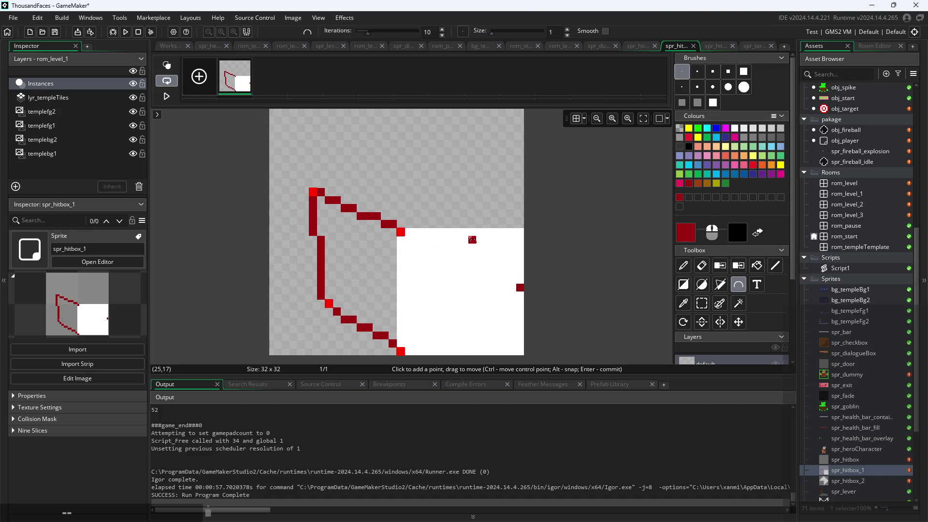
- Undo the curve point moves and discard the unfinished curve
{"action": "key", "text": "ctrl+z"}
{"action": "key", "text": "ctrl+z"}
{"action": "mouse_move", "coordinate": [519, 304]}
{"action": "left_mouse_down"}
{"action": "mouse_move", "coordinate": [520, 311]}
{"action": "mouse_move", "coordinate": [520, 289]}
{"action": "left_mouse_up"}
{"action": "key", "text": "ctrl+z"}
{"action": "key", "text": "ctrl+z"}
{"action": "key", "text": "ctrl+z"}
{"action": "mouse_move", "coordinate": [404, 246]}
{"action": "left_mouse_down"}
{"action": "mouse_move", "coordinate": [465, 151]}
{"action": "mouse_move", "coordinate": [457, 352]}
{"action": "mouse_move", "coordinate": [478, 341]}
{"action": "left_mouse_up"}
{"action": "left_click", "coordinate": [512, 216]}
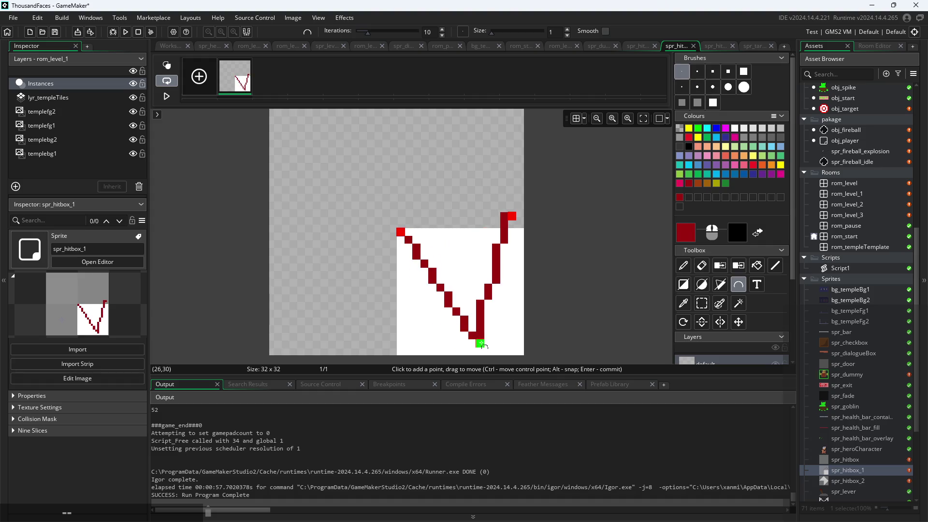
{"action": "key", "text": "ctrl+z"}
{"action": "key", "text": "ctrl+z"}
{"action": "key", "text": "ctrl+z"}
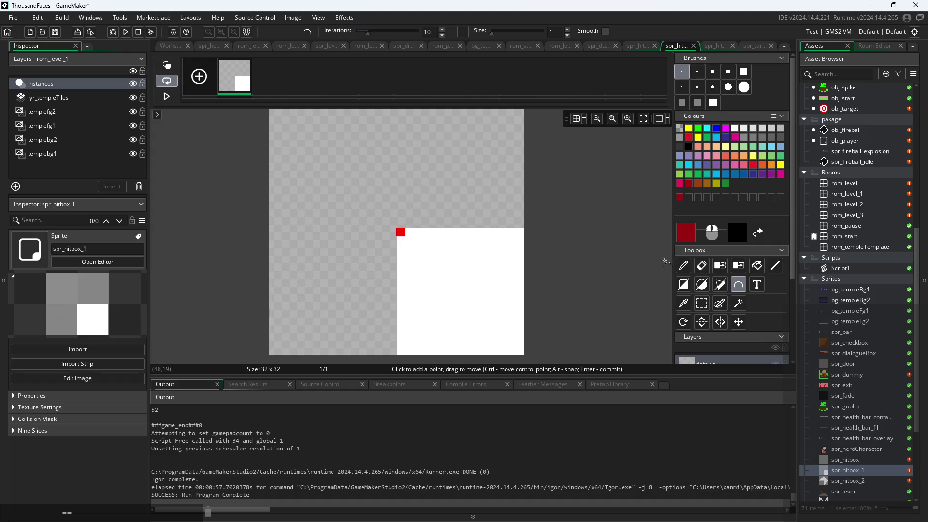
{"action": "left_click", "coordinate": [683, 265]}
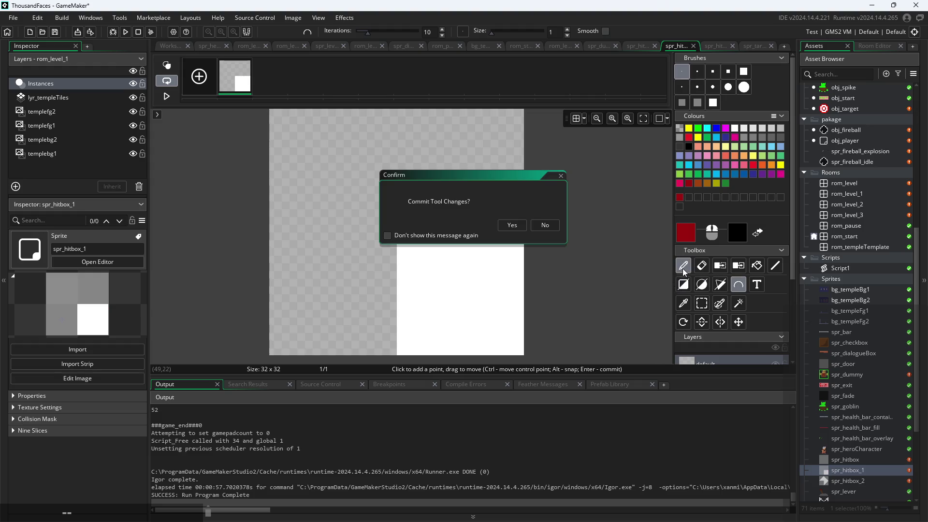
{"action": "left_click", "coordinate": [511, 226]}
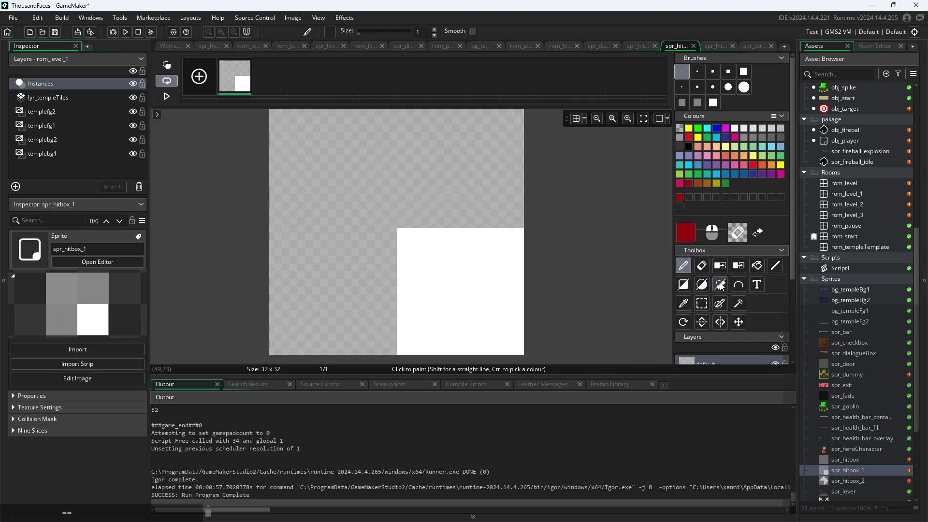
- Draw a dark red arc from left, through a peak near the top, to right, and commit it
{"action": "left_click", "coordinate": [735, 287]}
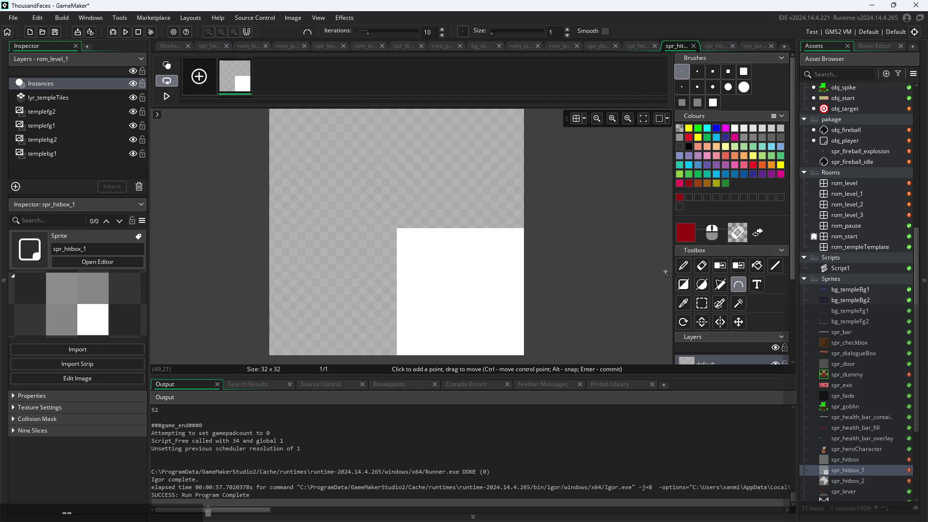
{"action": "left_click", "coordinate": [305, 223]}
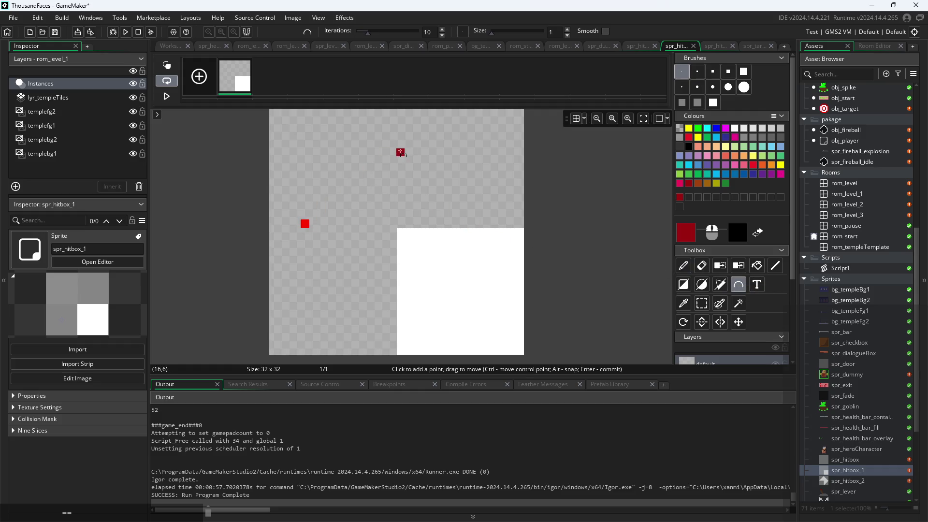
{"action": "left_click", "coordinate": [401, 152]}
{"action": "left_click", "coordinate": [496, 223]}
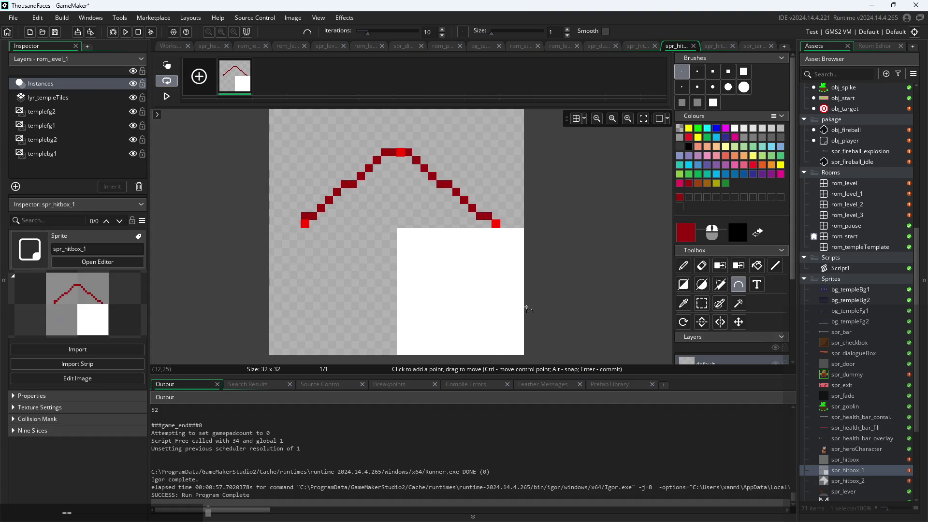
{"action": "left_click", "coordinate": [772, 269]}
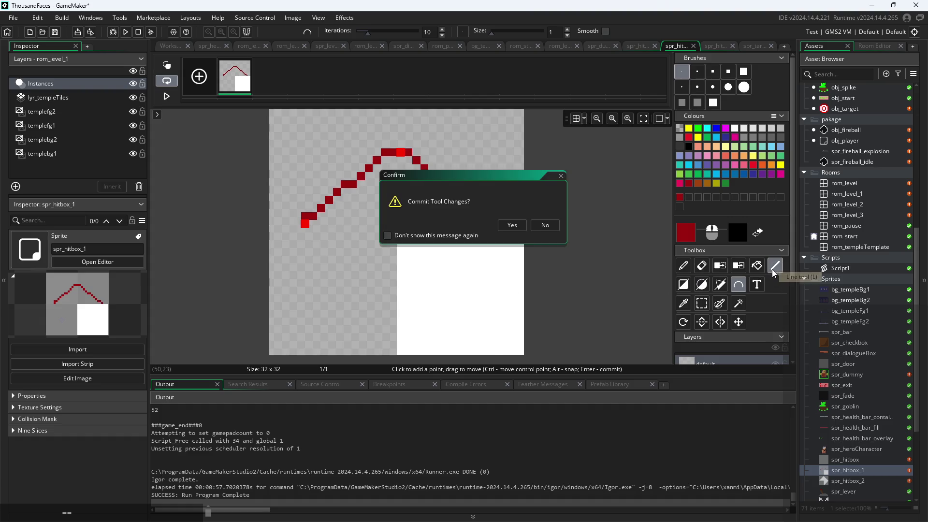
{"action": "left_click", "coordinate": [515, 227]}
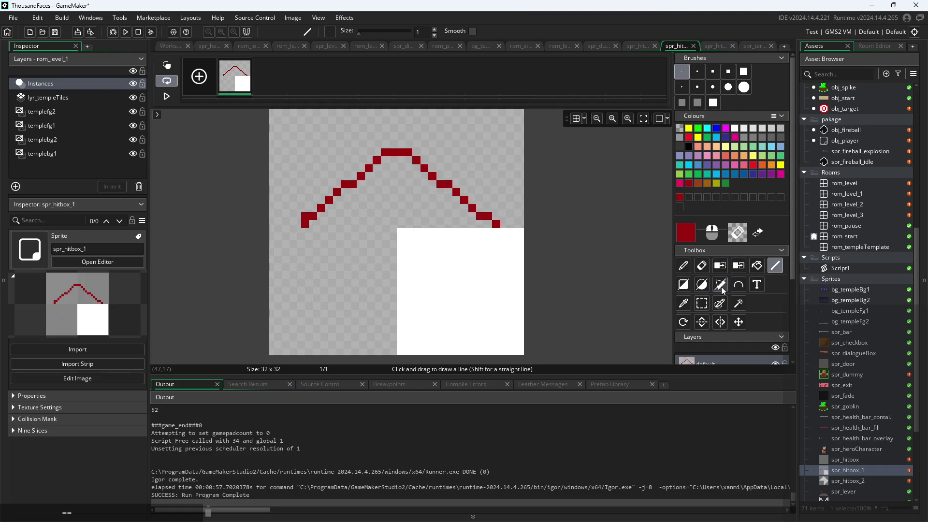
{"action": "left_click", "coordinate": [720, 285]}
- Try an outlined polygon under the arc's peak, then cancel it unfinished
{"action": "left_click", "coordinate": [321, 247]}
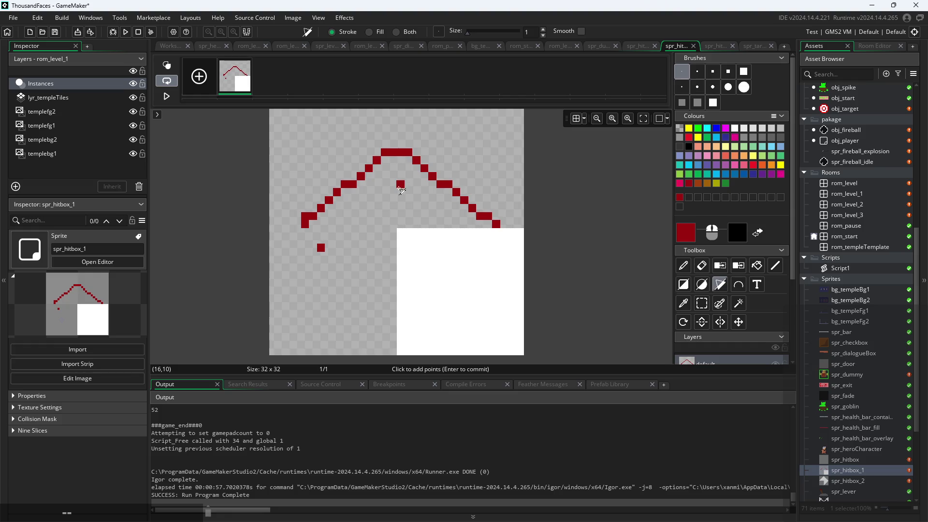
{"action": "left_click_drag", "start_coordinate": [321, 248], "coordinate": [403, 184]}
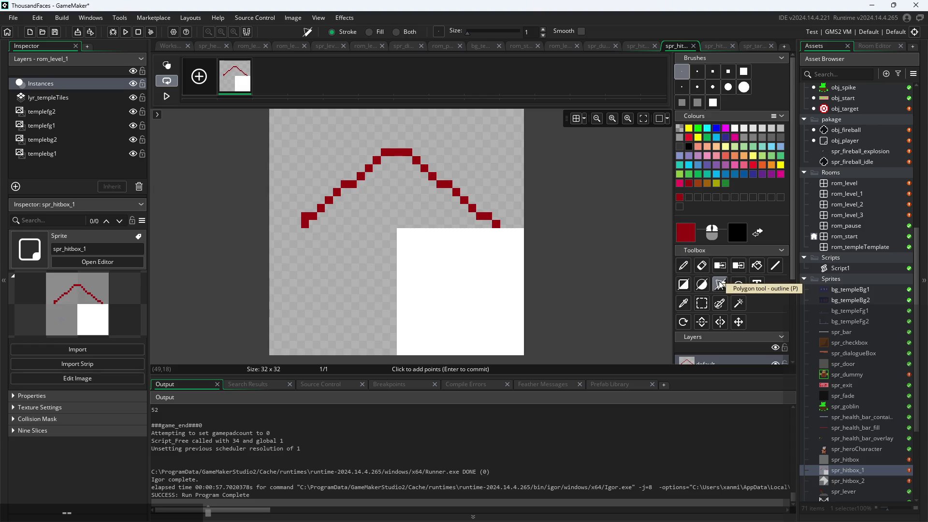
{"action": "left_click", "coordinate": [370, 203]}
{"action": "left_click", "coordinate": [331, 267]}
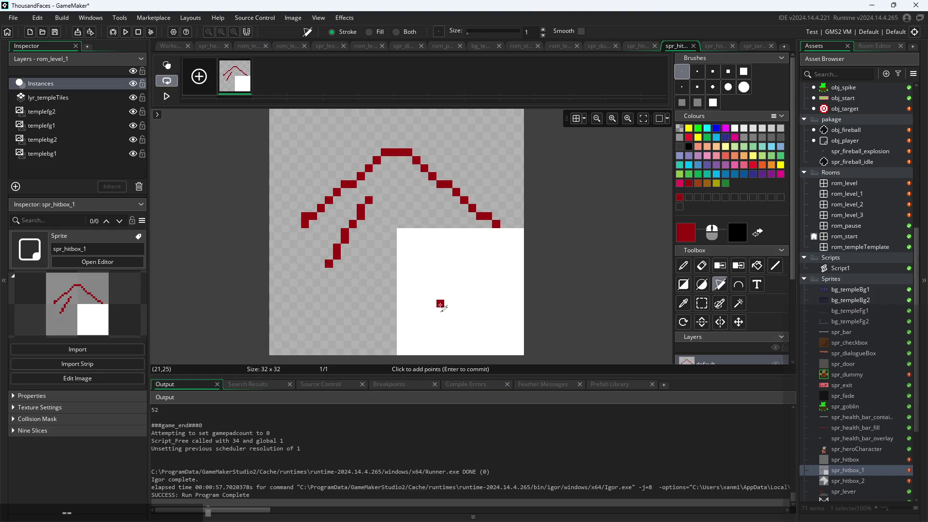
{"action": "key", "text": "Escape"}
{"action": "left_click", "coordinate": [320, 247]}
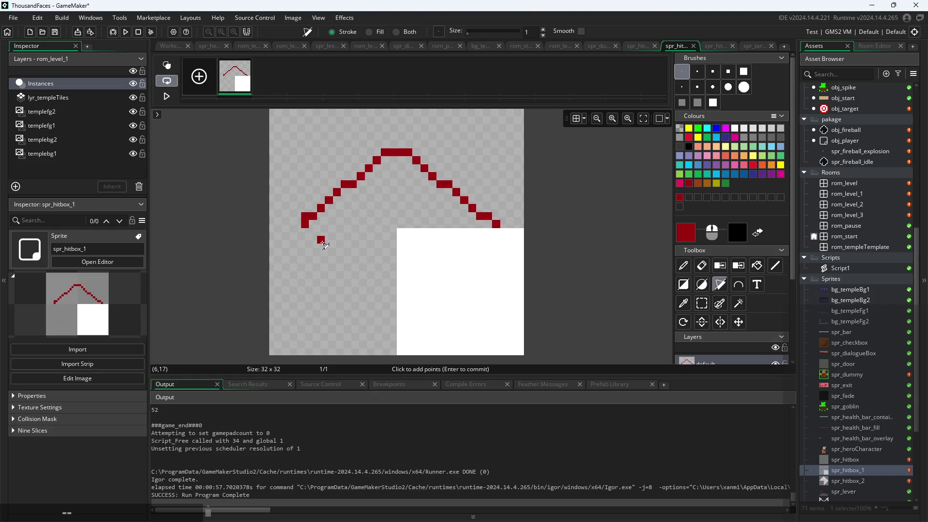
{"action": "left_click", "coordinate": [393, 184]}
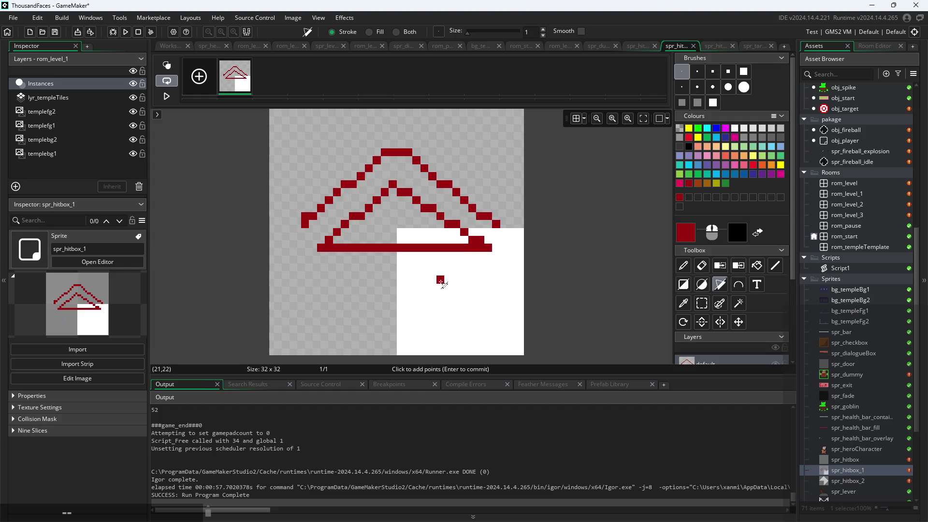
{"action": "key", "text": "Escape"}
- Undo the stray red dot and the red arc
{"action": "key", "text": "ctrl+z"}
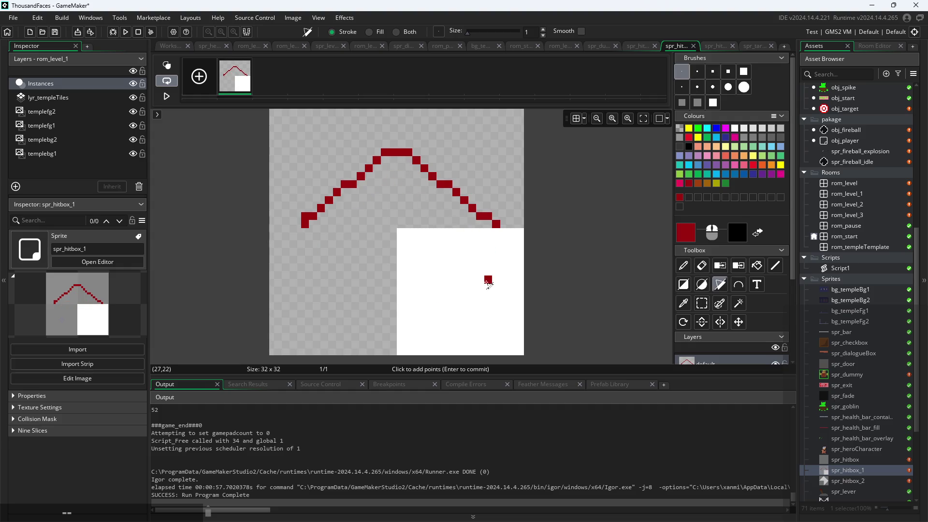
{"action": "key", "text": "ctrl+z"}
{"action": "left_click", "coordinate": [738, 285]}
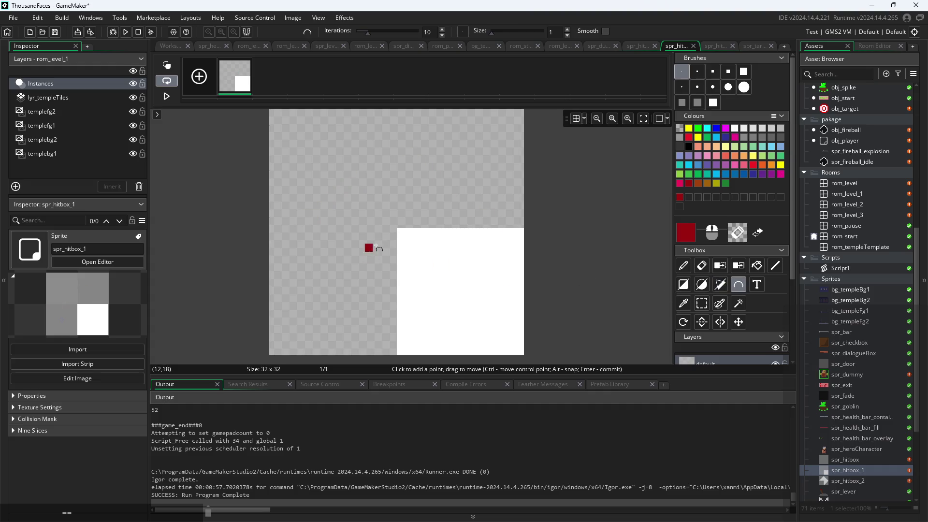
- Shape a dark red curve with points and tangent handles into a rightward '>' arc over the white square
{"action": "mouse_move", "coordinate": [404, 235]}
{"action": "left_mouse_down"}
{"action": "mouse_move", "coordinate": [520, 253]}
{"action": "mouse_move", "coordinate": [513, 273]}
{"action": "mouse_move", "coordinate": [522, 298]}
{"action": "mouse_move", "coordinate": [446, 336]}
{"action": "mouse_move", "coordinate": [488, 321]}
{"action": "mouse_move", "coordinate": [508, 286]}
{"action": "mouse_move", "coordinate": [394, 251]}
{"action": "mouse_move", "coordinate": [401, 233]}
{"action": "left_mouse_up"}
{"action": "key", "text": "Escape"}
{"action": "left_click_drag", "start_coordinate": [643, 361], "coordinate": [401, 351]}
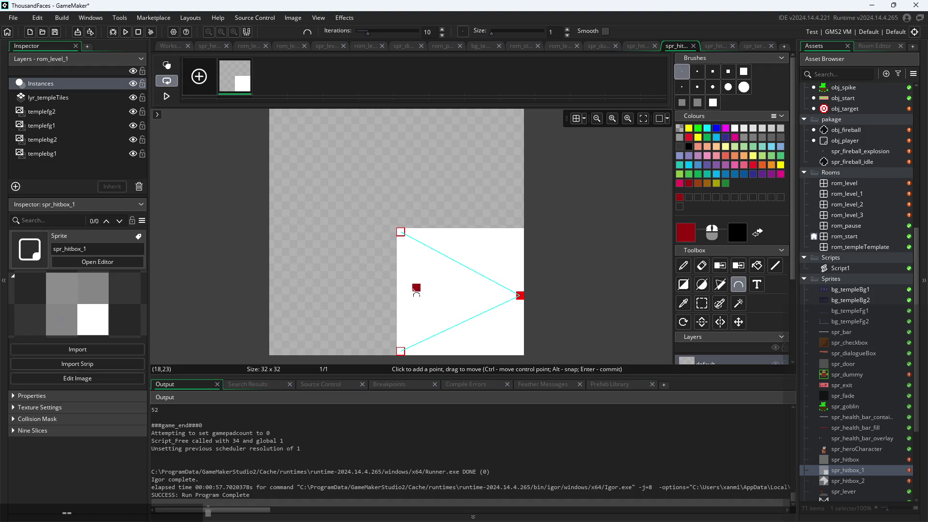
{"action": "mouse_move", "coordinate": [488, 184]}
{"action": "left_mouse_down"}
{"action": "mouse_move", "coordinate": [447, 218]}
{"action": "mouse_move", "coordinate": [463, 227]}
{"action": "mouse_move", "coordinate": [424, 304]}
{"action": "mouse_move", "coordinate": [439, 242]}
{"action": "left_mouse_up"}
{"action": "key", "text": "ctrl+z"}
{"action": "key", "text": "ctrl+z"}
{"action": "key", "text": "ctrl+z"}
{"action": "key", "text": "ctrl+z"}
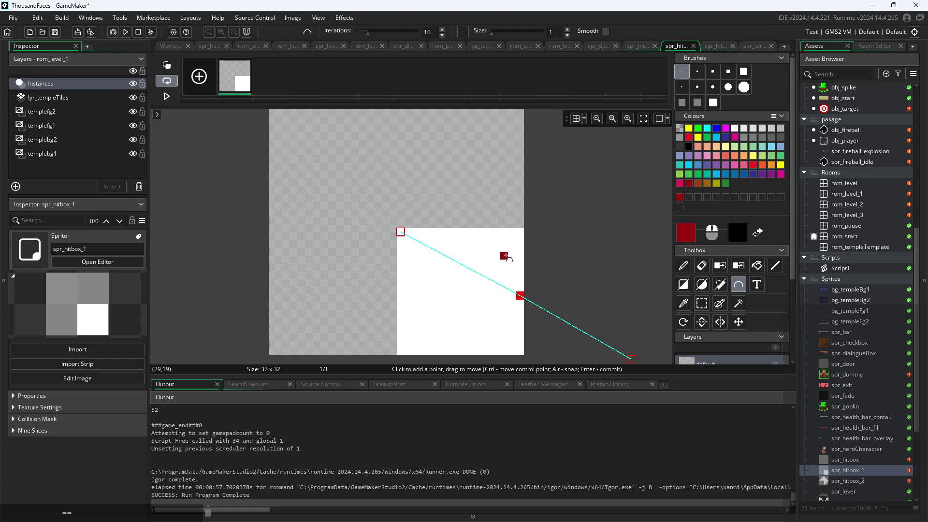
{"action": "mouse_move", "coordinate": [402, 232]}
{"action": "left_mouse_down"}
{"action": "mouse_move", "coordinate": [344, 205]}
{"action": "mouse_move", "coordinate": [296, 160]}
{"action": "mouse_move", "coordinate": [286, 161]}
{"action": "mouse_move", "coordinate": [281, 183]}
{"action": "left_mouse_up"}
{"action": "mouse_move", "coordinate": [520, 296]}
{"action": "left_mouse_down"}
{"action": "mouse_move", "coordinate": [474, 341]}
{"action": "mouse_move", "coordinate": [329, 323]}
{"action": "mouse_move", "coordinate": [401, 352]}
{"action": "left_mouse_up"}
{"action": "left_click_drag", "start_coordinate": [521, 297], "coordinate": [382, 360]}
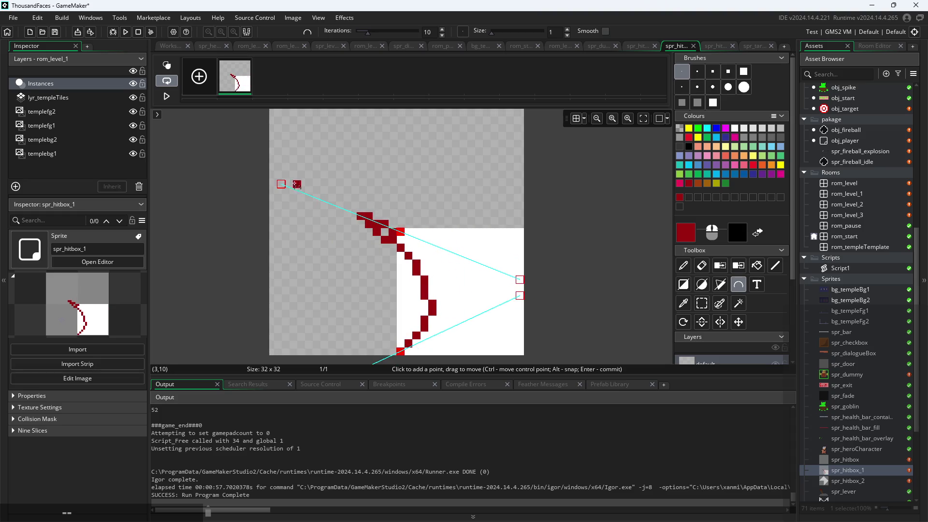
{"action": "left_click_drag", "start_coordinate": [280, 184], "coordinate": [519, 280]}
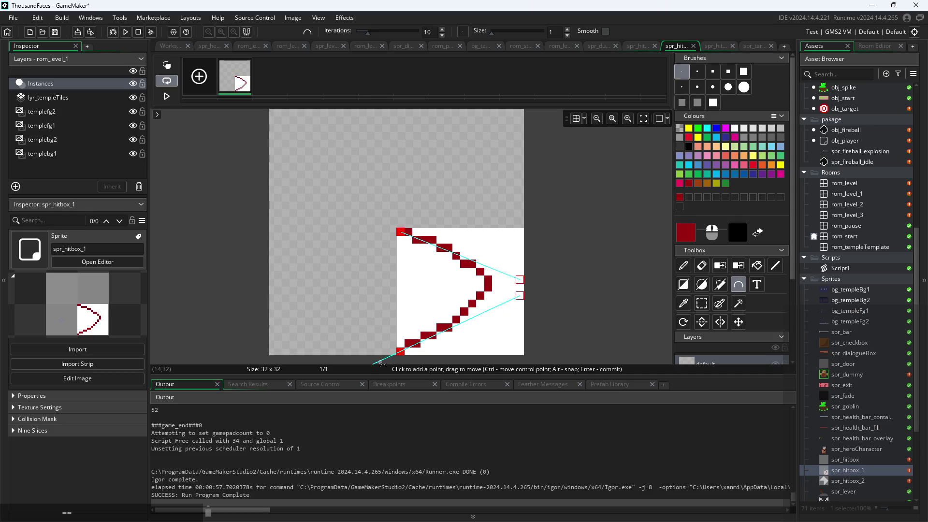
- Pull out a handle to round the curve's tip and adjust its upper part
{"action": "scroll", "coordinate": [382, 274], "scroll_direction": "down", "scroll_amount": 3}
{"action": "mouse_move", "coordinate": [285, 266]}
{"action": "left_mouse_down"}
{"action": "mouse_move", "coordinate": [443, 203]}
{"action": "mouse_move", "coordinate": [514, 145]}
{"action": "mouse_move", "coordinate": [520, 152]}
{"action": "left_mouse_up"}
{"action": "scroll", "coordinate": [549, 208], "scroll_direction": "up", "scroll_amount": 5}
{"action": "scroll", "coordinate": [549, 208], "scroll_direction": "down", "scroll_amount": 2}
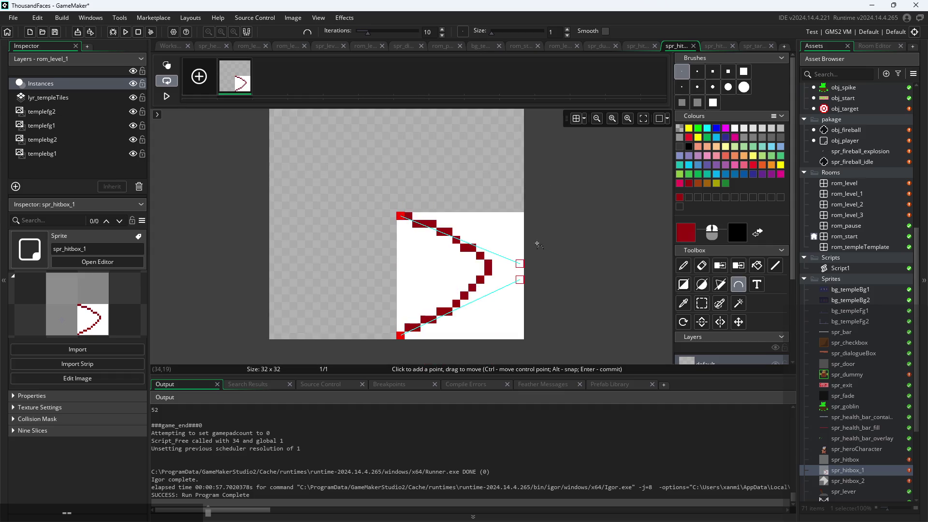
{"action": "mouse_move", "coordinate": [518, 265]}
{"action": "left_mouse_down"}
{"action": "mouse_move", "coordinate": [578, 267]}
{"action": "mouse_move", "coordinate": [512, 266]}
{"action": "mouse_move", "coordinate": [514, 280]}
{"action": "mouse_move", "coordinate": [583, 280]}
{"action": "mouse_move", "coordinate": [553, 280]}
{"action": "mouse_move", "coordinate": [552, 263]}
{"action": "mouse_move", "coordinate": [569, 263]}
{"action": "mouse_move", "coordinate": [551, 263]}
{"action": "mouse_move", "coordinate": [562, 280]}
{"action": "left_mouse_up"}
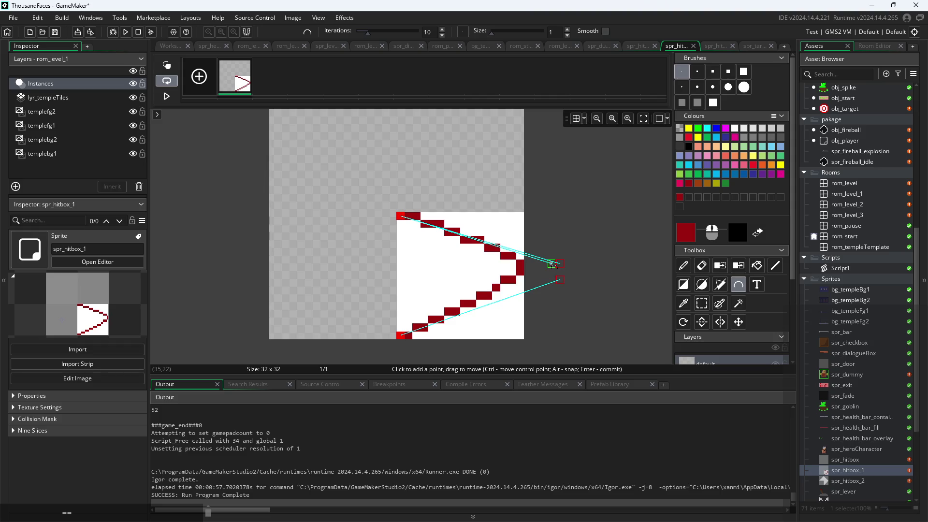
{"action": "left_click_drag", "start_coordinate": [551, 265], "coordinate": [552, 289]}
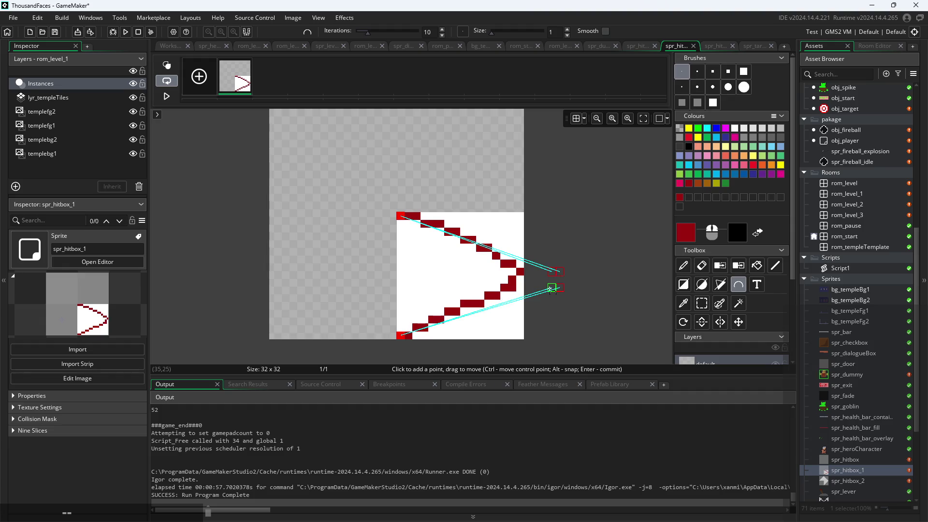
{"action": "left_click", "coordinate": [560, 288]}
- Bend the lower curve and pull its points back into a pointed tip, prompting a commit
{"action": "mouse_move", "coordinate": [553, 290]}
{"action": "left_mouse_down"}
{"action": "mouse_move", "coordinate": [560, 288]}
{"action": "mouse_move", "coordinate": [549, 303]}
{"action": "mouse_move", "coordinate": [517, 315]}
{"action": "mouse_move", "coordinate": [599, 278]}
{"action": "mouse_move", "coordinate": [577, 303]}
{"action": "mouse_move", "coordinate": [552, 289]}
{"action": "mouse_move", "coordinate": [561, 297]}
{"action": "left_mouse_up"}
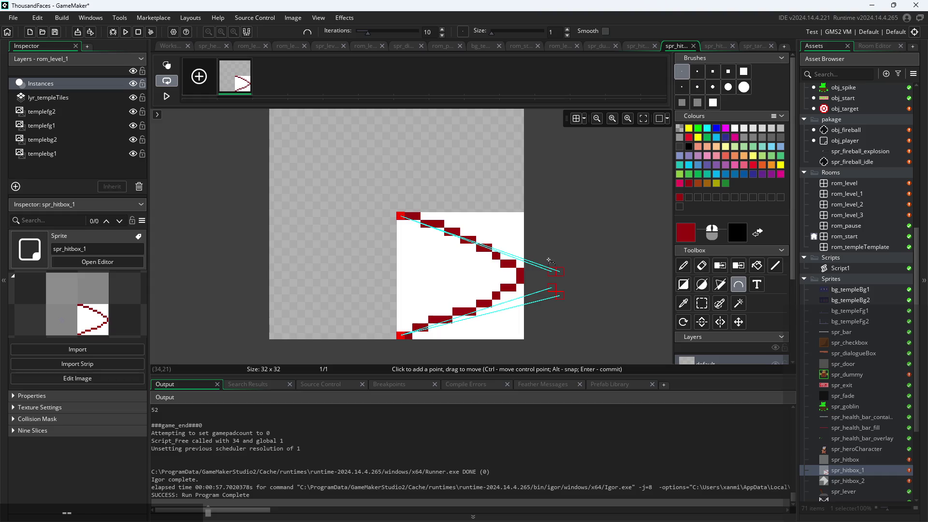
{"action": "left_click_drag", "start_coordinate": [552, 287], "coordinate": [552, 295]}
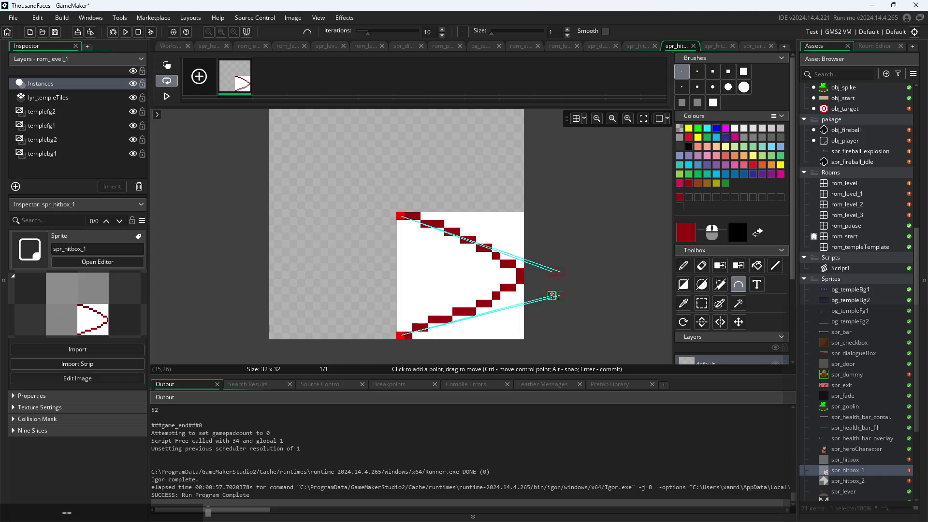
{"action": "mouse_move", "coordinate": [564, 296]}
{"action": "left_mouse_down"}
{"action": "mouse_move", "coordinate": [555, 296]}
{"action": "mouse_move", "coordinate": [576, 297]}
{"action": "mouse_move", "coordinate": [555, 296]}
{"action": "mouse_move", "coordinate": [534, 276]}
{"action": "mouse_move", "coordinate": [555, 270]}
{"action": "mouse_move", "coordinate": [551, 279]}
{"action": "mouse_move", "coordinate": [555, 270]}
{"action": "mouse_move", "coordinate": [549, 280]}
{"action": "mouse_move", "coordinate": [559, 282]}
{"action": "mouse_move", "coordinate": [567, 321]}
{"action": "mouse_move", "coordinate": [584, 327]}
{"action": "mouse_move", "coordinate": [605, 257]}
{"action": "left_mouse_up"}
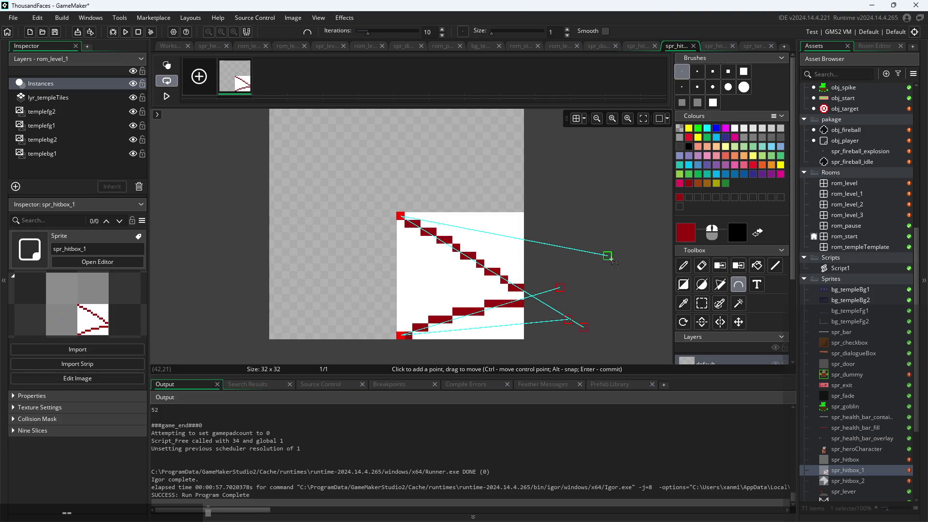
{"action": "mouse_move", "coordinate": [555, 286]}
{"action": "left_mouse_down"}
{"action": "mouse_move", "coordinate": [623, 223]}
{"action": "mouse_move", "coordinate": [559, 272]}
{"action": "left_mouse_up"}
{"action": "left_click_drag", "start_coordinate": [584, 327], "coordinate": [552, 272]}
{"action": "left_click", "coordinate": [682, 265]}
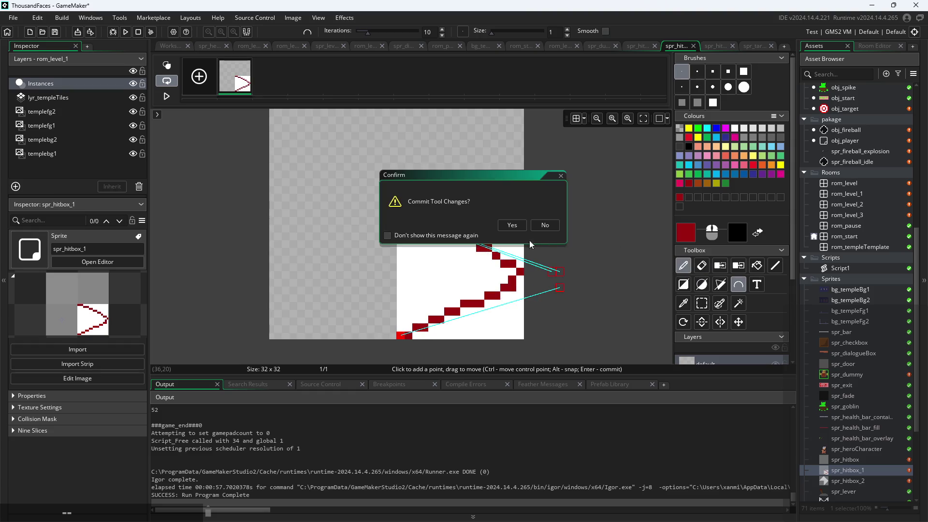
- Discard the uncommitted curve, sketch a freehand red D outline, then undo it
{"action": "left_click", "coordinate": [542, 225]}
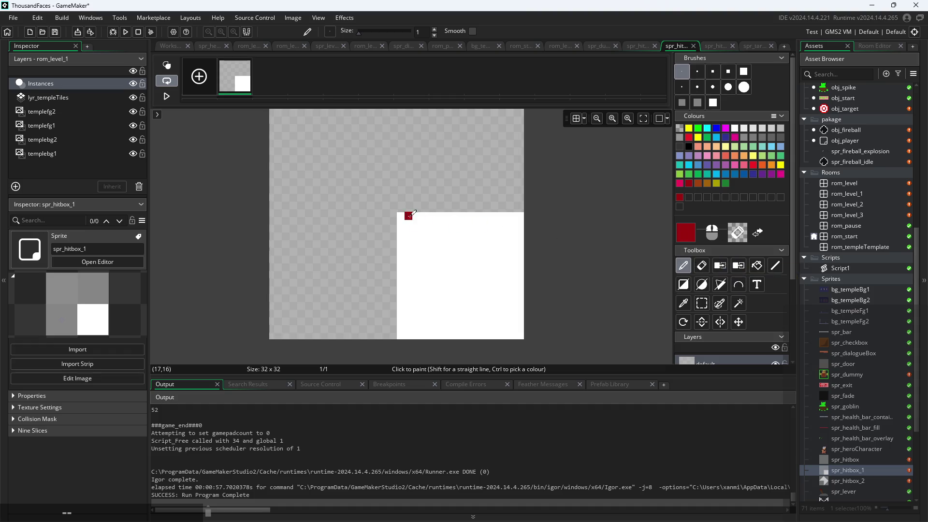
{"action": "mouse_move", "coordinate": [433, 215]}
{"action": "left_mouse_down"}
{"action": "mouse_move", "coordinate": [512, 243]}
{"action": "mouse_move", "coordinate": [519, 298]}
{"action": "mouse_move", "coordinate": [474, 331]}
{"action": "mouse_move", "coordinate": [415, 335]}
{"action": "left_mouse_up"}
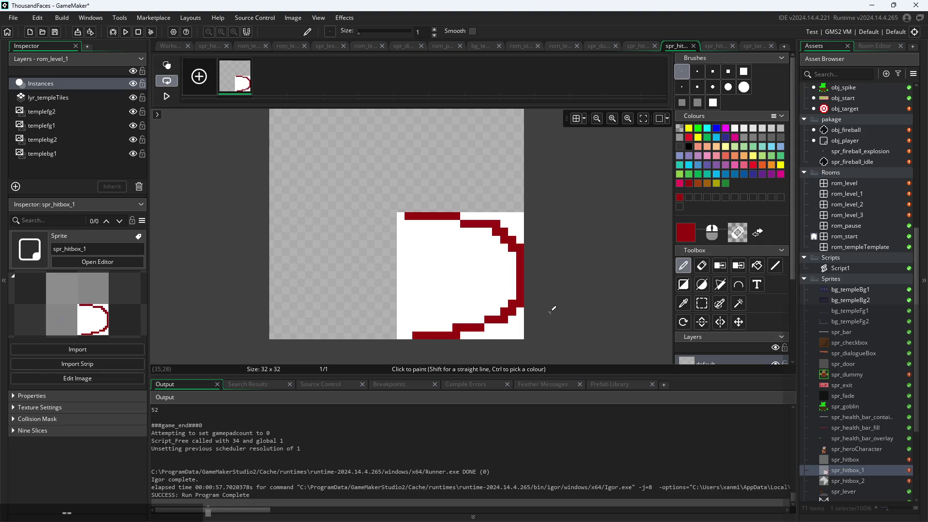
{"action": "key", "text": "ctrl+z"}
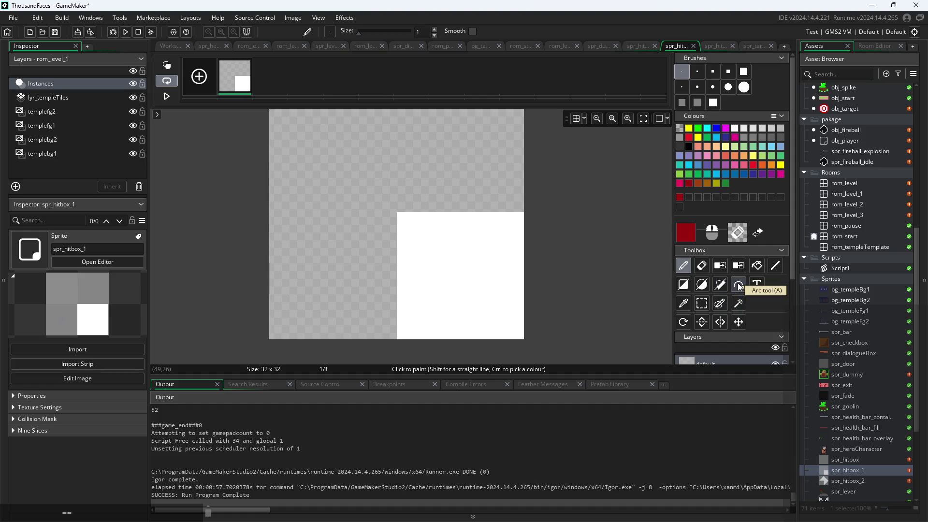
{"action": "left_click", "coordinate": [702, 284]}
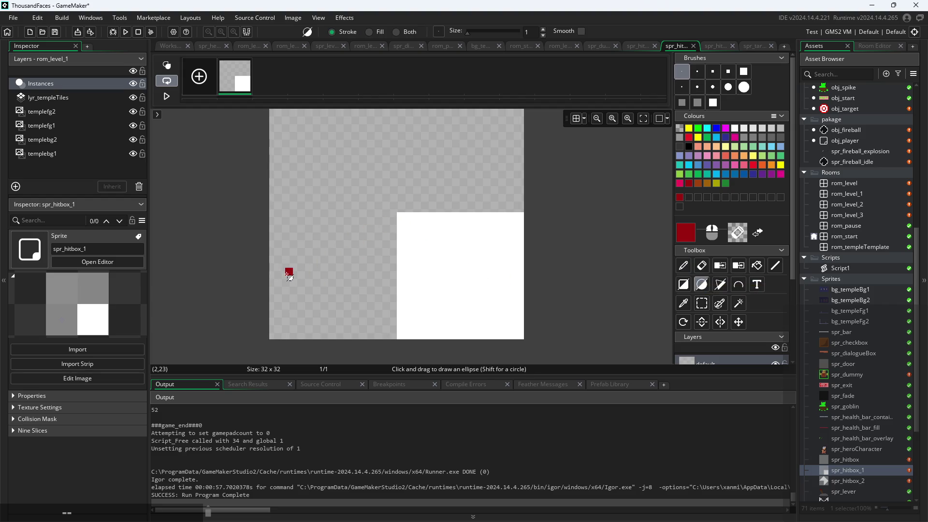
- Draw a wide dark red ellipse across the sprite's lower half, redrawing until it fits
{"action": "mouse_move", "coordinate": [400, 216]}
{"action": "left_mouse_down"}
{"action": "mouse_move", "coordinate": [478, 292]}
{"action": "mouse_move", "coordinate": [493, 328]}
{"action": "mouse_move", "coordinate": [523, 326]}
{"action": "left_mouse_up"}
{"action": "key", "text": "ctrl+z"}
{"action": "left_click_drag", "start_coordinate": [284, 282], "coordinate": [466, 245]}
{"action": "key", "text": "ctrl+z"}
{"action": "mouse_move", "coordinate": [272, 332]}
{"action": "left_mouse_down"}
{"action": "mouse_move", "coordinate": [279, 338]}
{"action": "mouse_move", "coordinate": [522, 216]}
{"action": "left_mouse_up"}
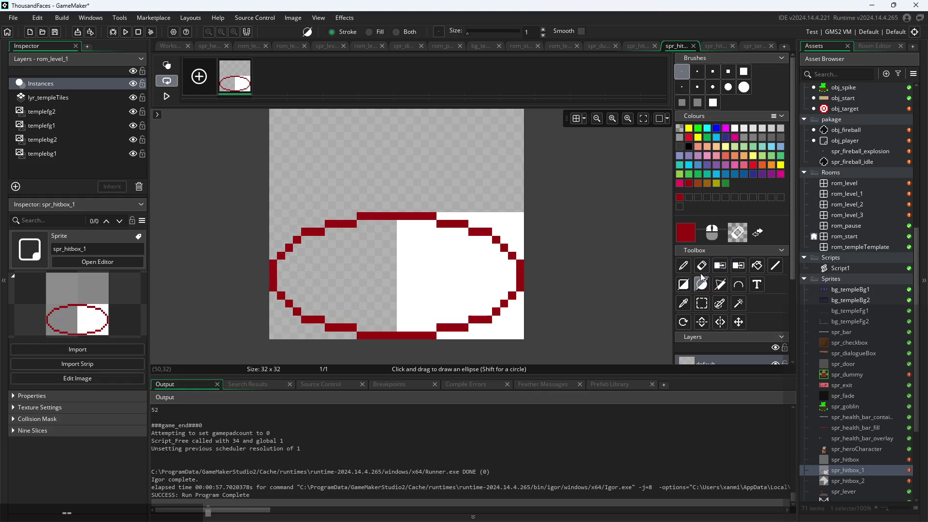
{"action": "left_click", "coordinate": [757, 265]}
- Fill the top-right and bottom-right corners and pick transparent as the drawing colour
{"action": "left_click", "coordinate": [521, 222]}
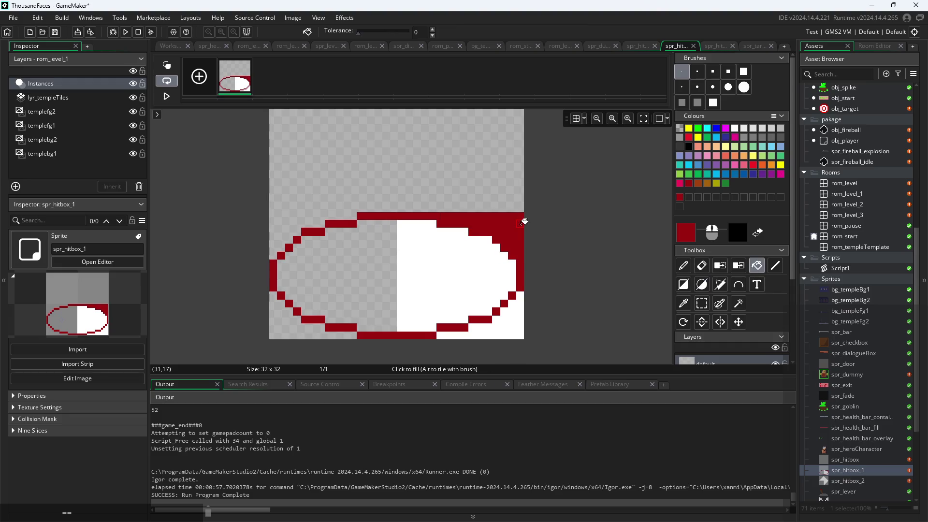
{"action": "left_click", "coordinate": [515, 334]}
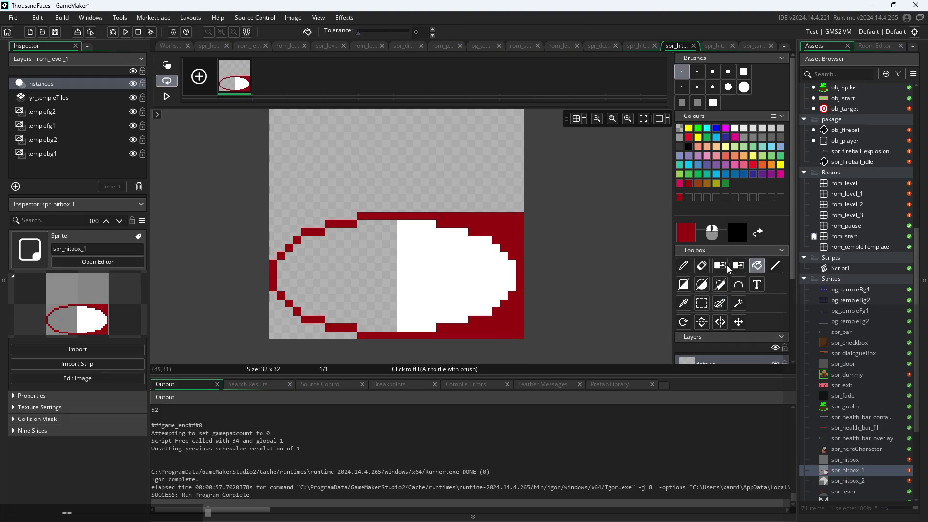
{"action": "left_click", "coordinate": [683, 303]}
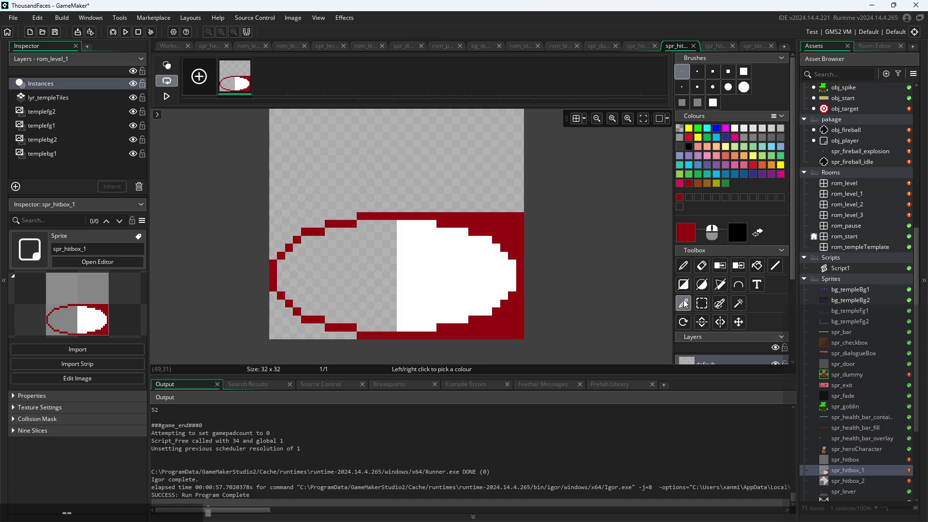
{"action": "left_click", "coordinate": [416, 183]}
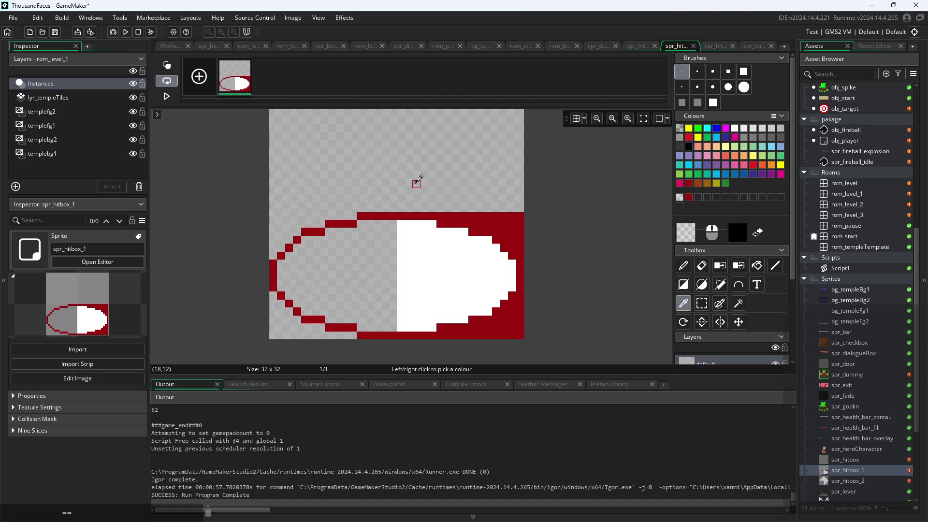
{"action": "left_click", "coordinate": [739, 267]}
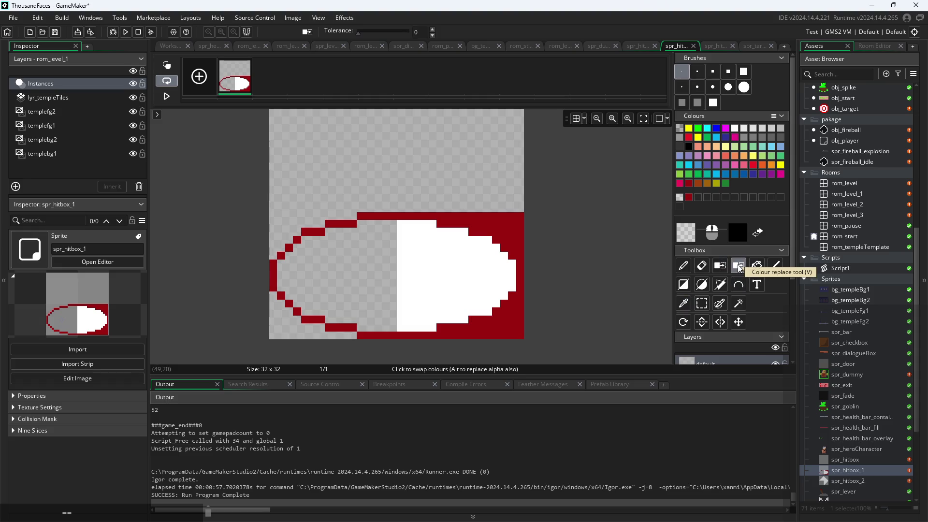
{"action": "left_click", "coordinate": [501, 224]}
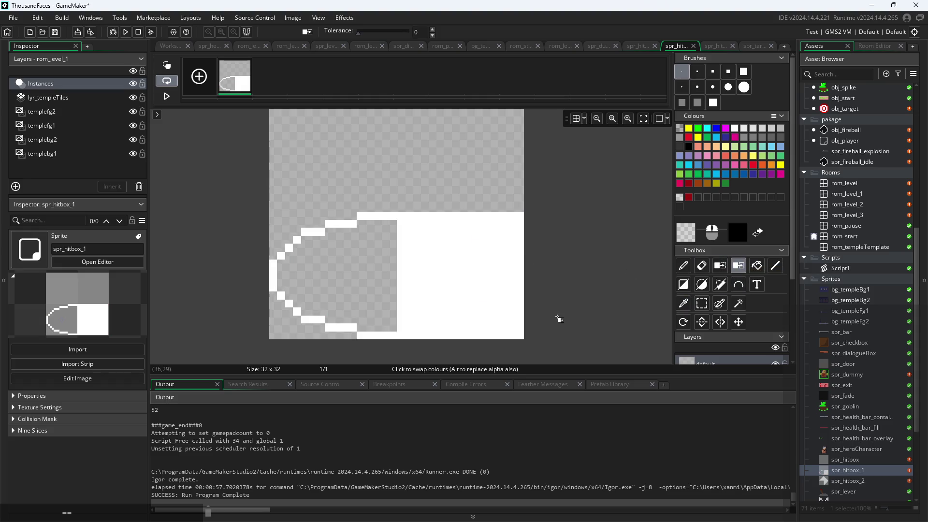
{"action": "key", "text": "ctrl+z"}
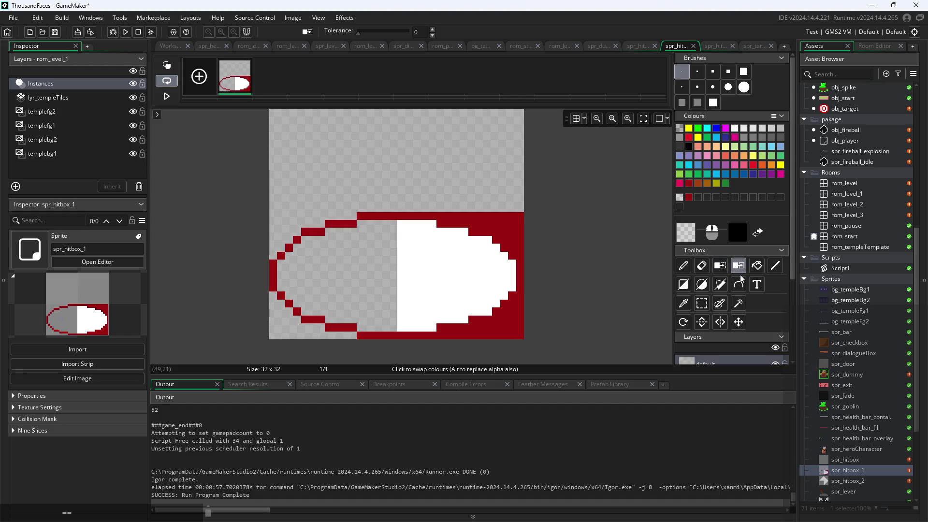
- Remove every dark red pixel and clear the right-side region to transparent
{"action": "left_click", "coordinate": [720, 266]}
{"action": "left_click", "coordinate": [495, 225]}
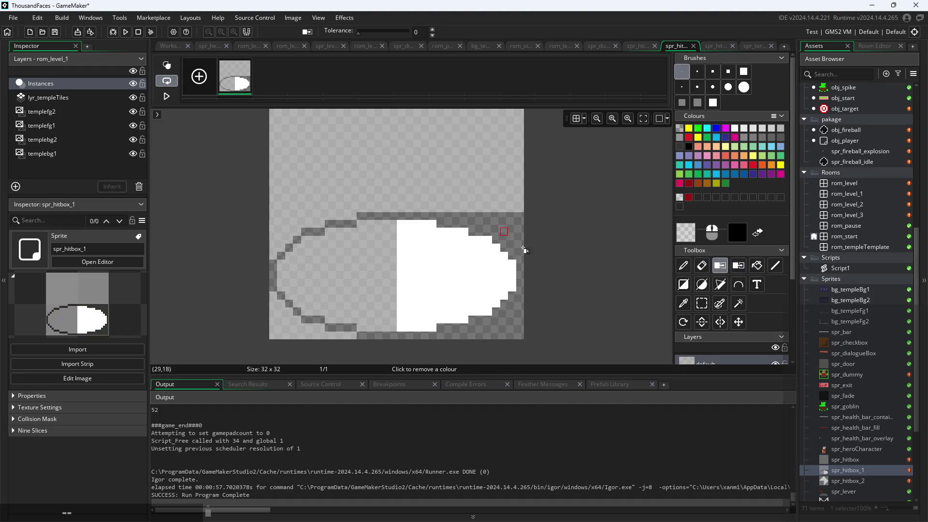
{"action": "left_click", "coordinate": [756, 265]}
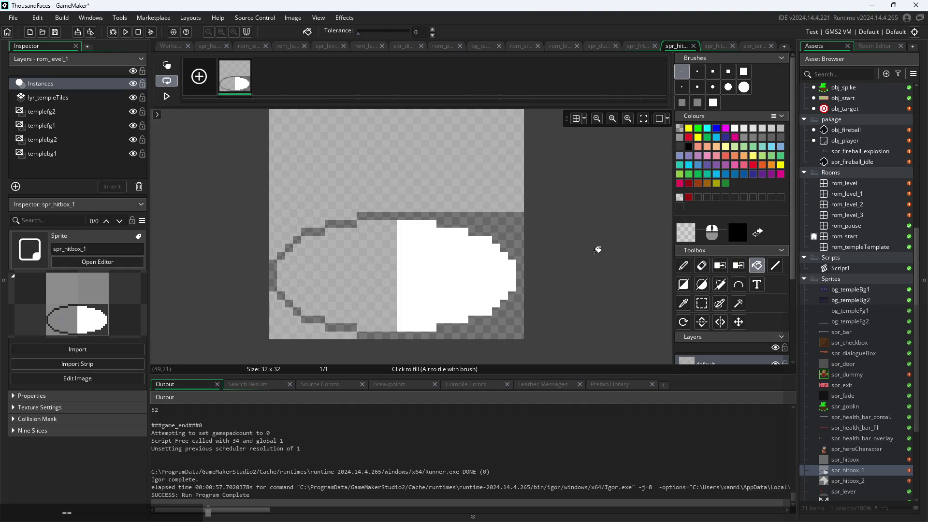
{"action": "left_click", "coordinate": [520, 238]}
- Erase the leftover stair-step arc pixels and return to the spr_hitbox_1 overview
{"action": "left_click_drag", "start_coordinate": [340, 221], "coordinate": [296, 238]}
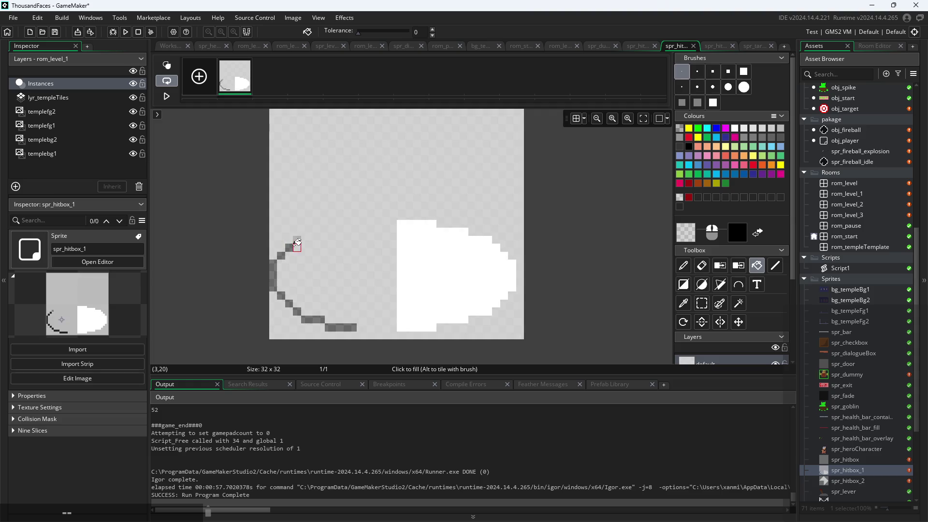
{"action": "key", "text": "ctrl+z"}
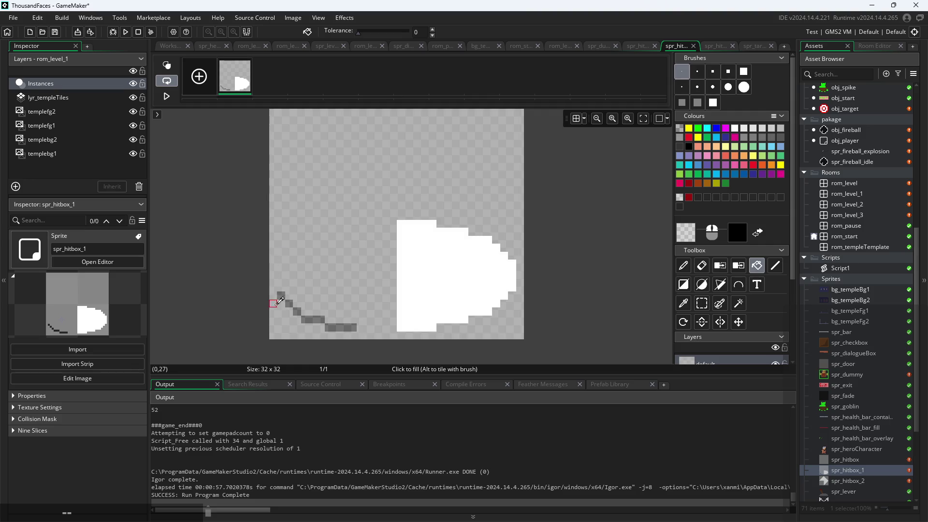
{"action": "scroll", "coordinate": [286, 290], "scroll_direction": "up", "scroll_amount": 2}
{"action": "mouse_move", "coordinate": [286, 290]}
{"action": "left_mouse_down"}
{"action": "mouse_move", "coordinate": [305, 314]}
{"action": "mouse_move", "coordinate": [375, 336]}
{"action": "left_mouse_up"}
{"action": "scroll", "coordinate": [382, 334], "scroll_direction": "down", "scroll_amount": 2}
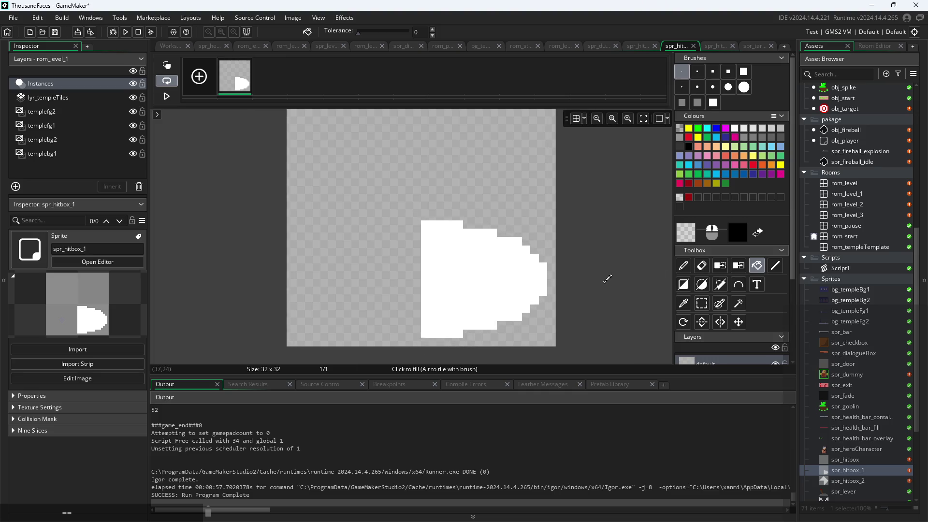
{"action": "left_click", "coordinate": [173, 49]}
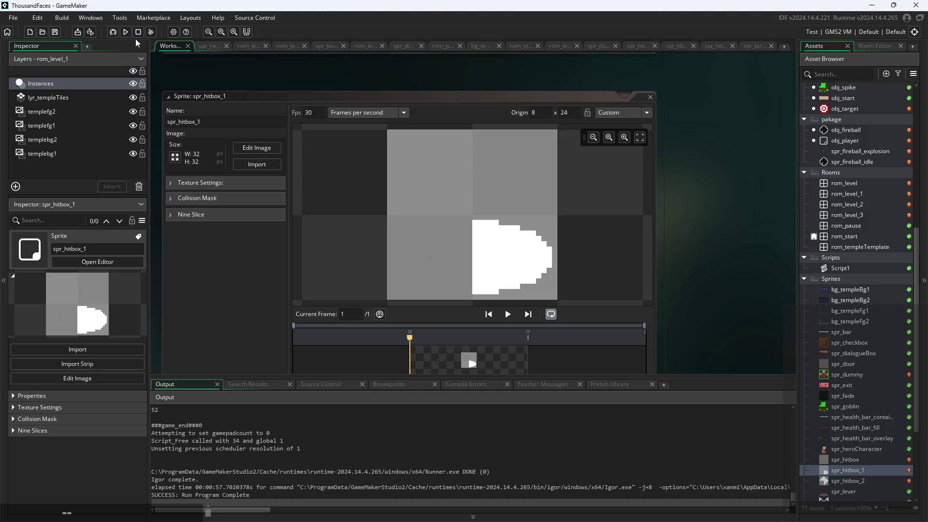
- Run the game, start from the title screen and swing the player's slash attack
{"action": "left_click", "coordinate": [125, 36]}
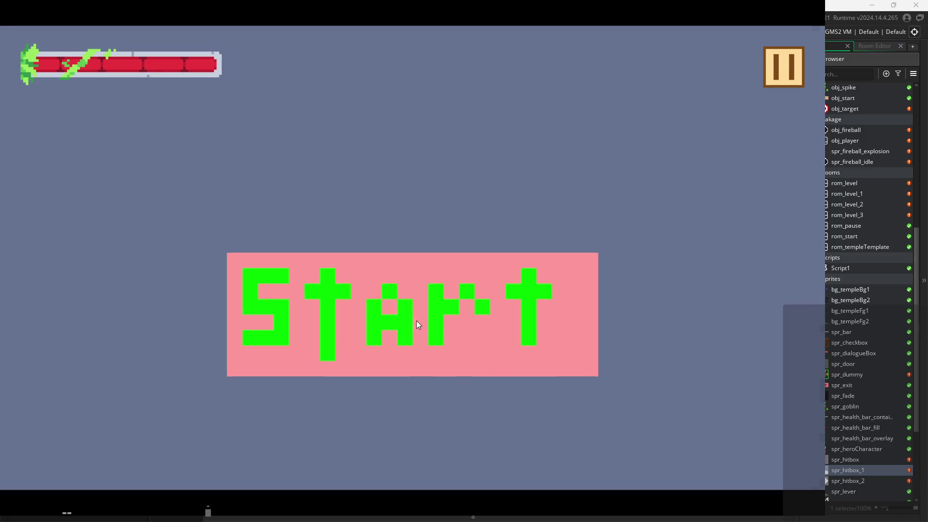
{"action": "left_click", "coordinate": [414, 323]}
{"action": "key", "text": "x"}
{"action": "key", "text": "x"}
{"action": "key", "text": "x"}
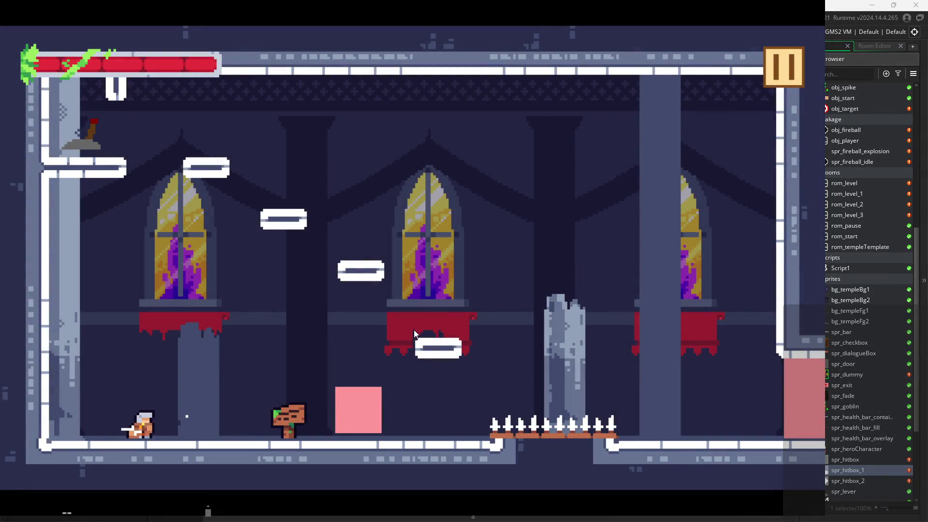
{"action": "key", "text": "x"}
{"action": "key", "text": "x"}
{"action": "key", "text": "x"}
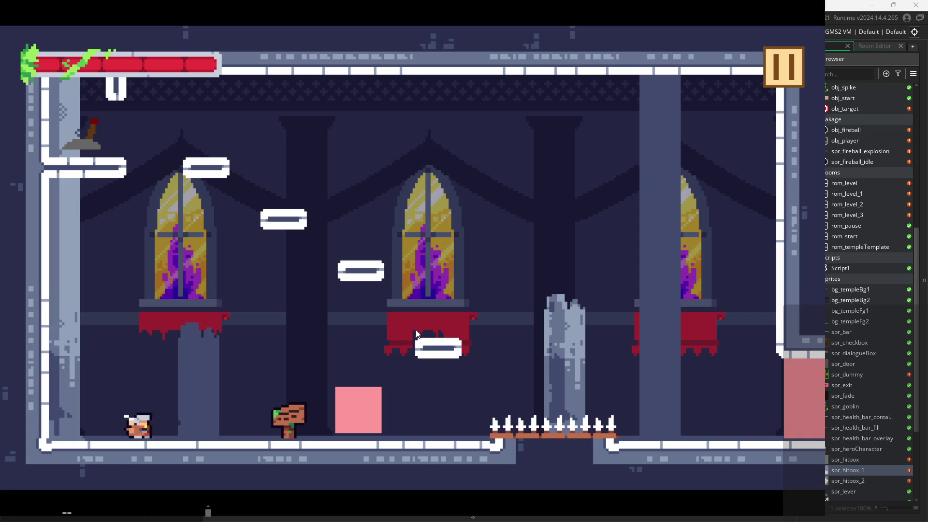
{"action": "key", "text": "Right"}
{"action": "key", "text": "space"}
- Jump up the platforms toward the top-left and strike the lever to flip it
{"action": "key", "text": "Right"}
{"action": "key", "text": "space"}
{"action": "key", "text": "space"}
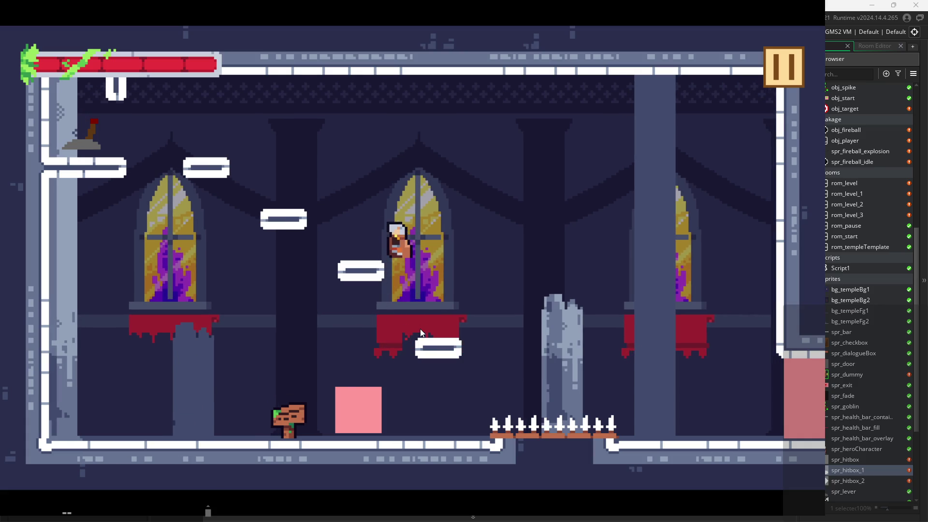
{"action": "key", "text": "Left"}
{"action": "key", "text": "space"}
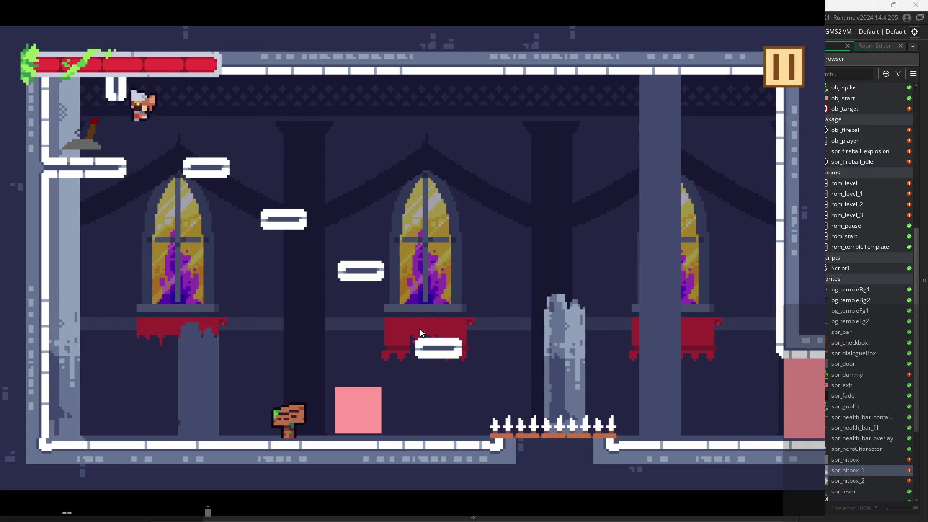
{"action": "key", "text": "Left"}
{"action": "key", "text": "x"}
{"action": "key", "text": "space"}
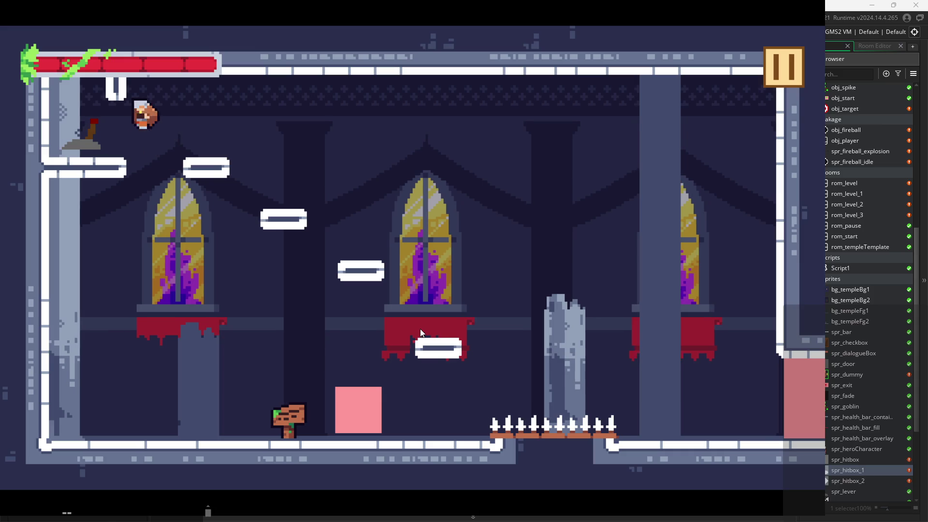
{"action": "key", "text": "x"}
{"action": "key", "text": "Right"}
{"action": "key", "text": "space"}
- Move right into the target-practice room and slash at the targets
{"action": "key", "text": "Right"}
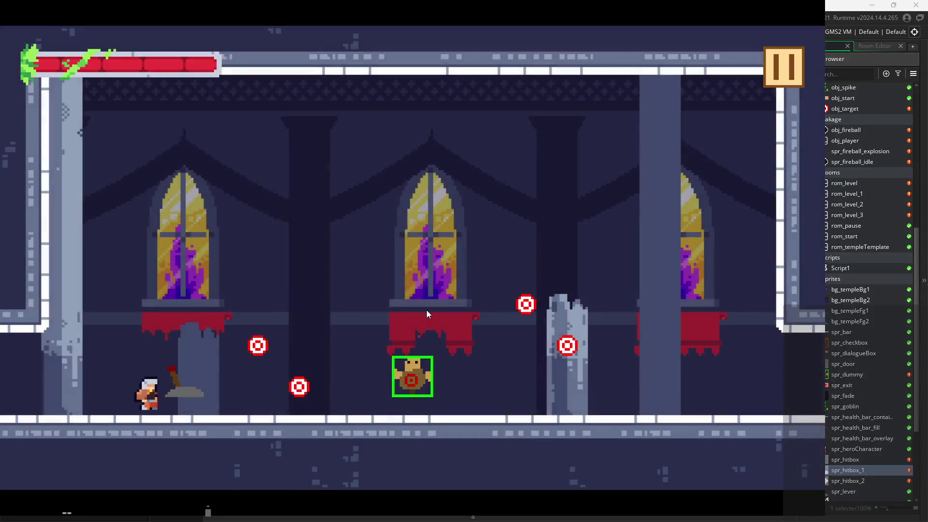
{"action": "key", "text": "Right"}
{"action": "key", "text": "x"}
{"action": "key", "text": "x"}
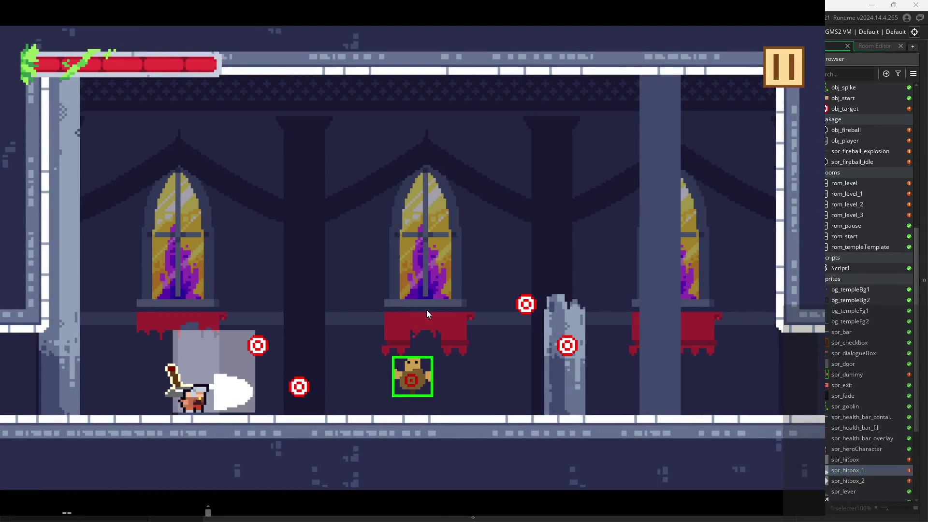